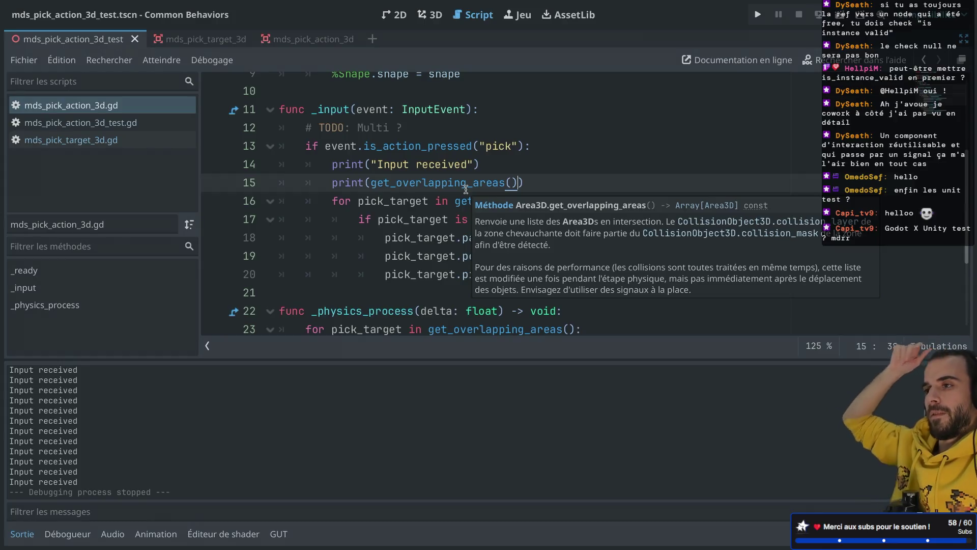
# Dismiss the method tooltip and open the Area3D documentation for get_overlapping_areas
pyautogui.click(536, 178)
pyautogui.keyDown('ctrl'); pyautogui.click(521, 200); pyautogui.keyUp('ctrl')
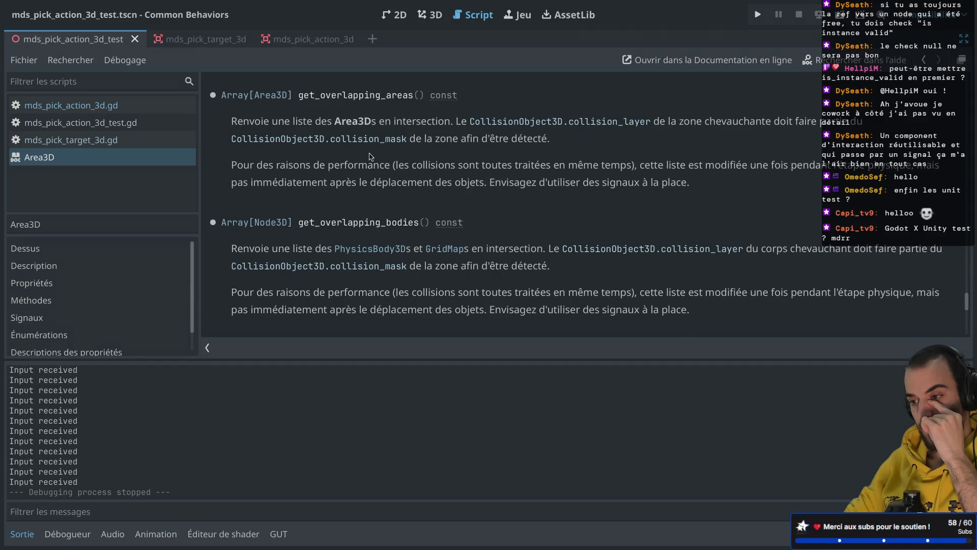
pyautogui.scroll(2, 370, 156)
pyautogui.scroll(-2, 370, 156)
pyautogui.scroll(-2, 371, 157)
pyautogui.scroll(3, 356, 155)
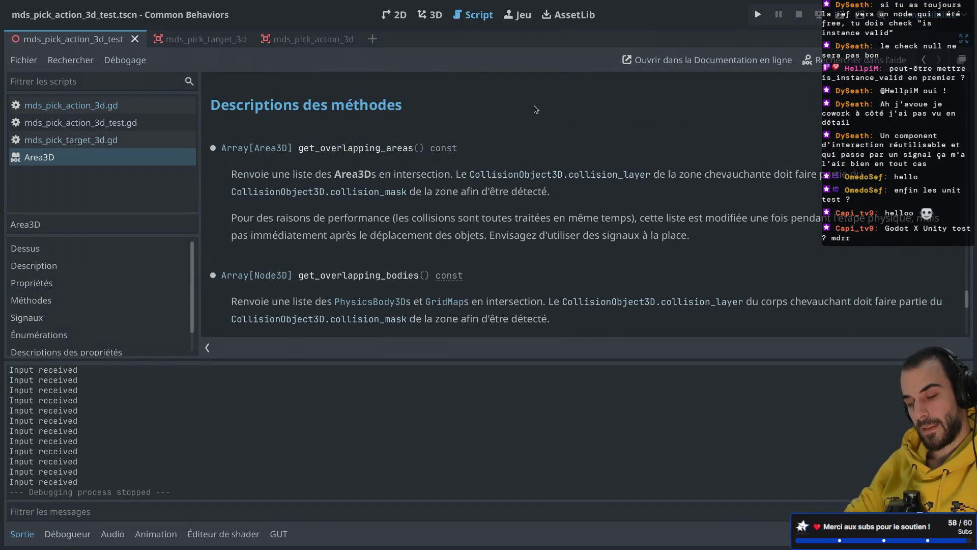
pyautogui.scroll(-5, 558, 162)
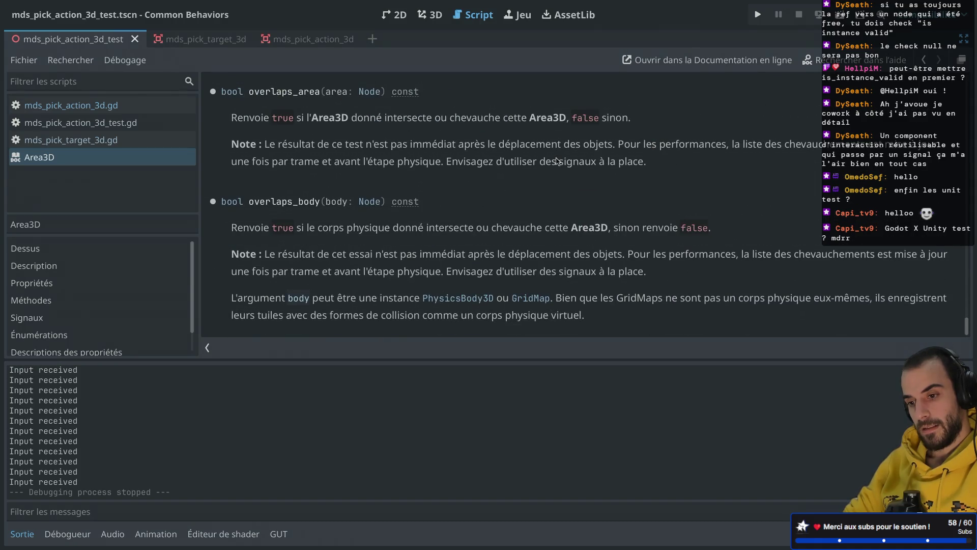
pyautogui.scroll(3, 557, 161)
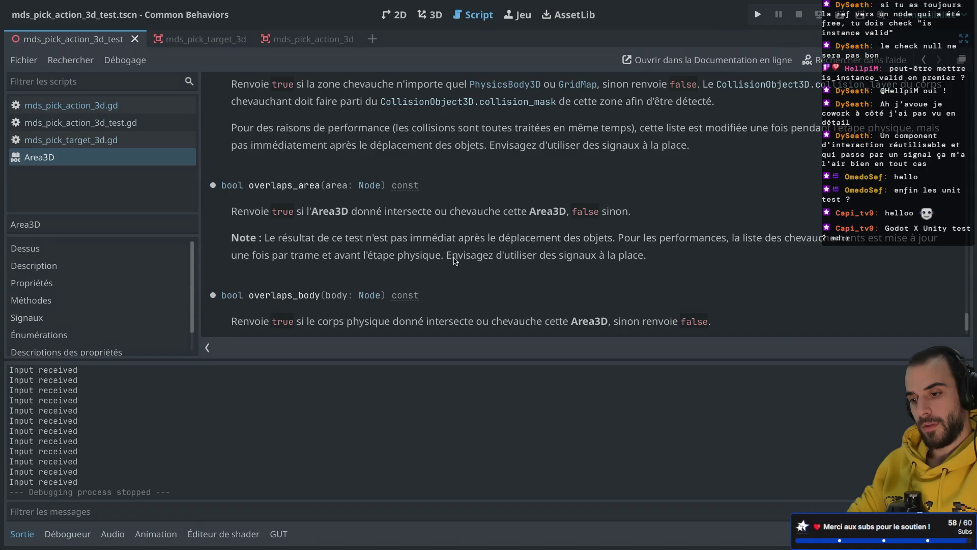
pyautogui.scroll(5, 413, 213)
pyautogui.scroll(10, 413, 212)
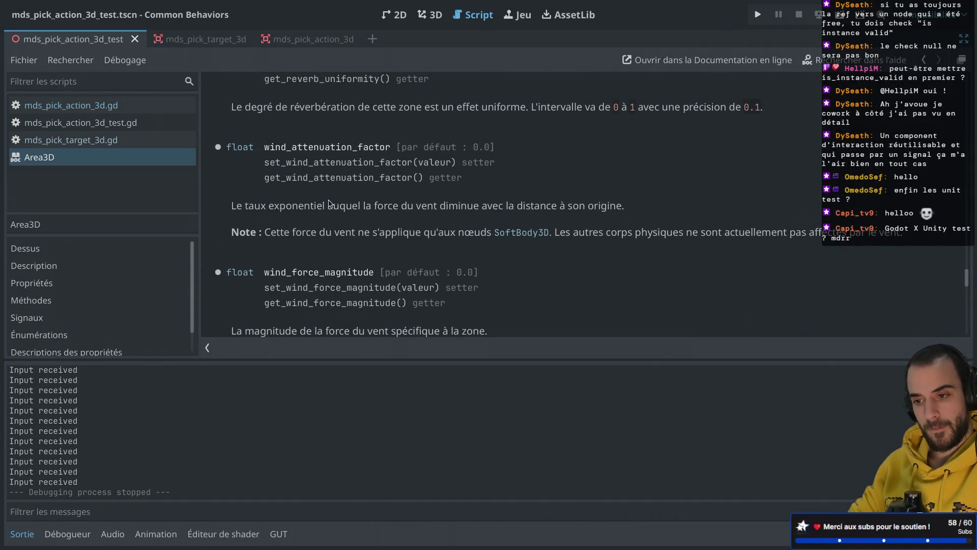
pyautogui.scroll(10, 330, 203)
pyautogui.scroll(10, 330, 204)
pyautogui.scroll(5, 330, 204)
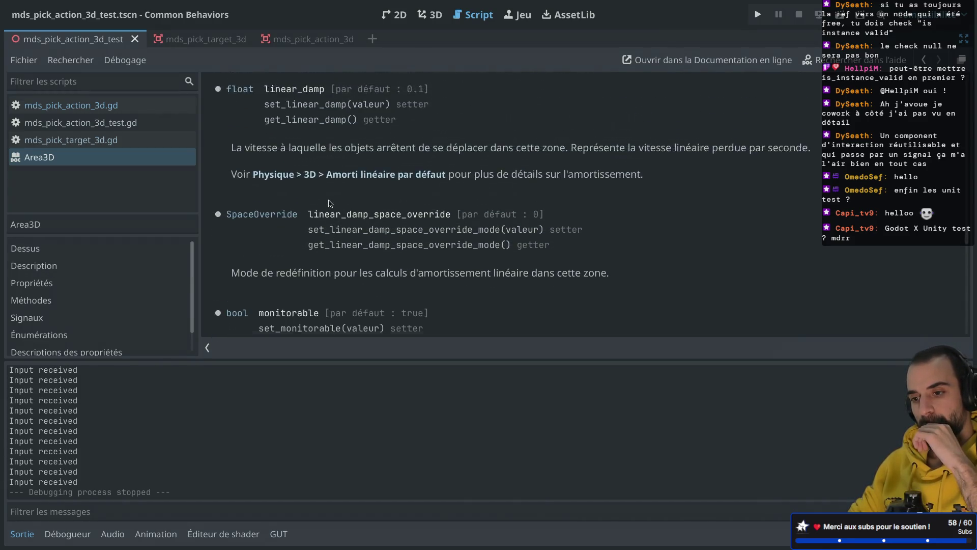
pyautogui.scroll(1, 330, 203)
pyautogui.scroll(8, 330, 203)
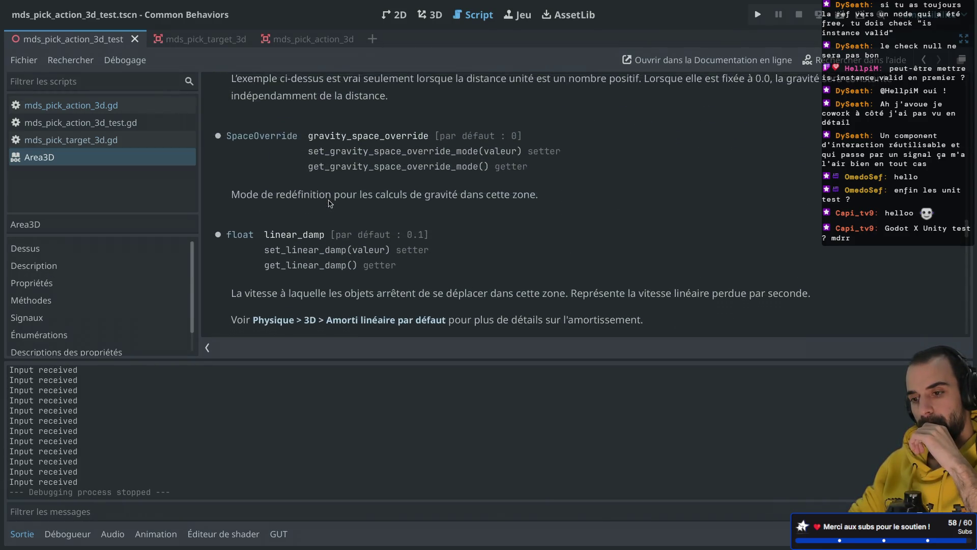
pyautogui.scroll(13, 330, 204)
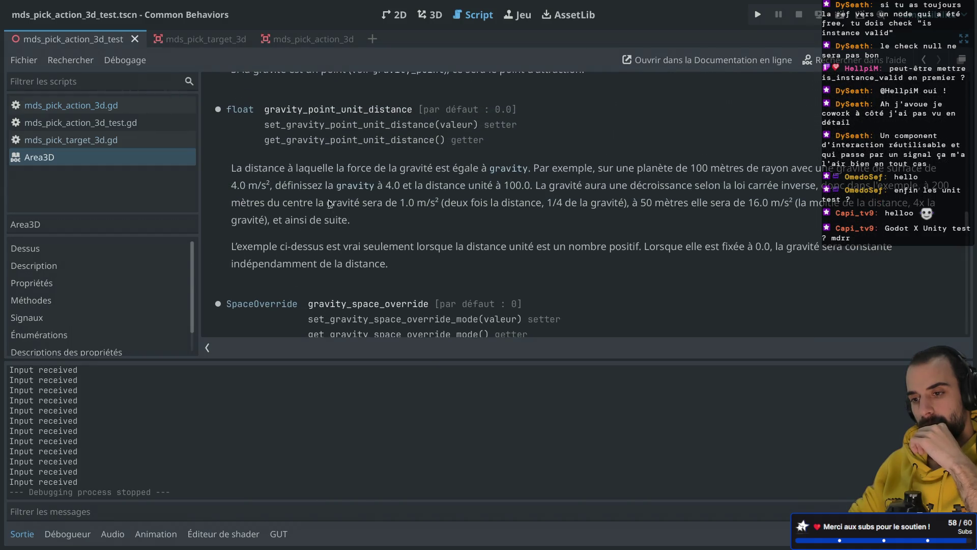
pyautogui.scroll(2, 330, 203)
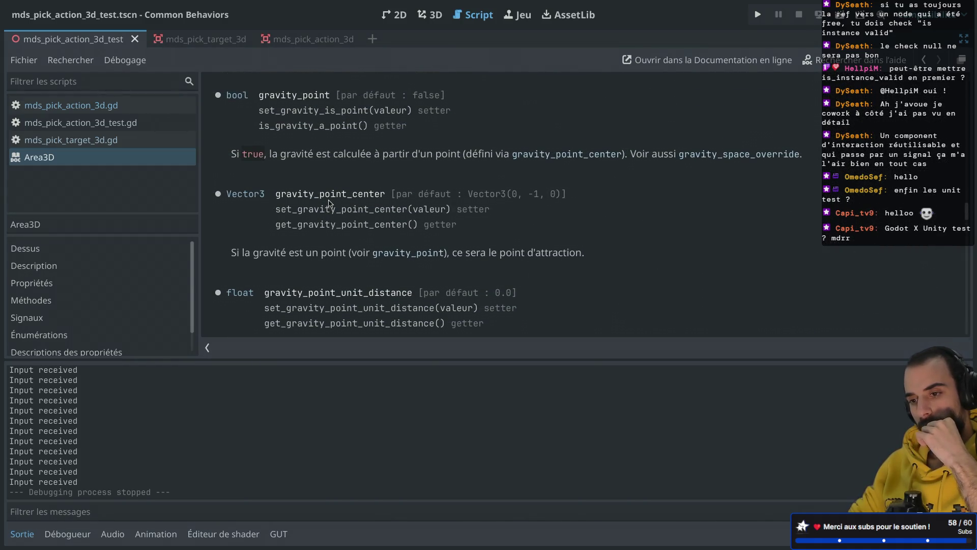
pyautogui.scroll(20, 330, 204)
pyautogui.scroll(2, 330, 204)
pyautogui.scroll(-1, 142, 280)
pyautogui.click(68, 306)
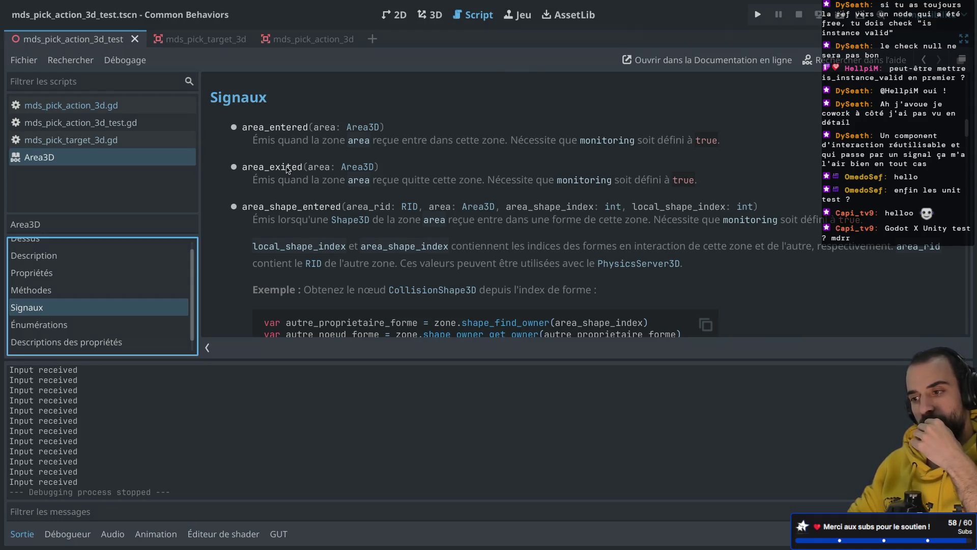
# Read the Area3D signals, including area_entered, then restore the scene, file system and inspector docks
pyautogui.scroll(-2, 254, 191)
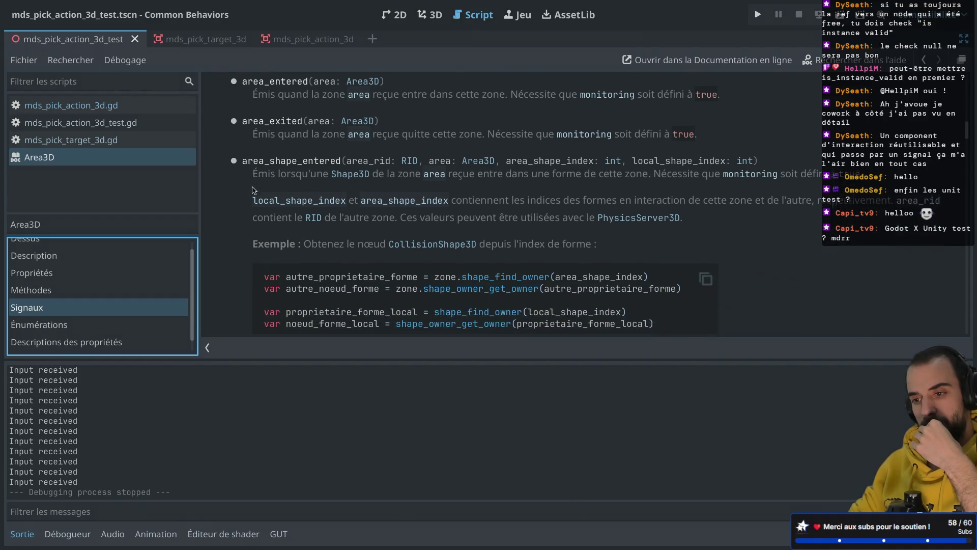
pyautogui.scroll(2, 255, 191)
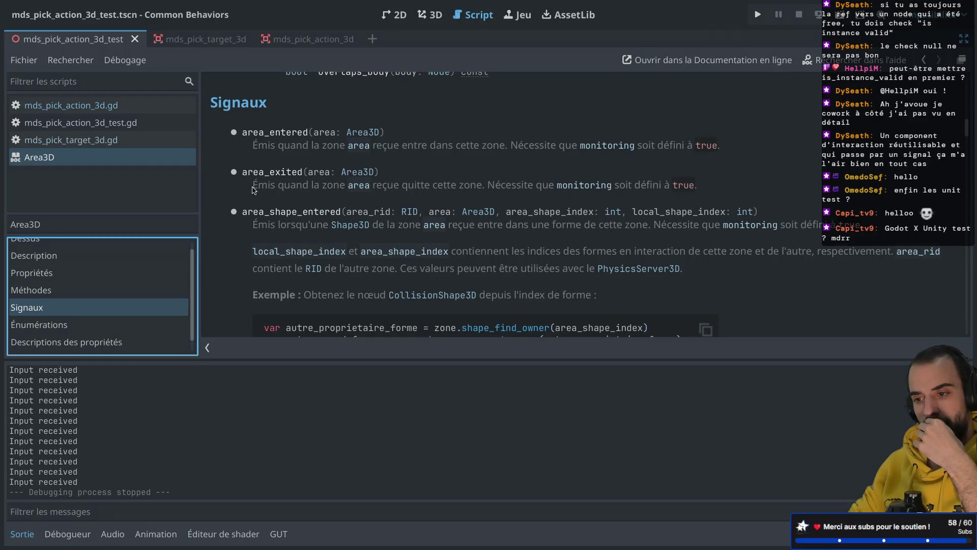
pyautogui.scroll(-3, 253, 190)
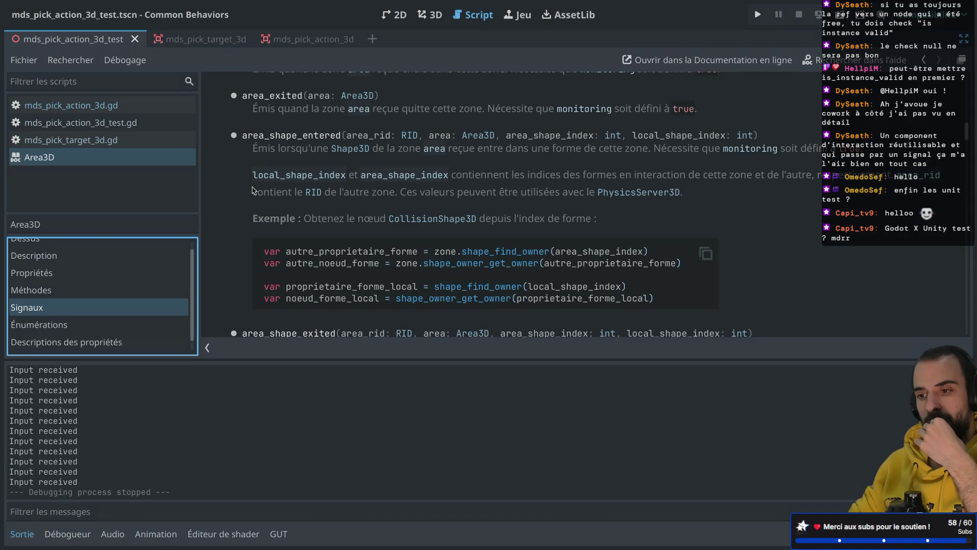
pyautogui.scroll(-4, 253, 190)
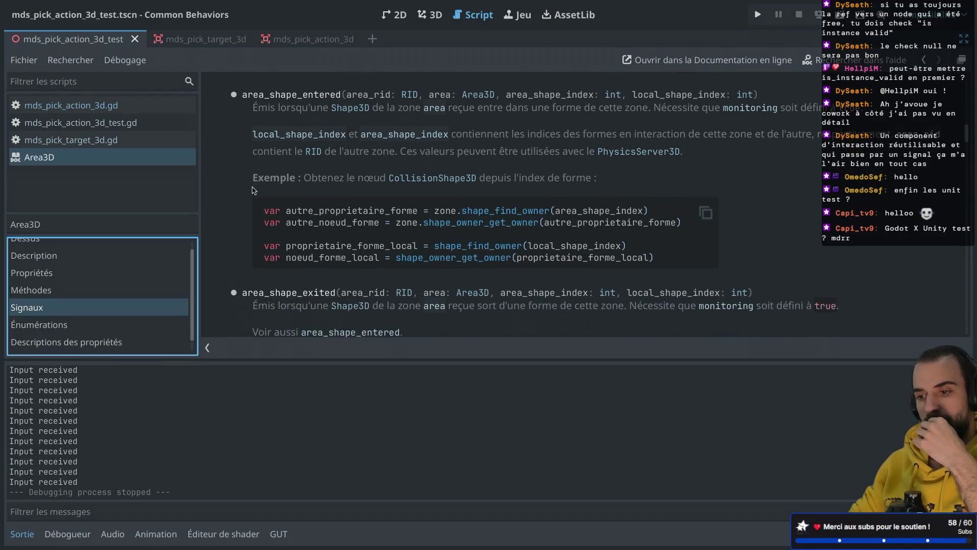
pyautogui.scroll(8, 253, 190)
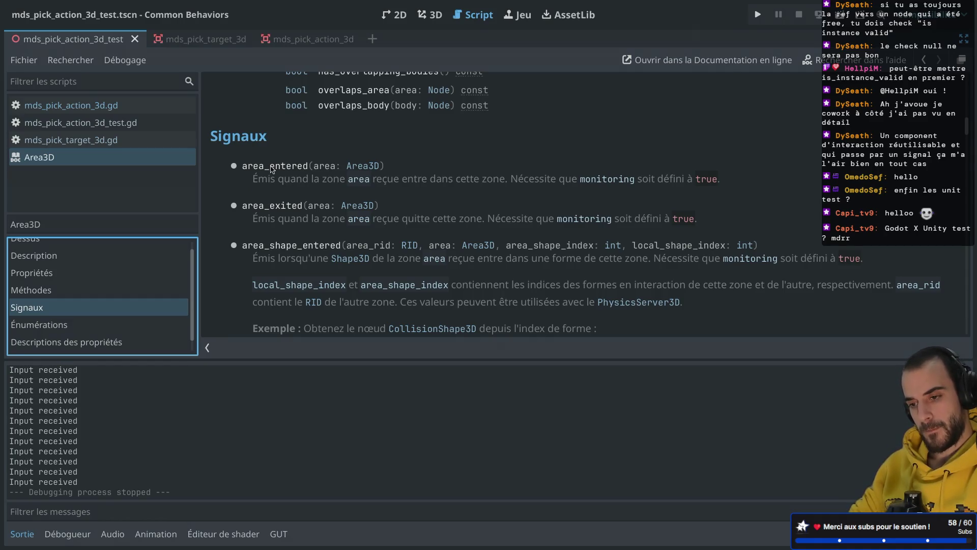
pyautogui.hotkey('ctrl', 'shift', 'F11')
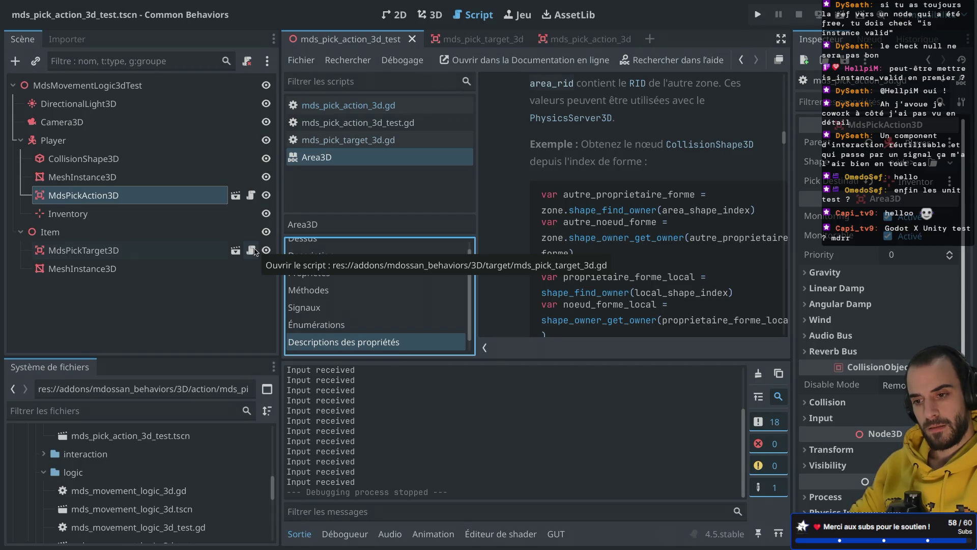
# Open the mds_pick_action_3d scene and list the MdsPickAction3D node's signals
pyautogui.click(251, 197)
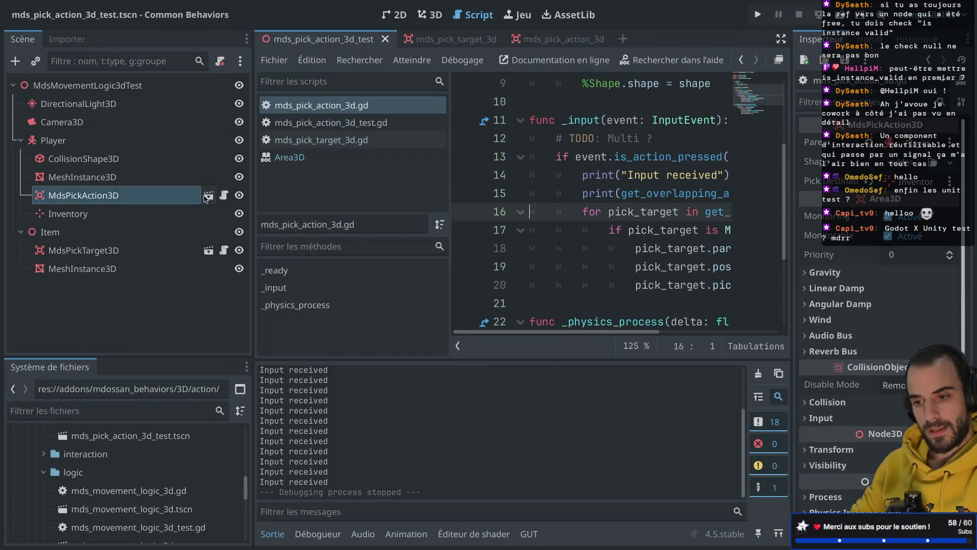
pyautogui.click(209, 195)
pyautogui.click(224, 85)
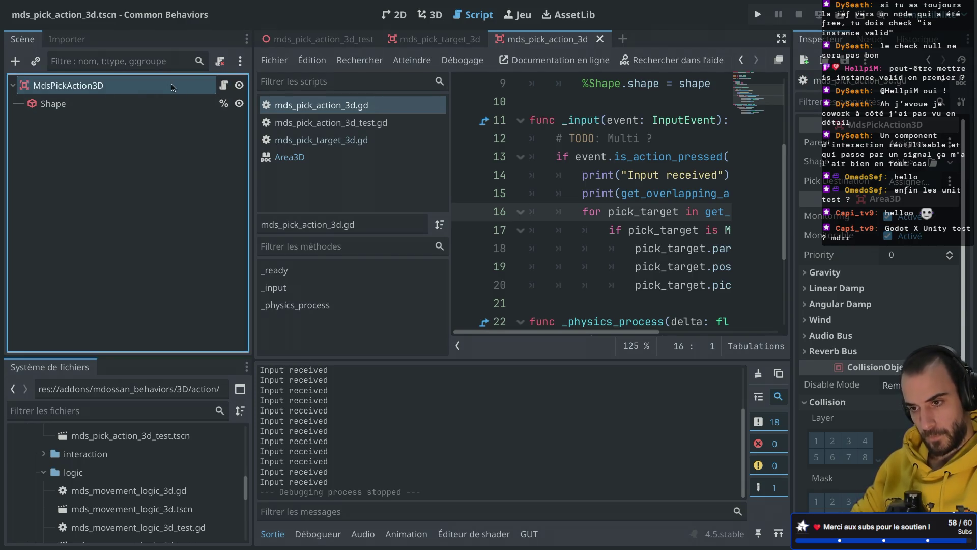
pyautogui.click(869, 39)
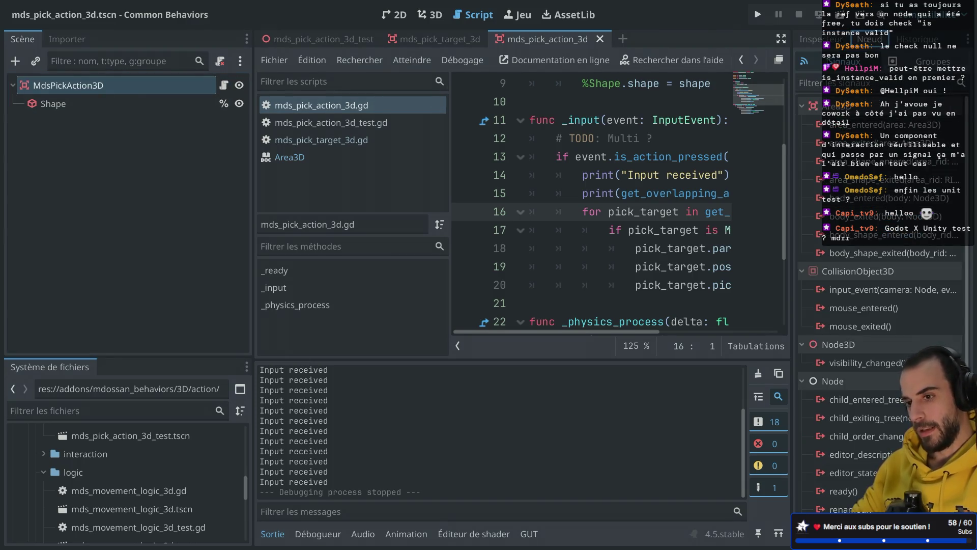
# Rearrange the docks: import beside scene, file system lower left, and signals, inspector and history in the left column
pyautogui.click(246, 40)
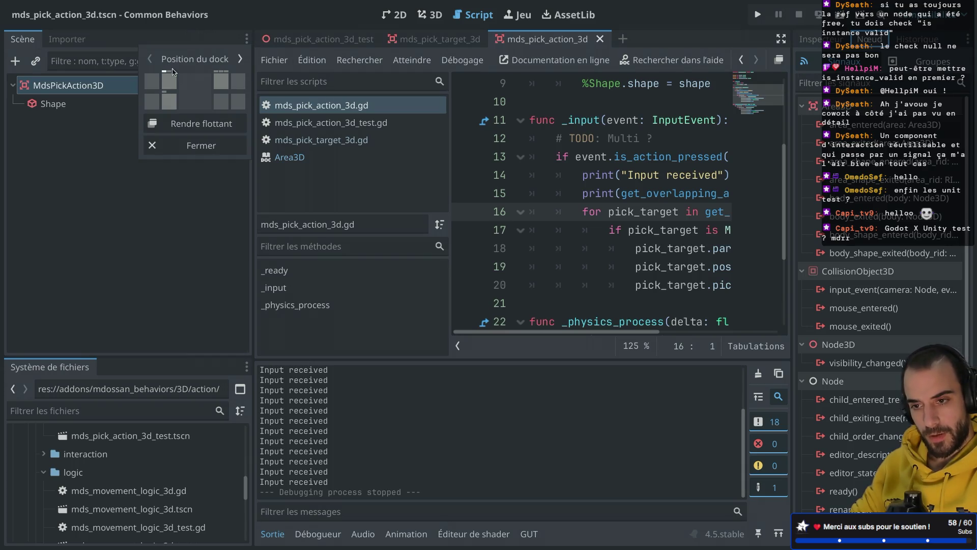
pyautogui.click(158, 79)
pyautogui.click(246, 39)
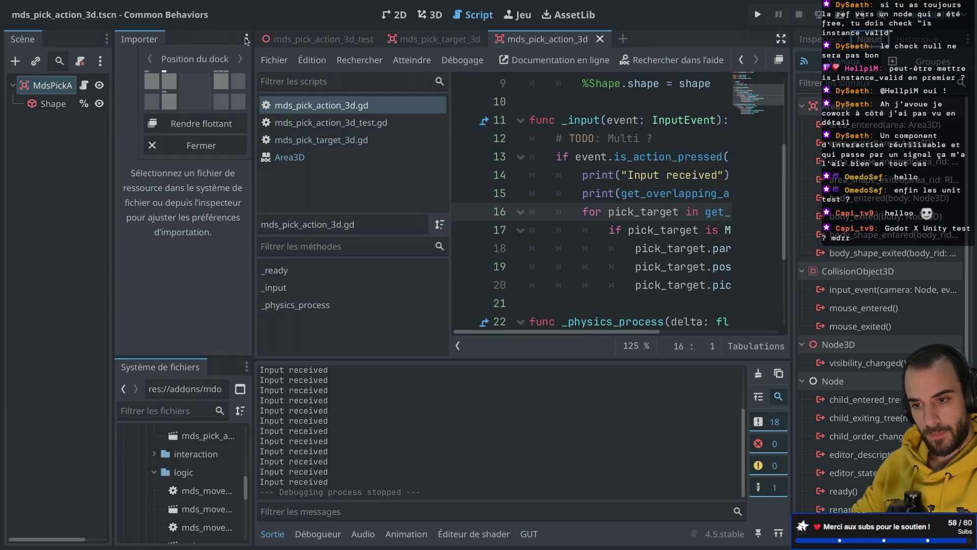
pyautogui.click(153, 83)
pyautogui.click(246, 39)
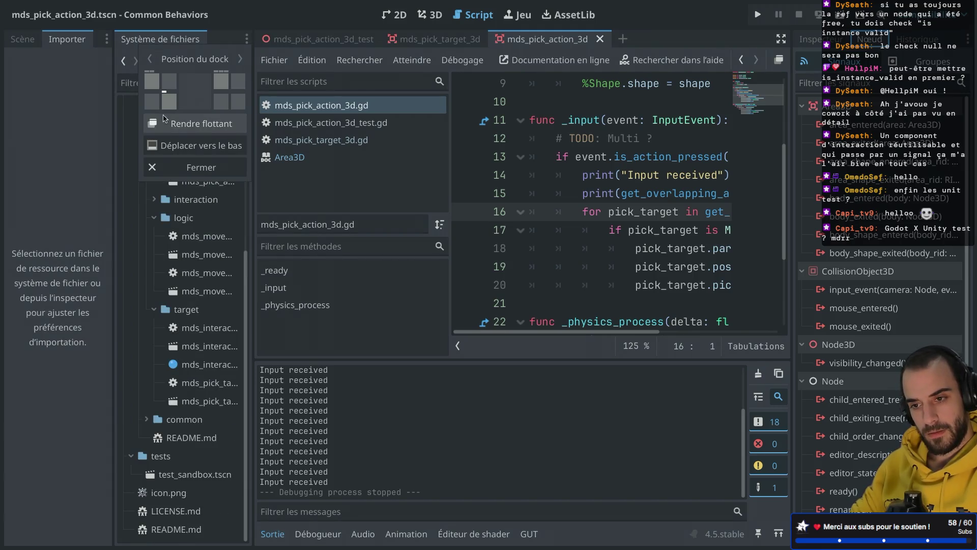
pyautogui.click(153, 104)
pyautogui.click(969, 39)
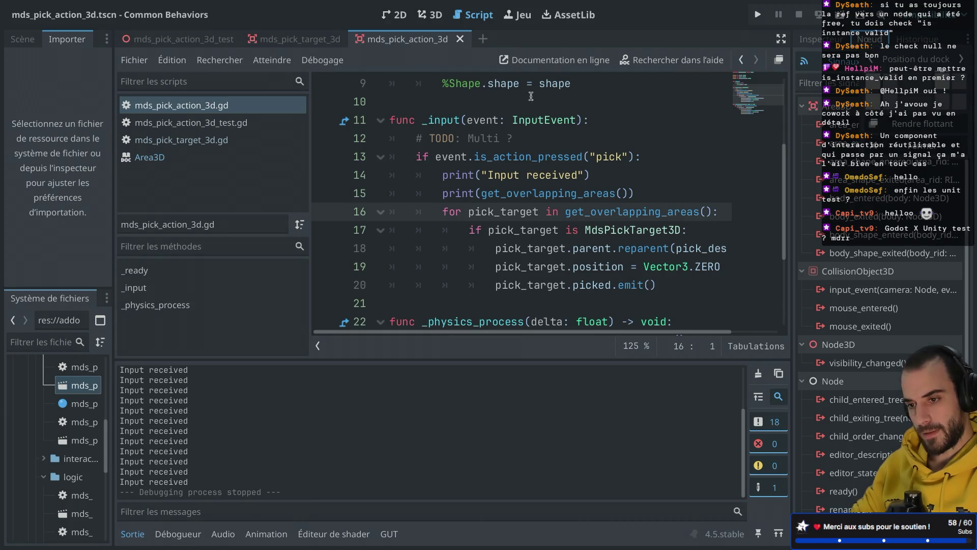
pyautogui.click(872, 59)
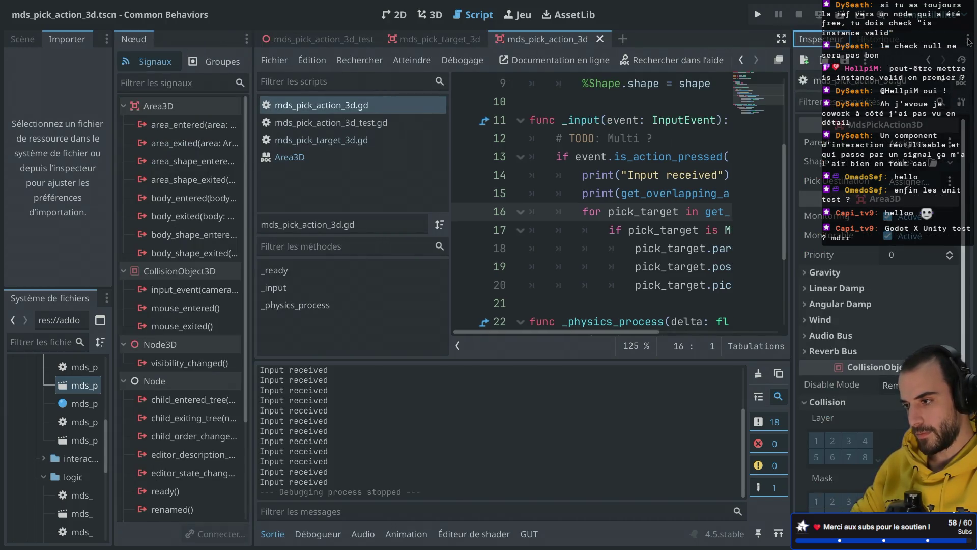
pyautogui.click(892, 81)
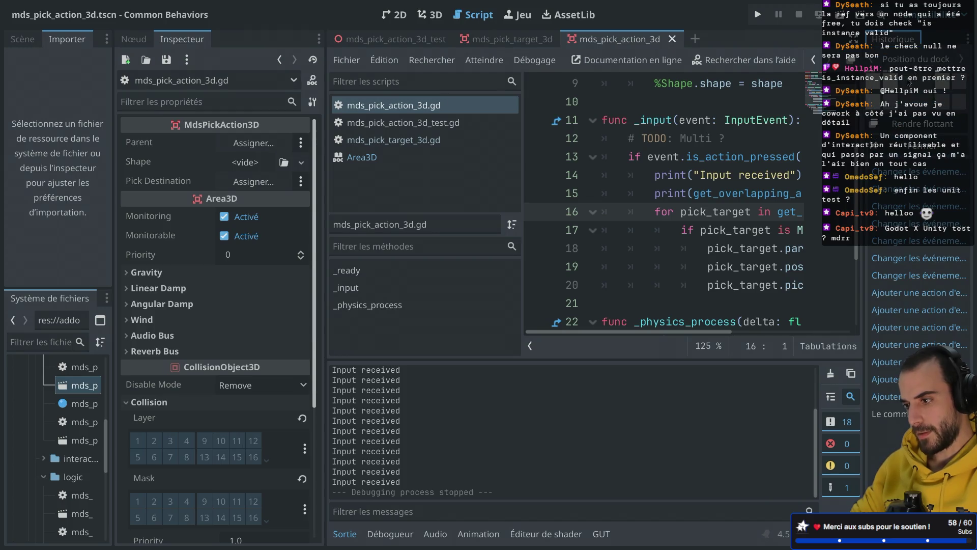
pyautogui.click(894, 82)
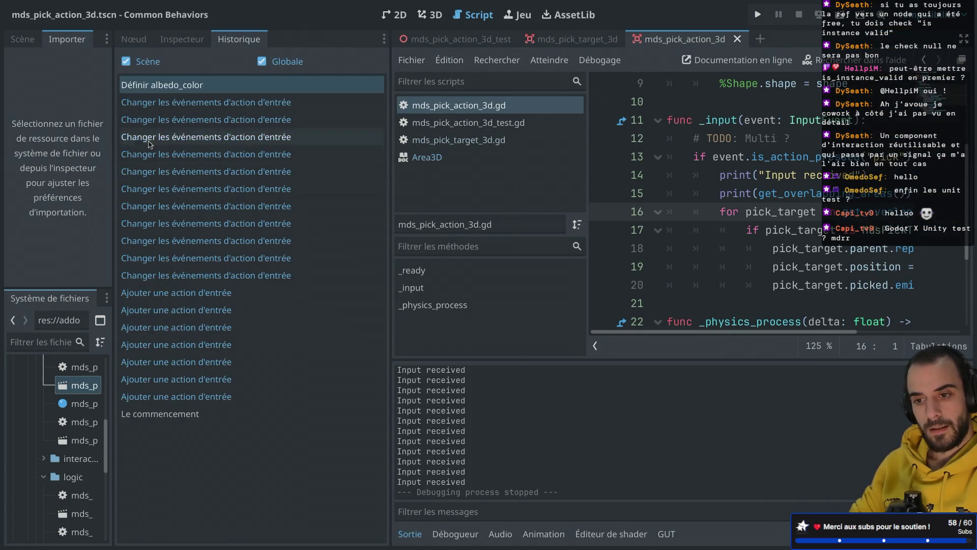
# Put the inspector first, widen the import and file system panels, and show the scene tree
pyautogui.click(176, 41)
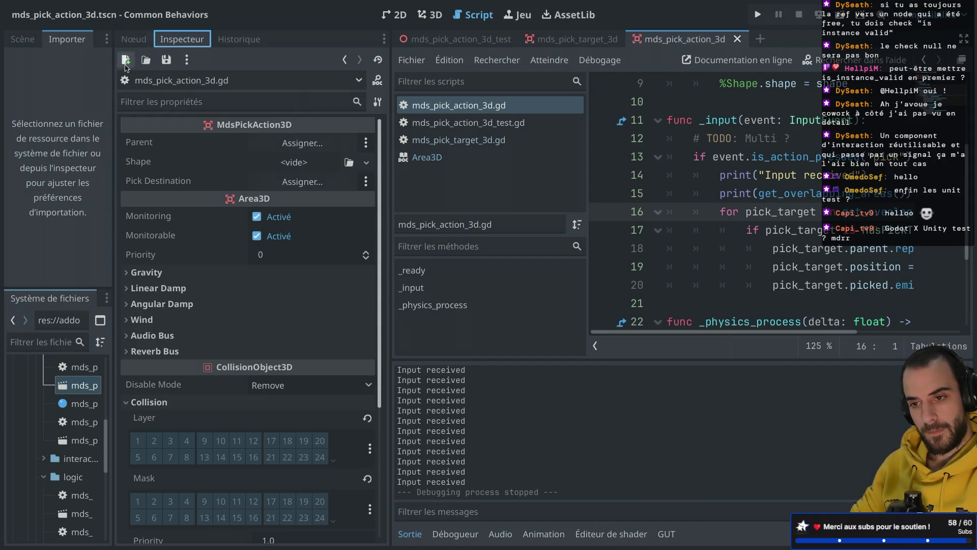
pyautogui.moveTo(172, 40); pyautogui.dragTo(126, 39)
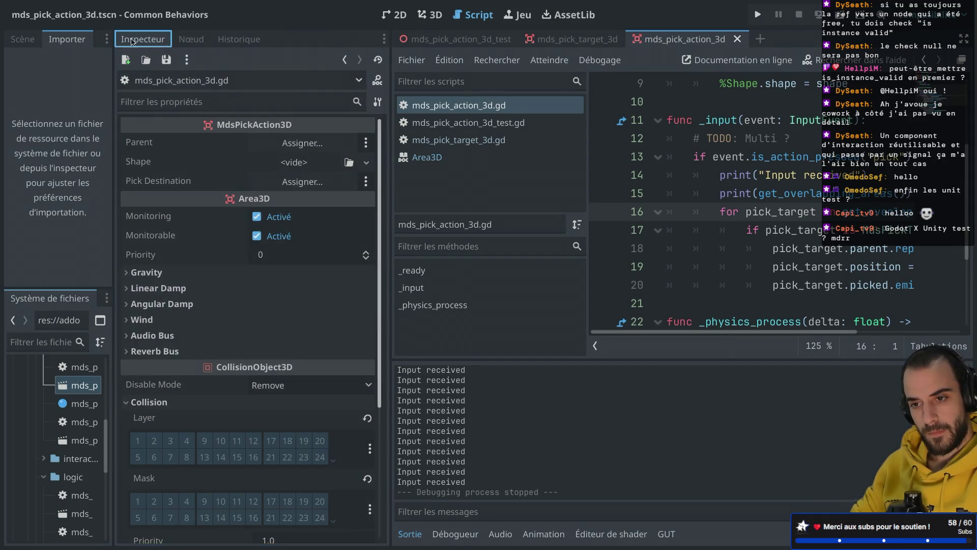
pyautogui.moveTo(113, 98); pyautogui.dragTo(205, 98)
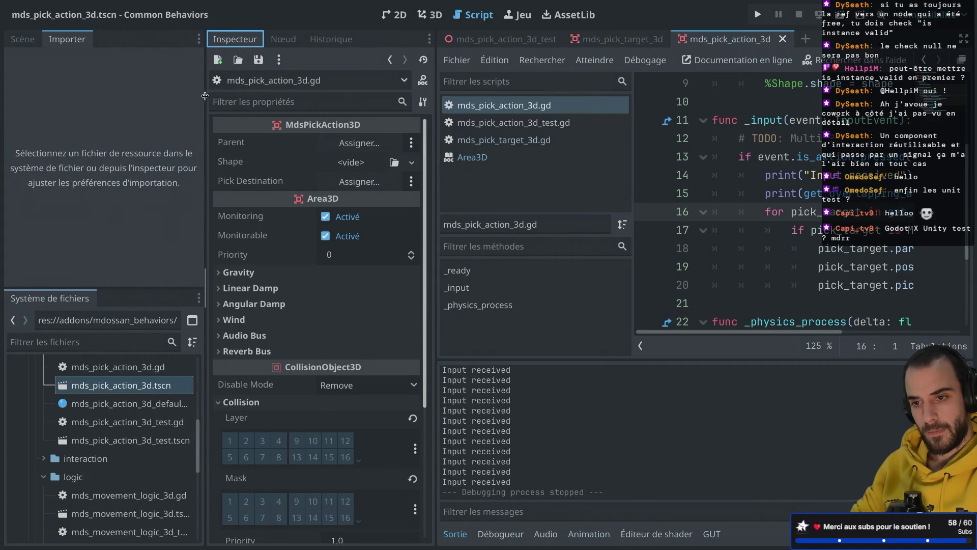
pyautogui.click(8, 39)
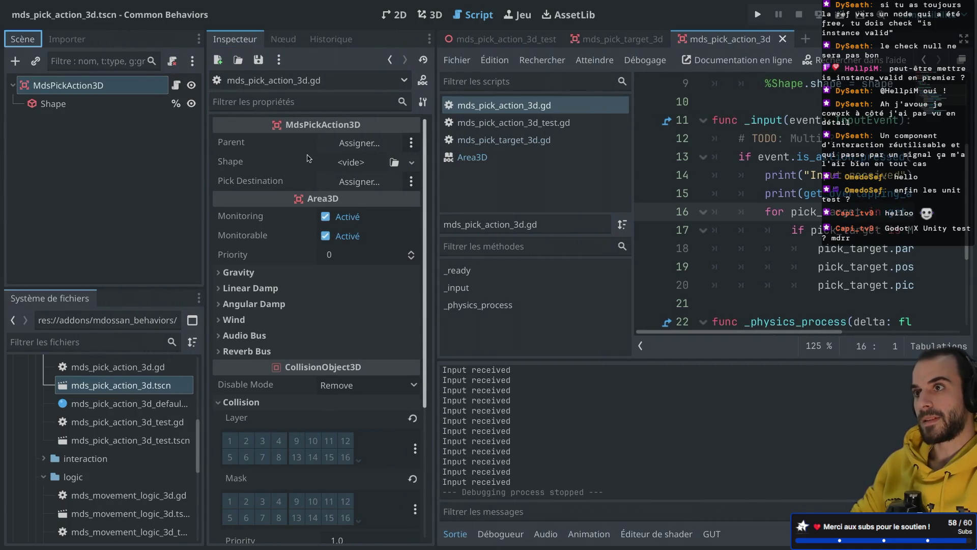
# Add a breakpoint on line 16 and show the node's Signals list
pyautogui.hotkey('ctrl', 'shift', 'F11')
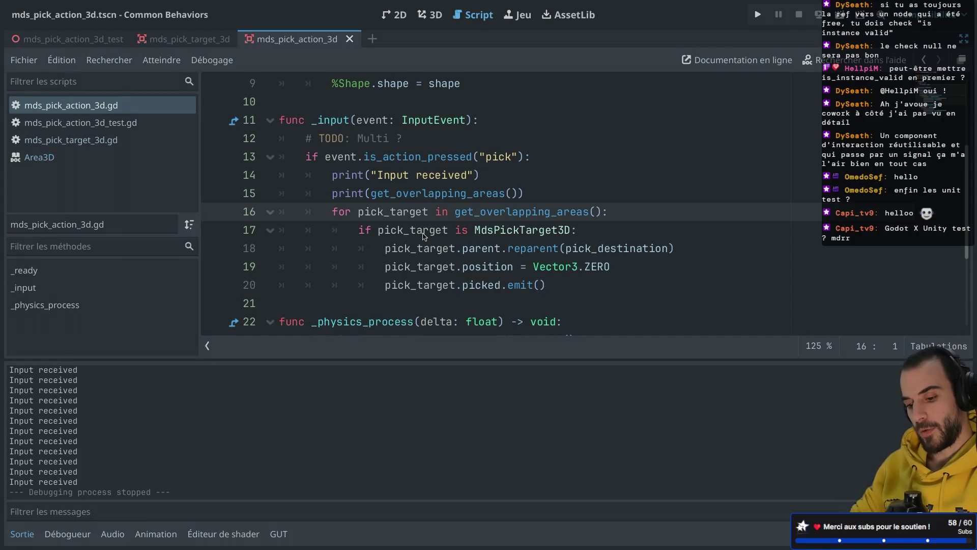
pyautogui.hotkey('ctrl', 'shift', 'F11')
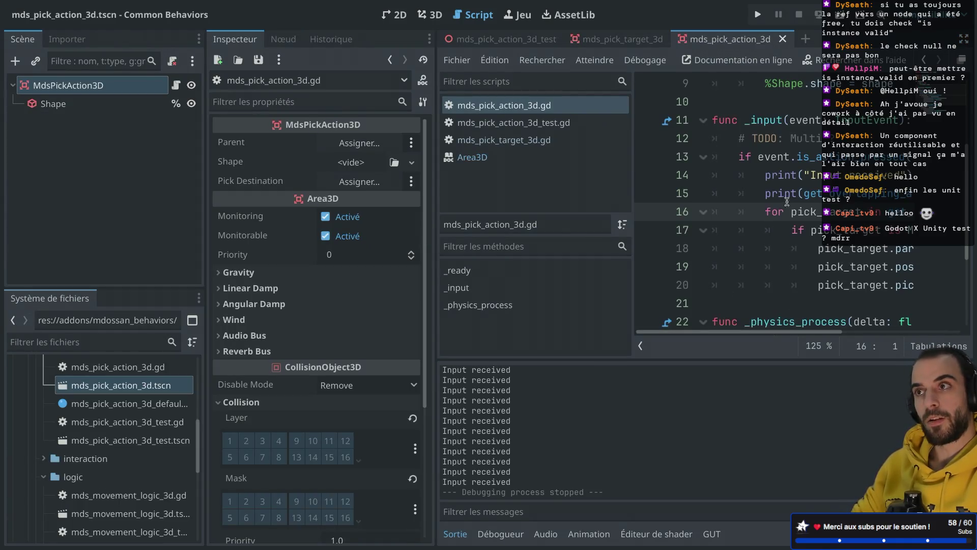
pyautogui.click(649, 211)
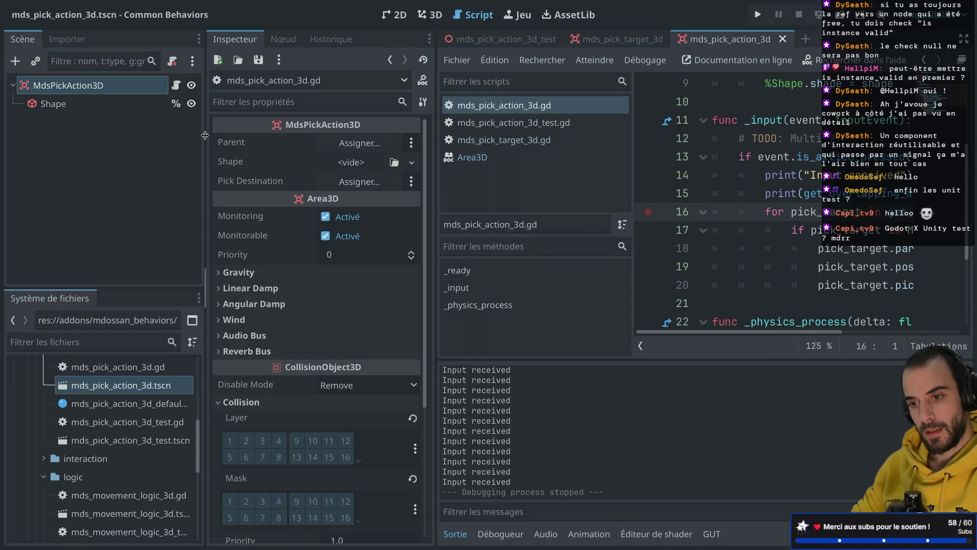
pyautogui.moveTo(205, 135); pyautogui.dragTo(183, 135)
pyautogui.click(262, 39)
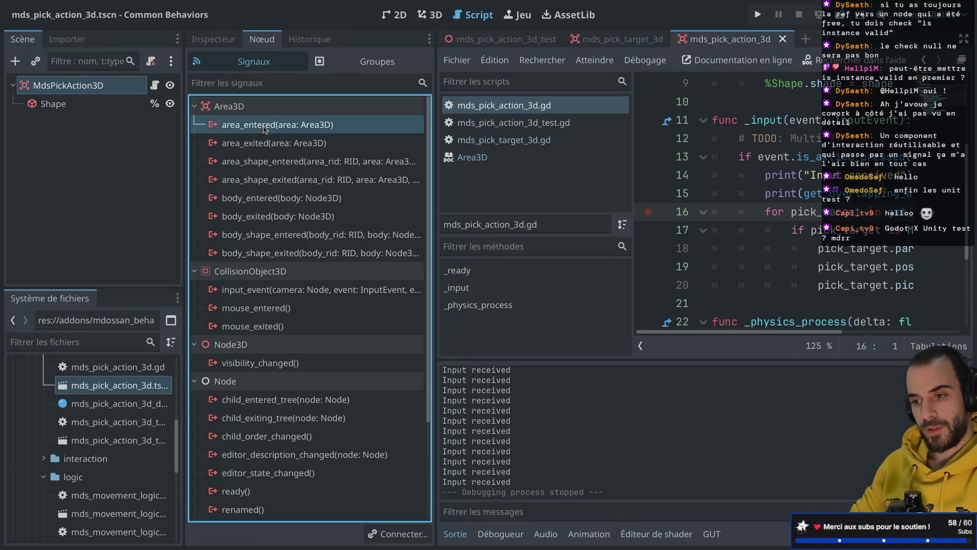
# Connect the area_entered signal to a new _on_area_entered handler method
pyautogui.doubleClick(264, 124)
pyautogui.click(559, 418)
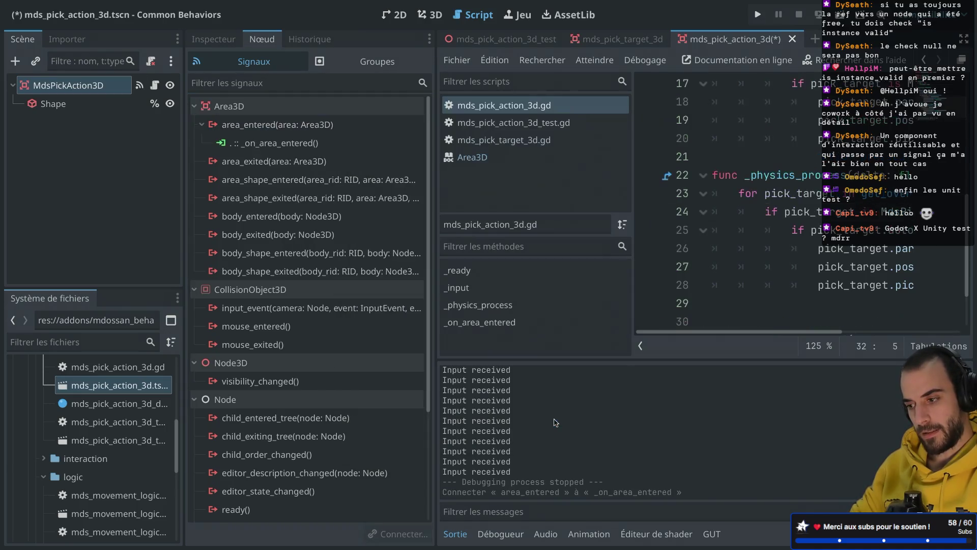
pyautogui.hotkey('ctrl', 'shift', 'F11')
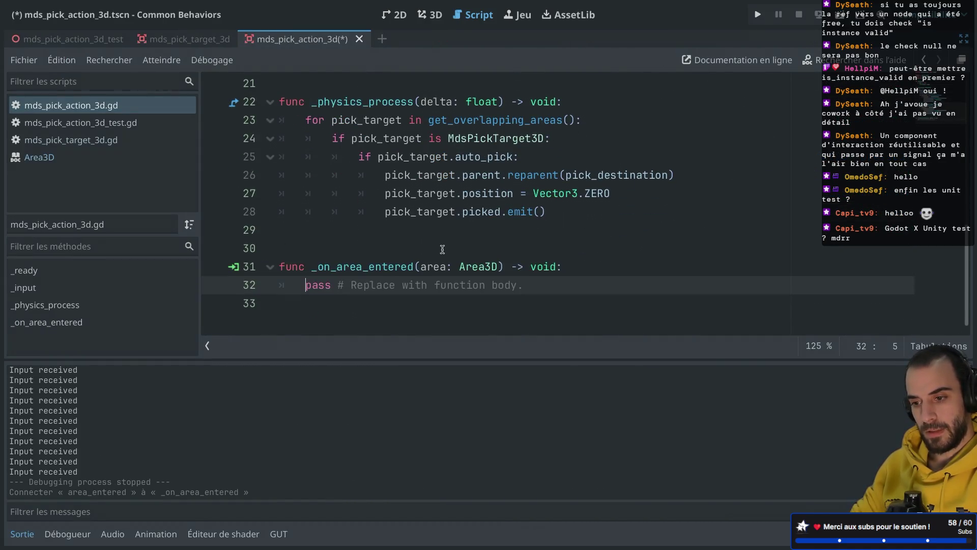
# Replace the handler's pass with print("area enter") and save the script
pyautogui.moveTo(306, 285); pyautogui.dragTo(524, 285)
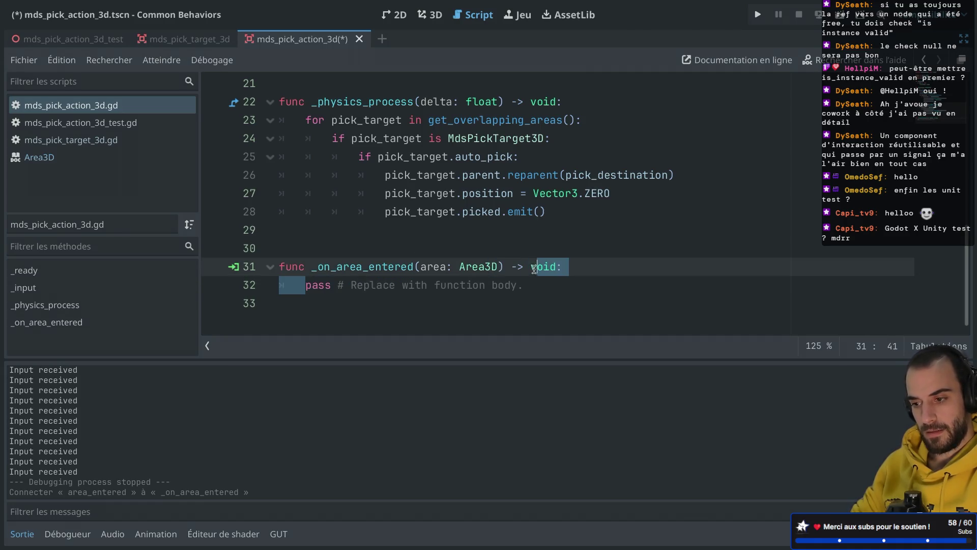
pyautogui.press('BackSpace')
pyautogui.write('print("')
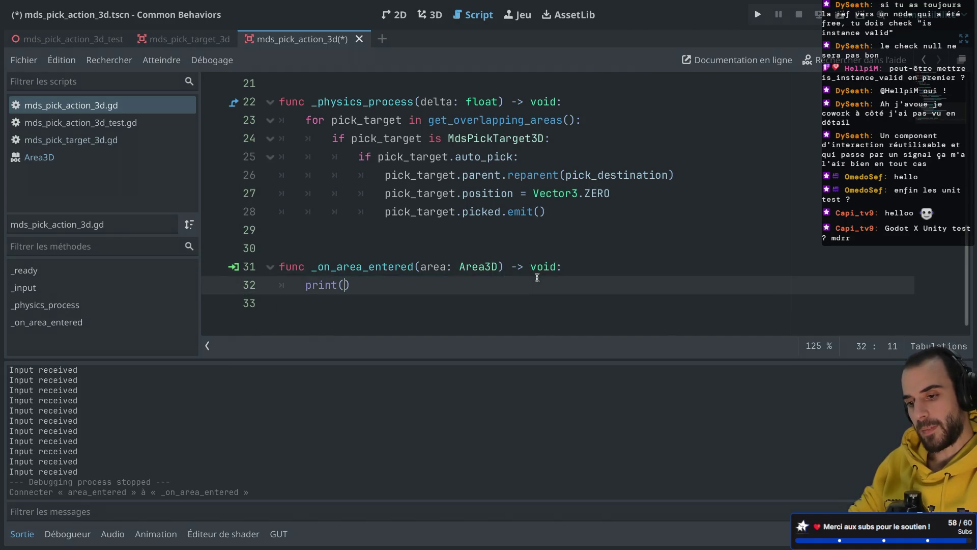
pyautogui.write('col')
pyautogui.press('BackSpace')
pyautogui.press('BackSpace')
pyautogui.press('BackSpace')
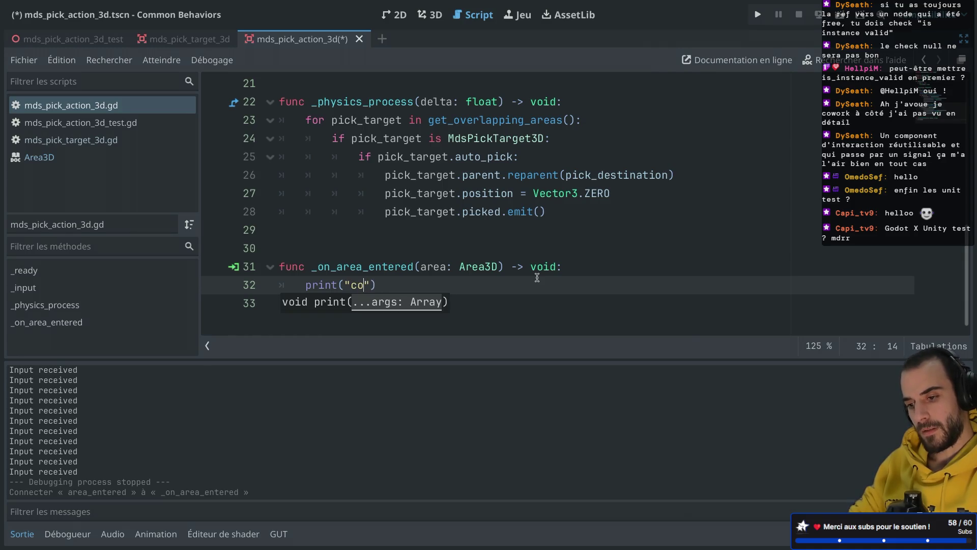
pyautogui.write('areae')
pyautogui.press('BackSpace')
pyautogui.press('BackSpace')
pyautogui.write('enter')
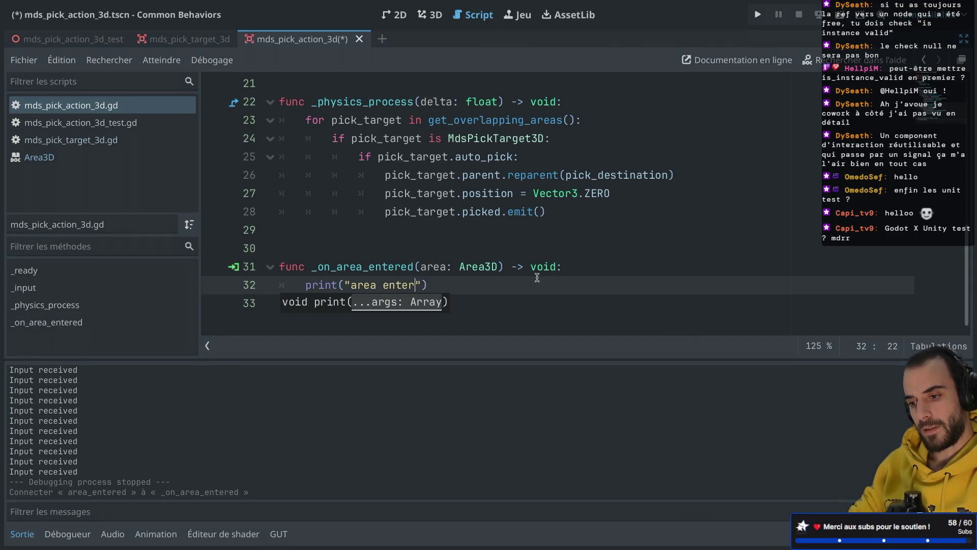
pyautogui.click(499, 248)
pyautogui.hotkey('ctrl', 's')
pyautogui.press('BackSpace')
pyautogui.hotkey('ctrl', 's')
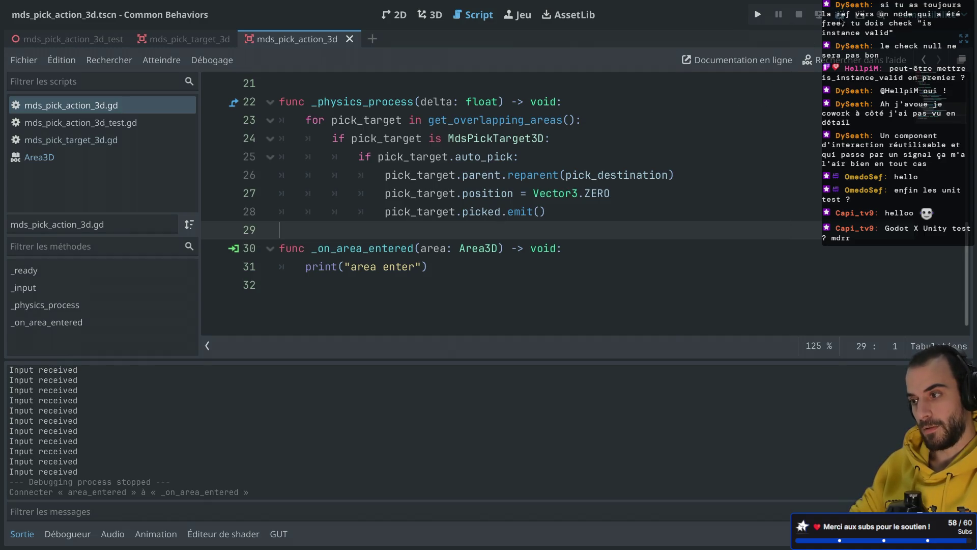
# Run the mds_pick_action_3d_test scene to see "area enter" printed, then return to the script
pyautogui.click(839, 15)
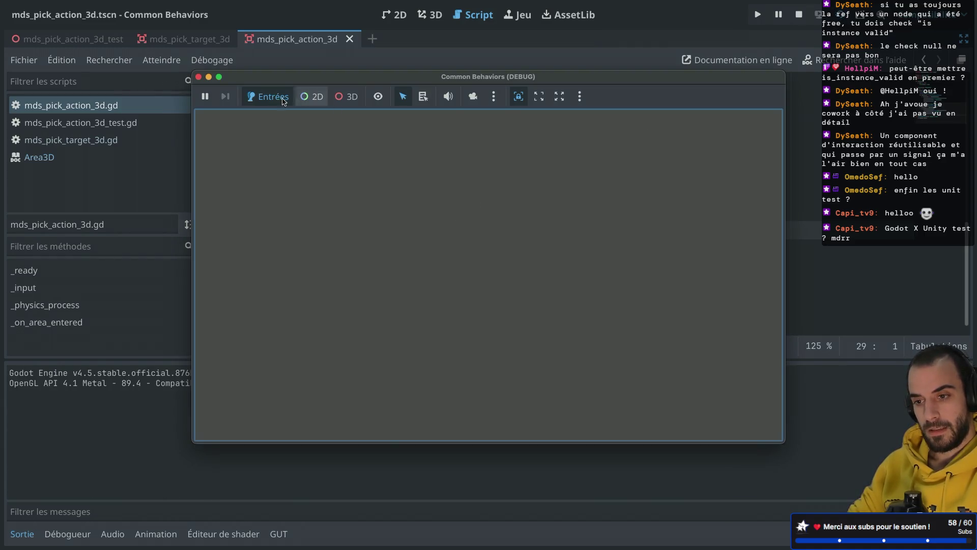
pyautogui.click(199, 77)
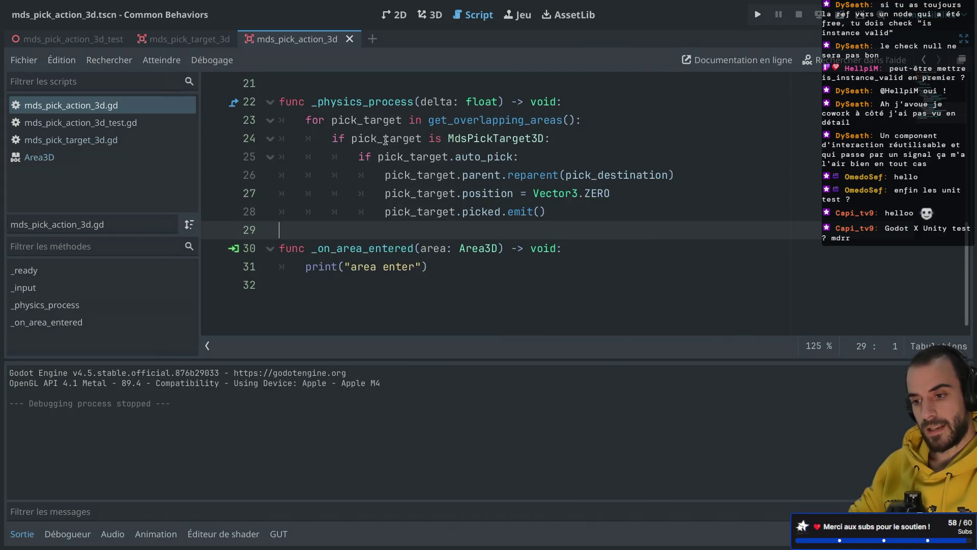
pyautogui.click(71, 41)
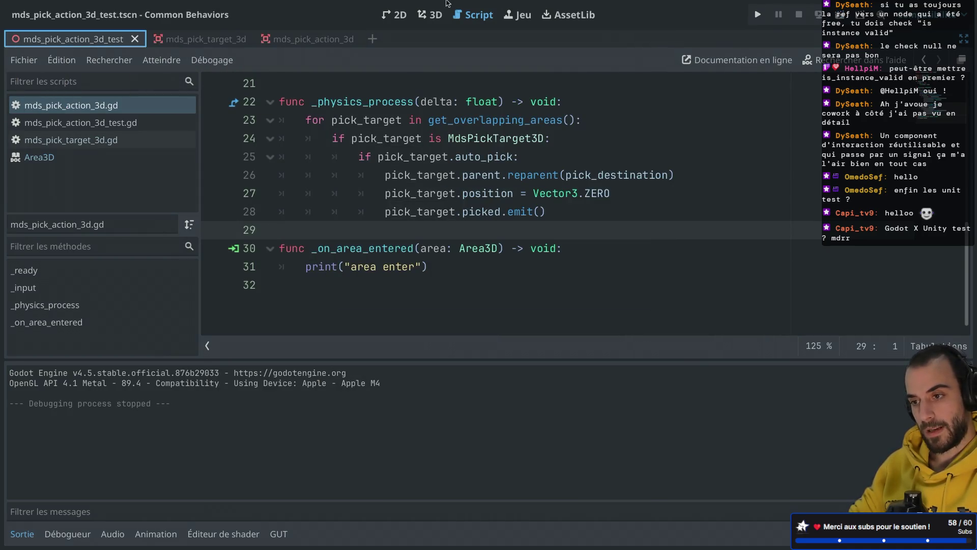
pyautogui.click(430, 15)
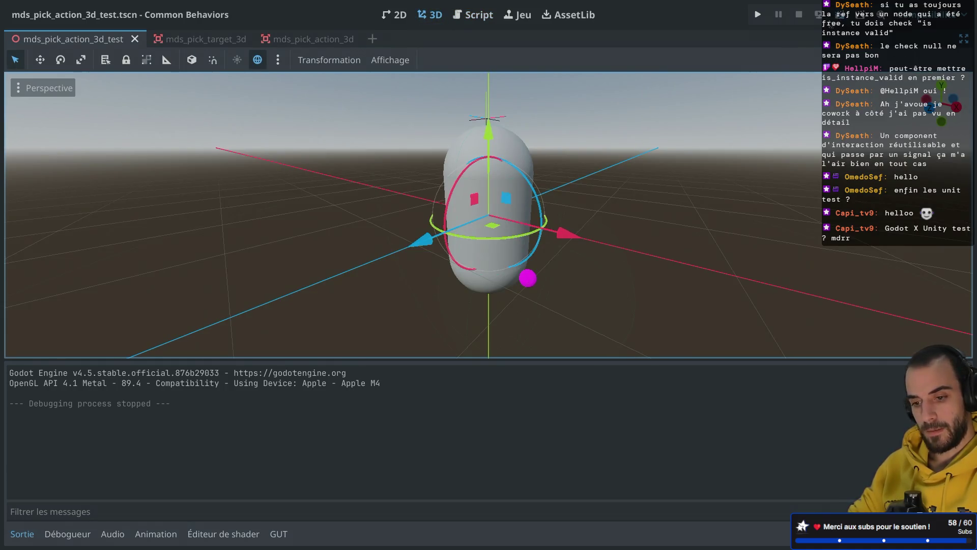
pyautogui.click(838, 15)
pyautogui.moveTo(59, 403); pyautogui.dragTo(2, 404)
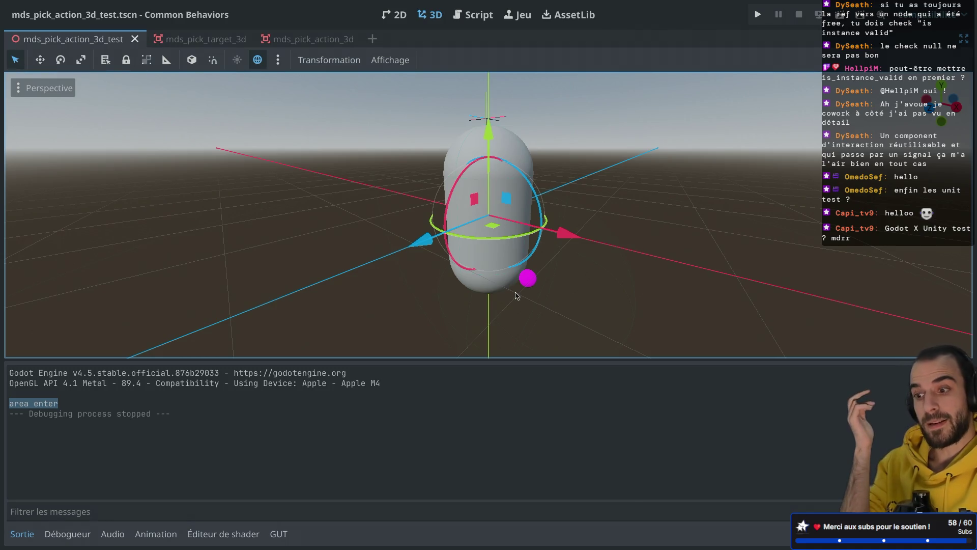
pyautogui.hotkey('ctrl', 'shift', 'F11')
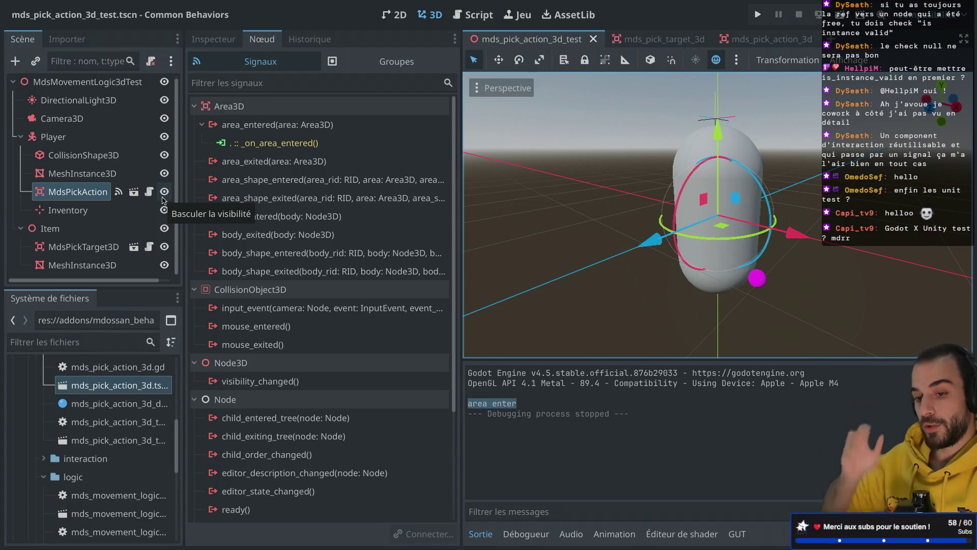
pyautogui.click(148, 191)
# Put the caret at the end of the _on_area_entered line, adding then undoing a new line
pyautogui.hotkey('ctrl', 'shift', 'F11')
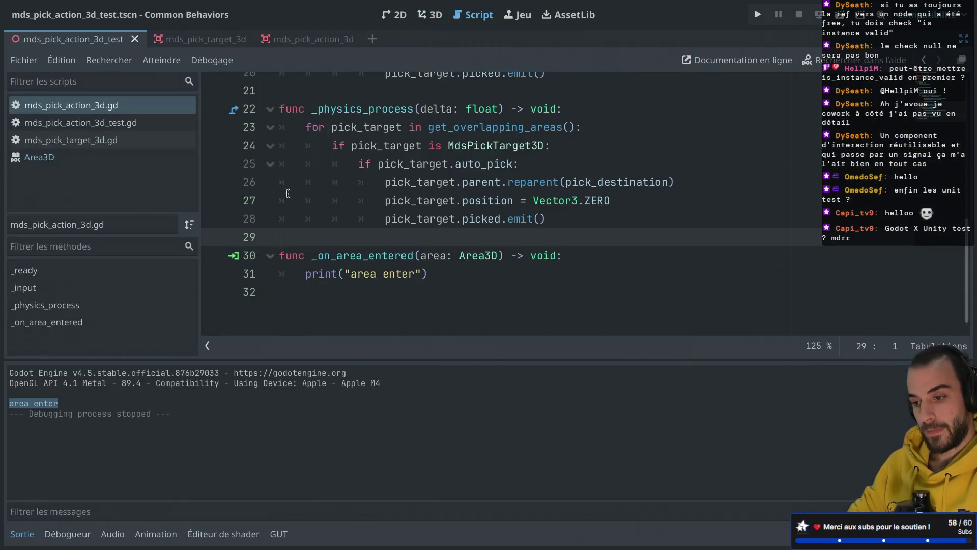
pyautogui.scroll(2, 374, 196)
pyautogui.scroll(-1, 374, 197)
pyautogui.scroll(2, 374, 197)
pyautogui.scroll(-2, 374, 196)
pyautogui.click(311, 266)
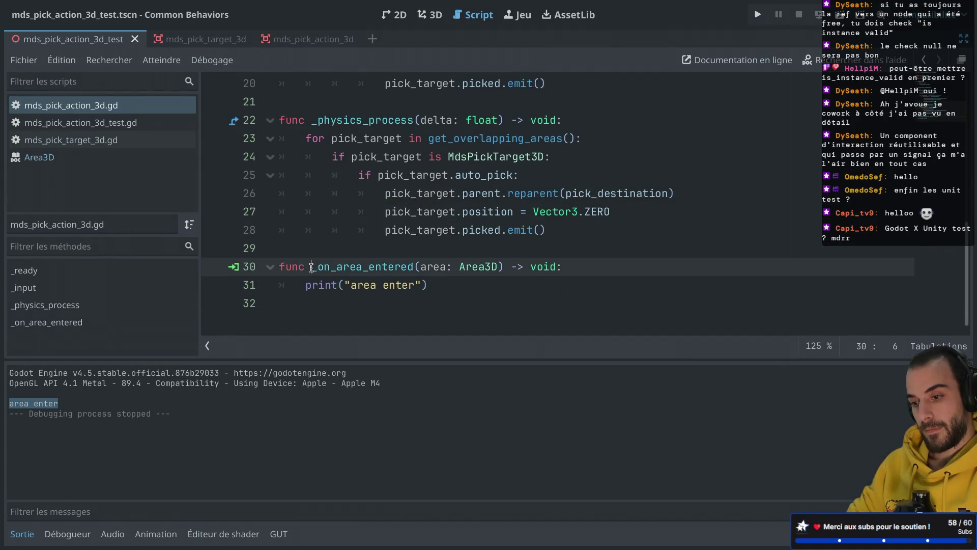
pyautogui.click(427, 266)
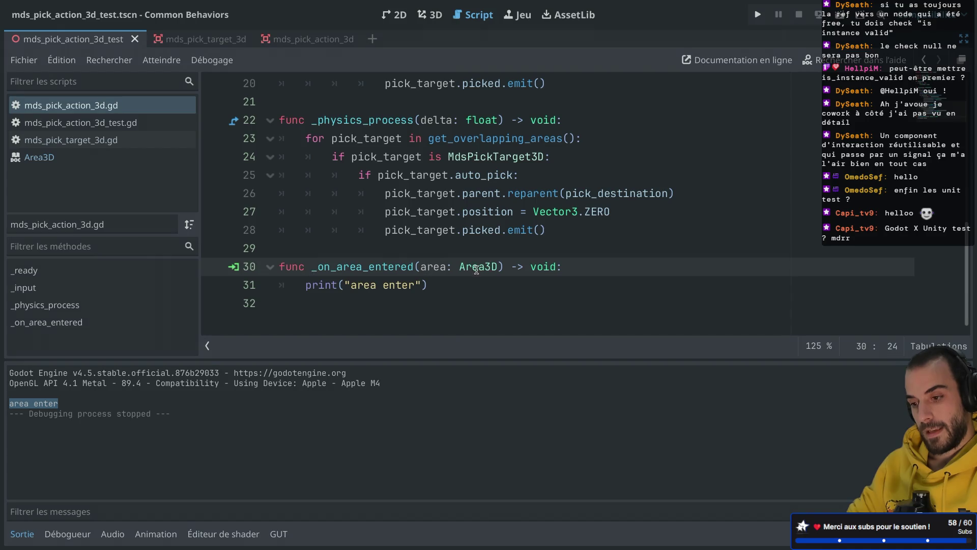
pyautogui.click(572, 266)
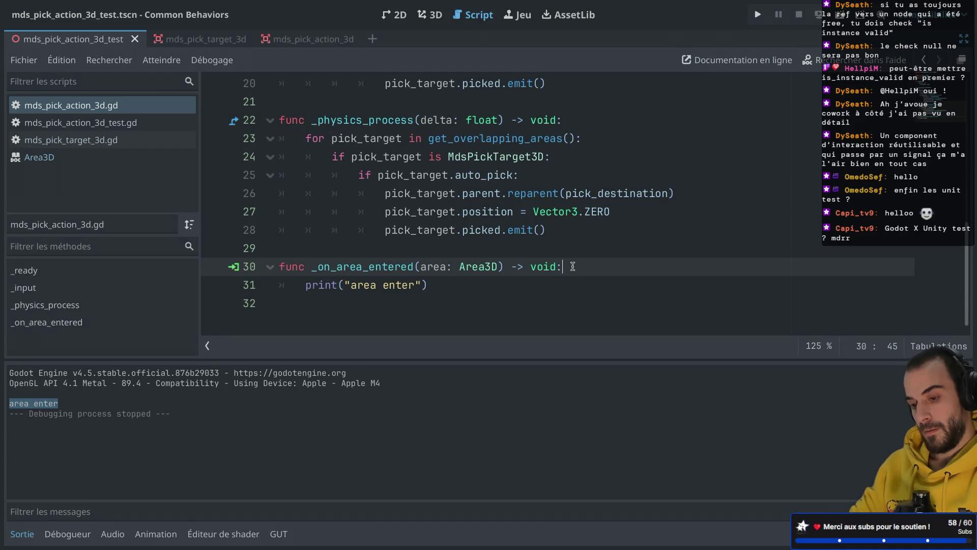
pyautogui.press('Return')
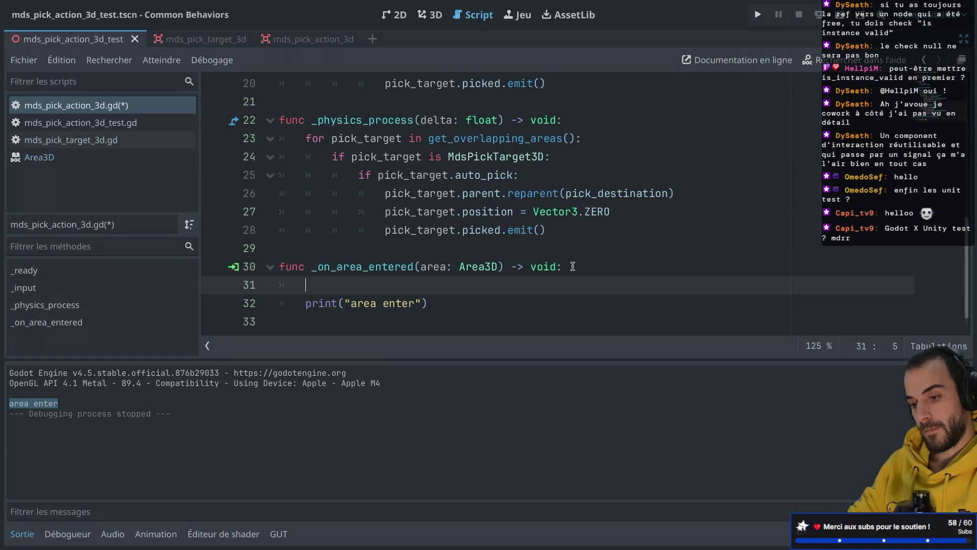
pyautogui.hotkey('ctrl', 'z')
# Scroll to the script's top and place the caret after the exported variables
pyautogui.scroll(2, 573, 266)
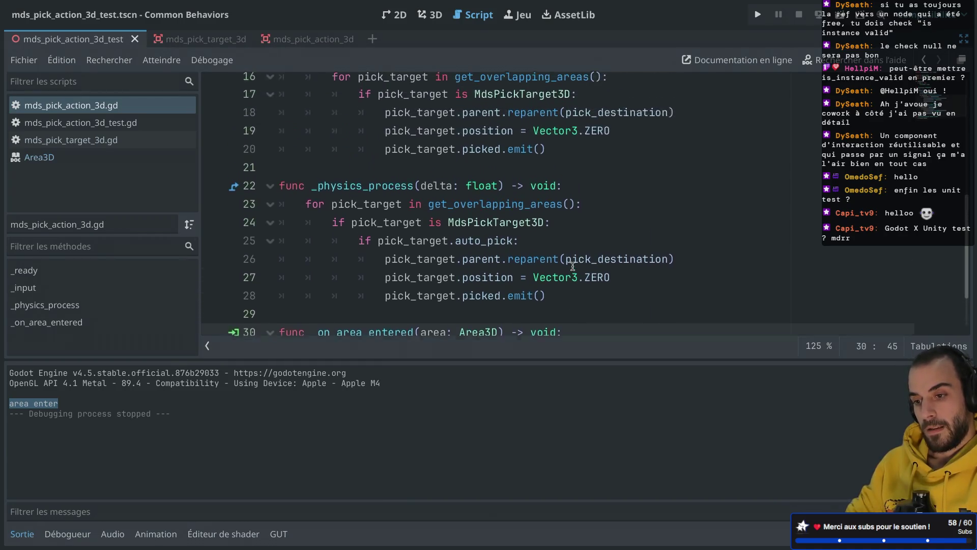
pyautogui.scroll(-2, 573, 266)
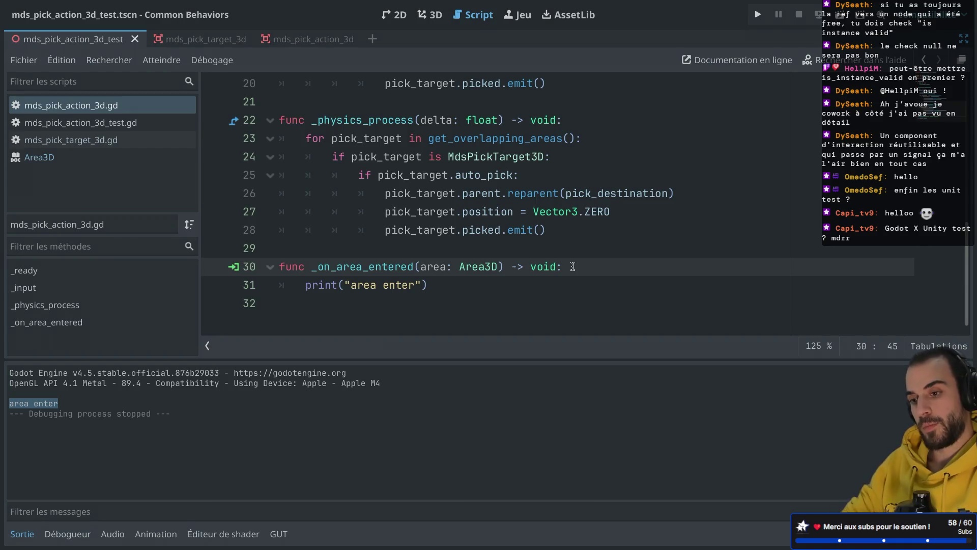
pyautogui.scroll(8, 573, 266)
pyautogui.click(538, 164)
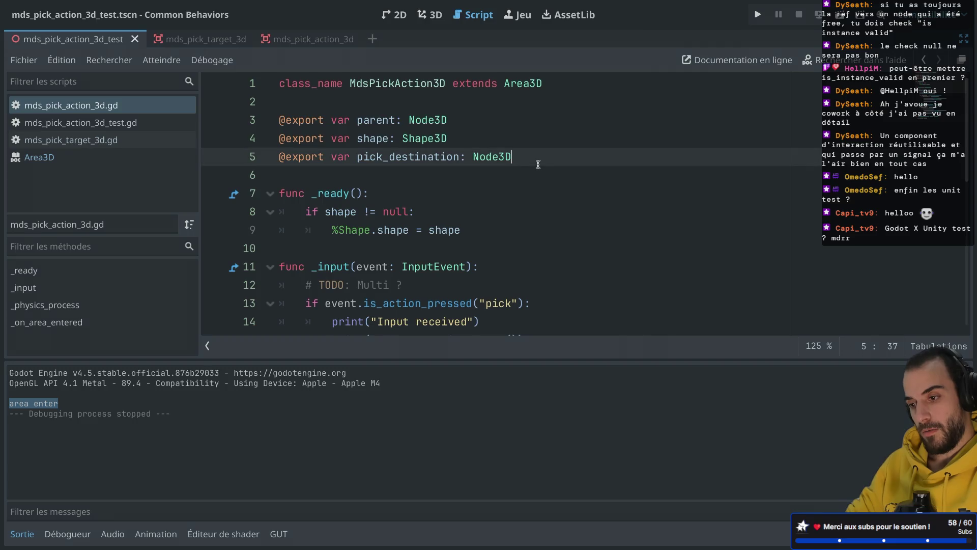
# Declare var pickable_items: Dictionary below the exported variables
pyautogui.press('Return')
pyautogui.press('Return')
pyautogui.write('var pickage')
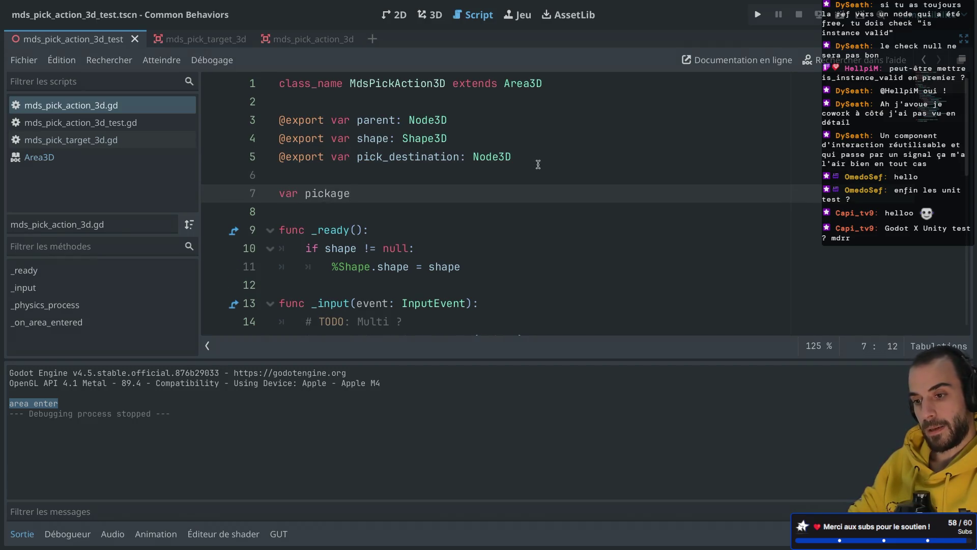
pyautogui.press('BackSpace')
pyautogui.write('ble')
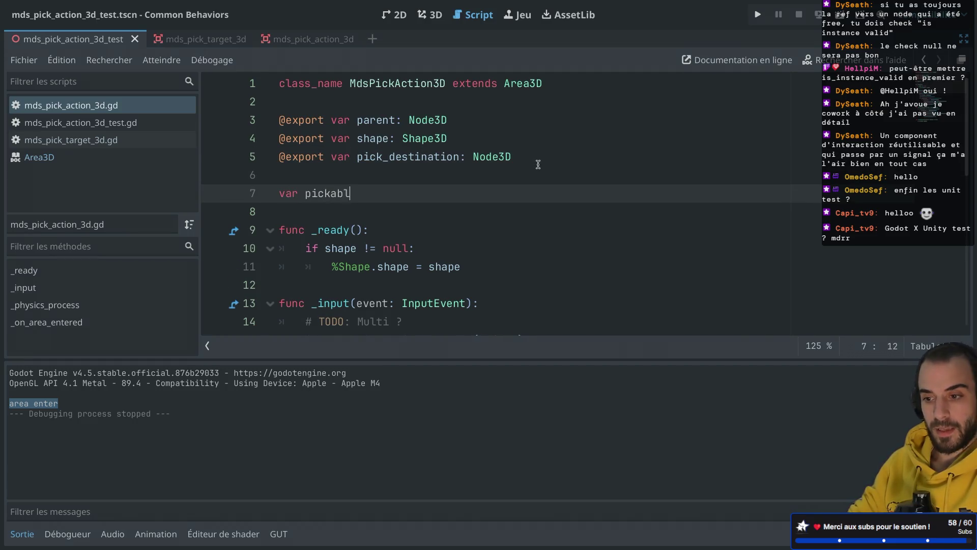
pyautogui.write('objects')
pyautogui.press('BackSpace')
pyautogui.press('BackSpace')
pyautogui.press('BackSpace')
pyautogui.press('BackSpace')
pyautogui.press('BackSpace')
pyautogui.press('BackSpace')
pyautogui.write('it')
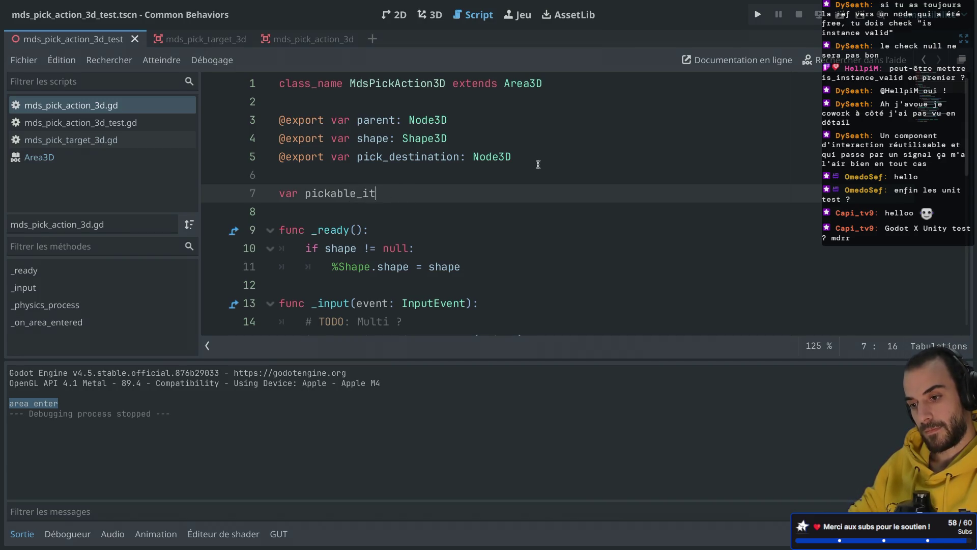
pyautogui.write('ems: Di')
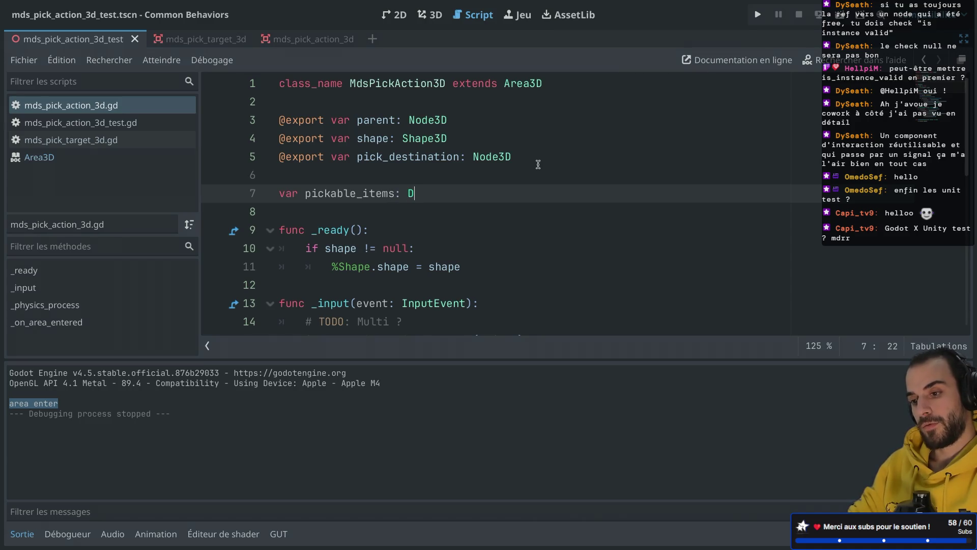
pyautogui.press('Return')
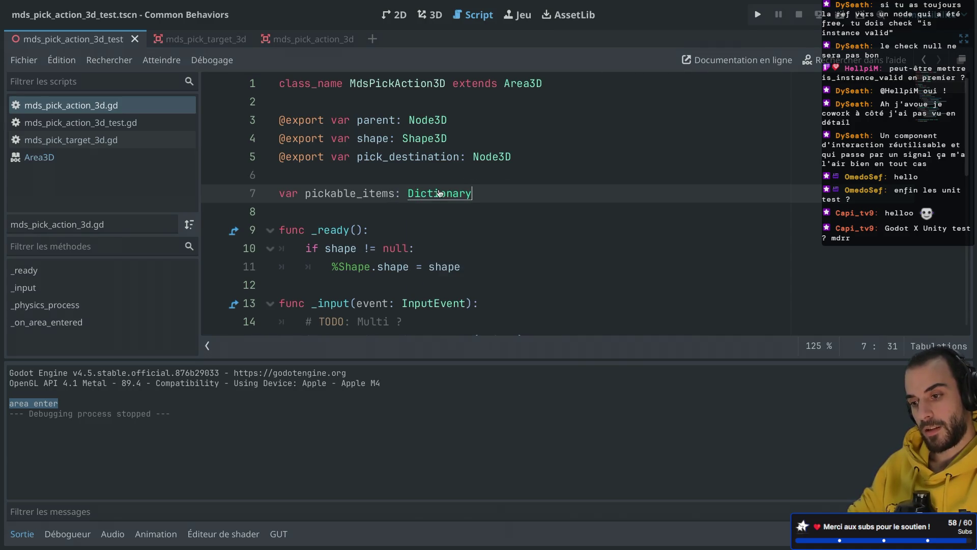
# Read the Dictionary help page, close it, and switch to Safari
pyautogui.keyDown('ctrl'); pyautogui.click(441, 193); pyautogui.keyUp('ctrl')
pyautogui.scroll(-2, 417, 167)
pyautogui.scroll(-8, 418, 167)
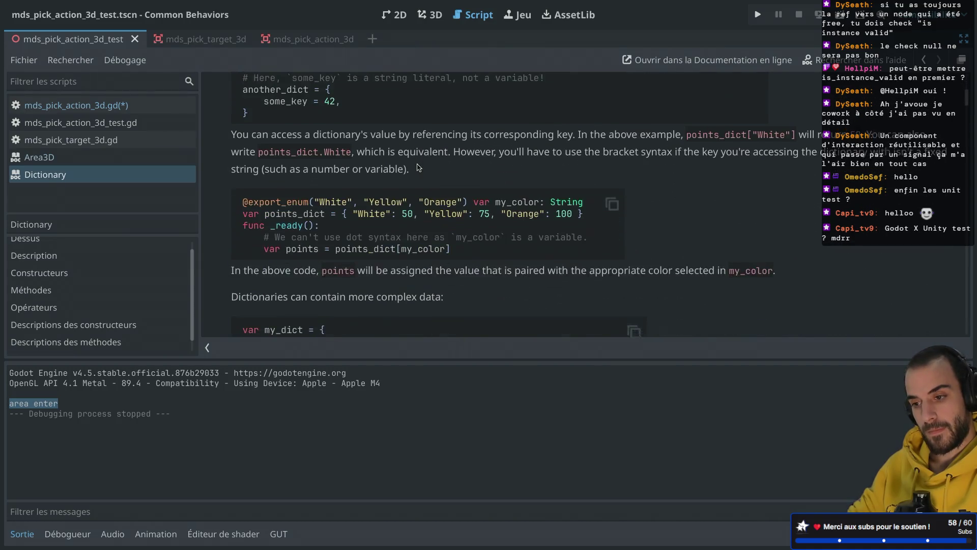
pyautogui.scroll(-12, 417, 167)
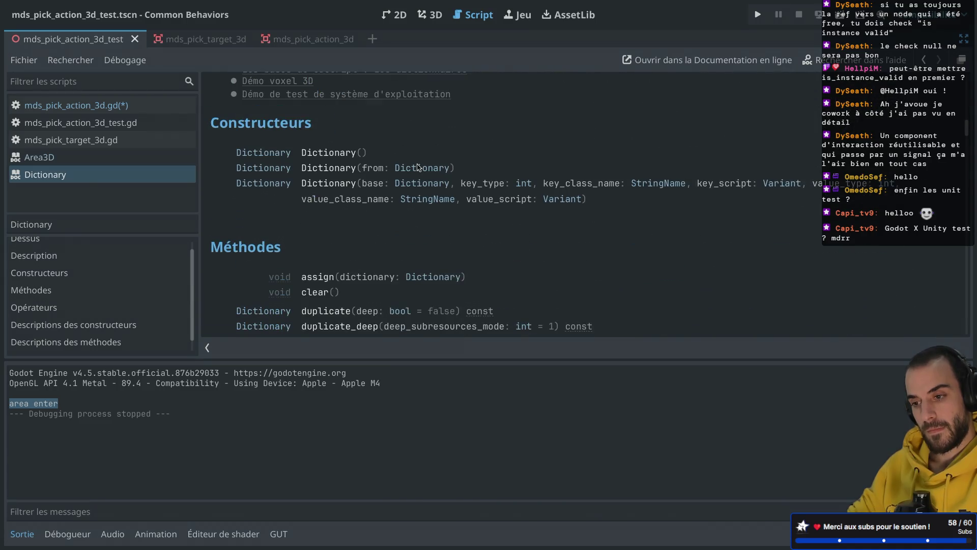
pyautogui.scroll(-10, 367, 210)
pyautogui.scroll(20, 366, 210)
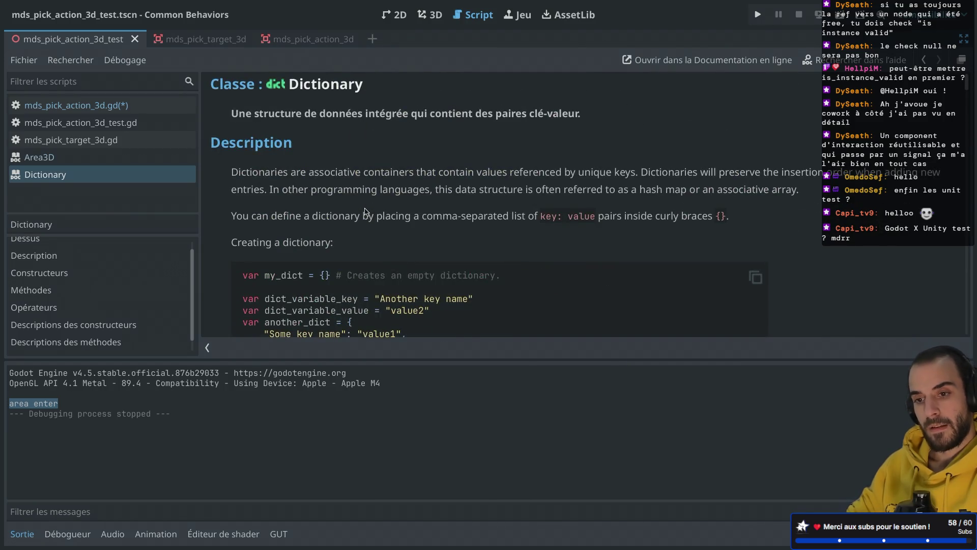
pyautogui.press('super+w')
pyautogui.press('super+Tab')
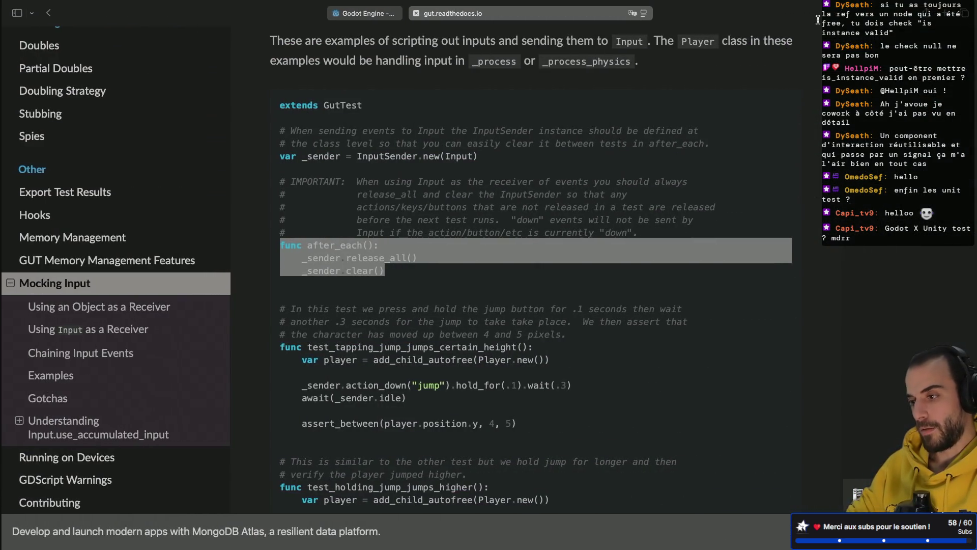
# Search 'godot type key value' in a new tab and open the Godot Dictionary documentation
pyautogui.click(948, 14)
pyautogui.write('g')
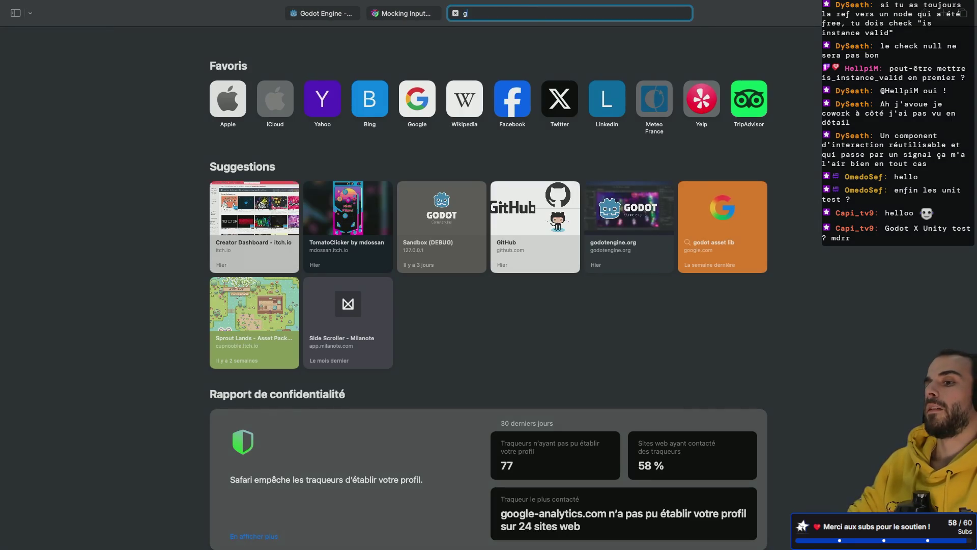
pyautogui.write('odot type key value')
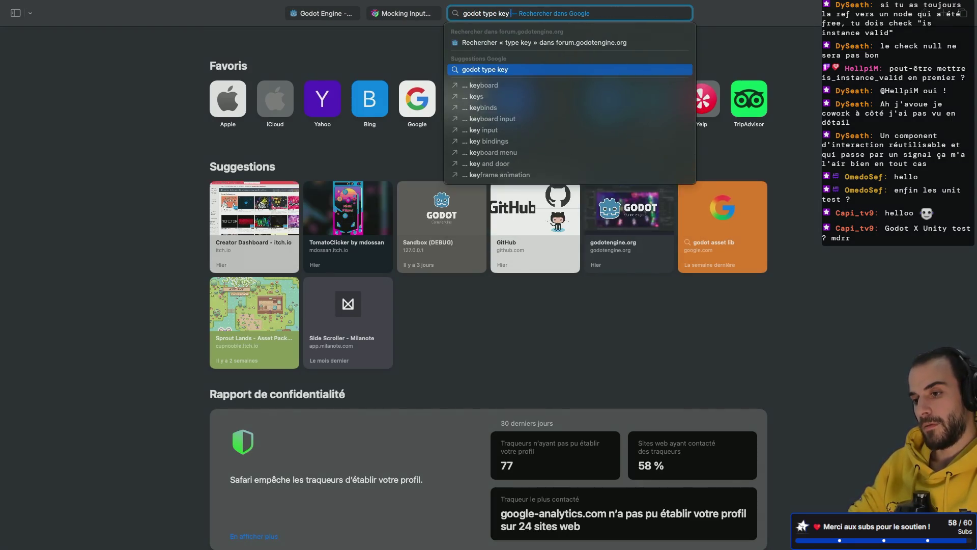
pyautogui.press('Return')
pyautogui.click(300, 176)
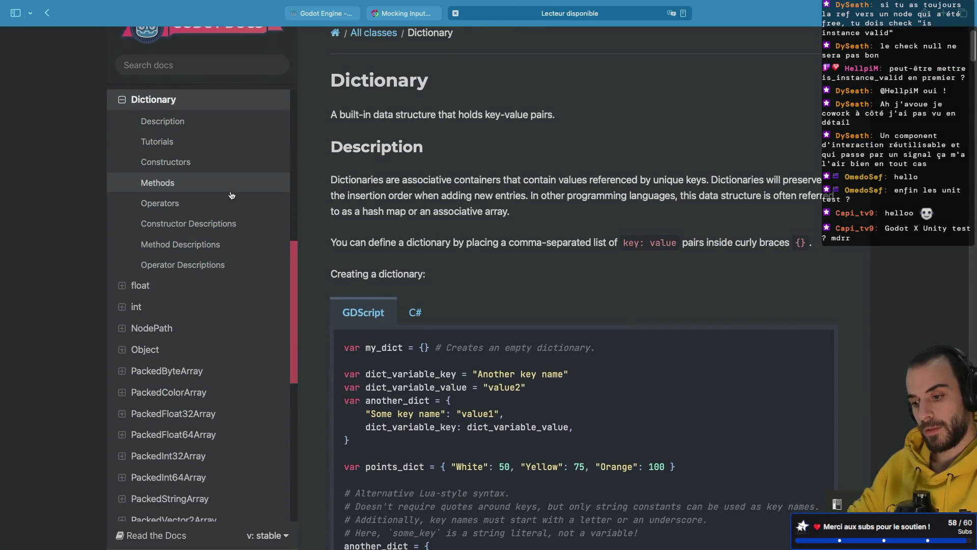
pyautogui.scroll(-7, 397, 259)
pyautogui.scroll(-4, 397, 258)
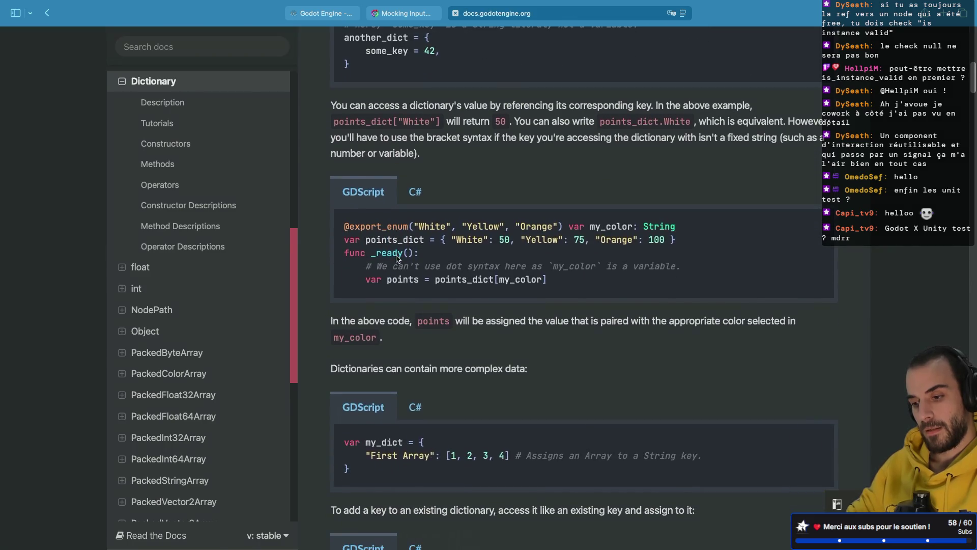
pyautogui.hscroll(-5, 397, 259)
# Refine the search with 'generic', open the Reddit typed dictionaries post, then return to Godot
pyautogui.click(284, 58)
pyautogui.write('generic')
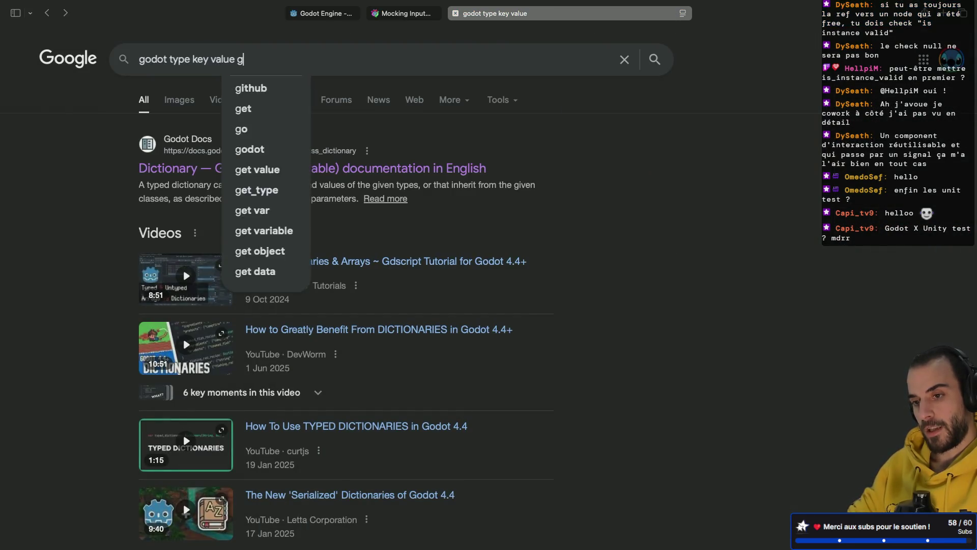
pyautogui.press('Return')
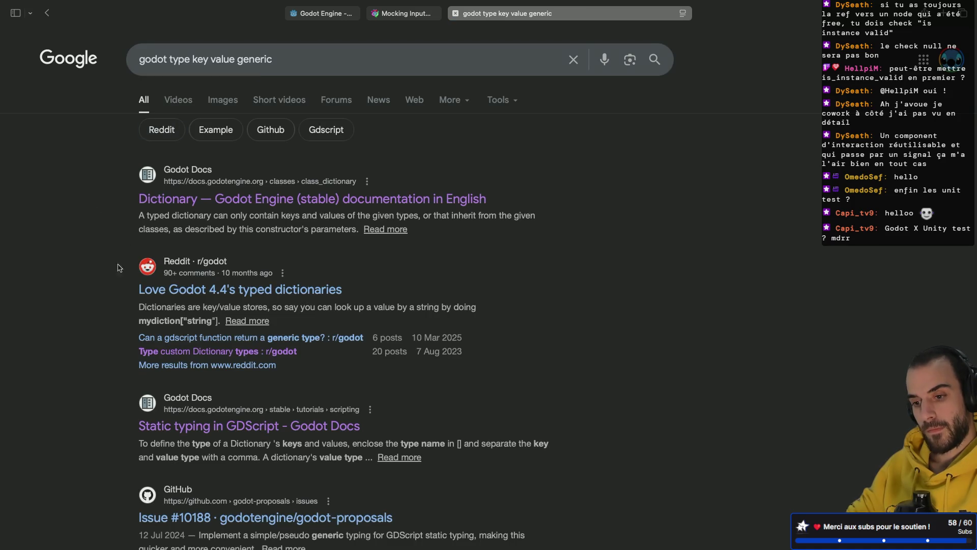
pyautogui.scroll(-1, 113, 278)
pyautogui.click(180, 249)
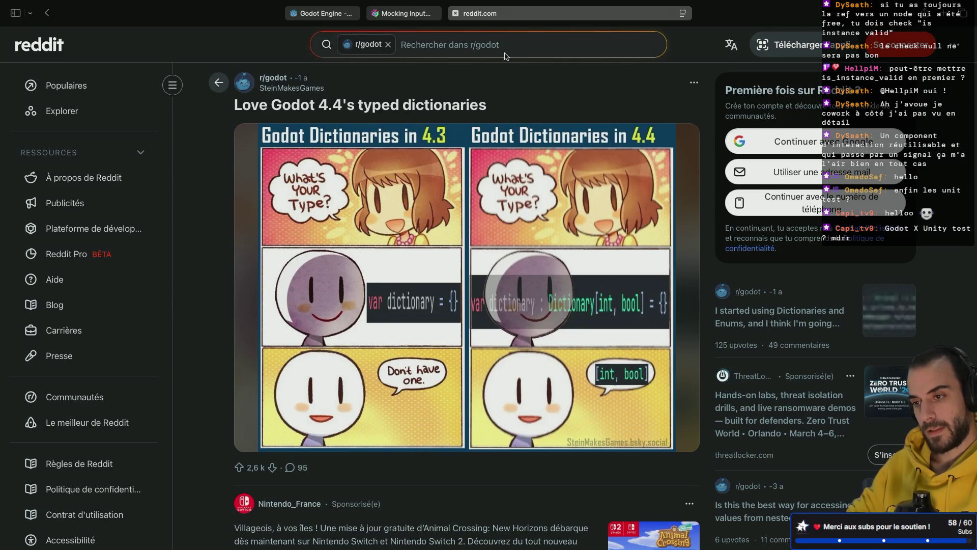
pyautogui.press('super+Tab')
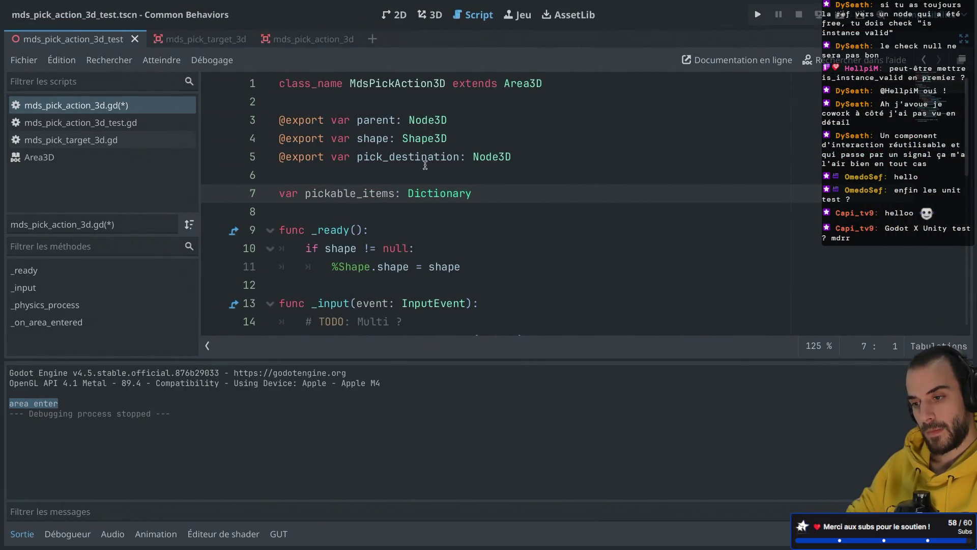
# Type pickable_items as Dictionary[String, MdsPickTarget3D] = {} and save the script
pyautogui.write('[')
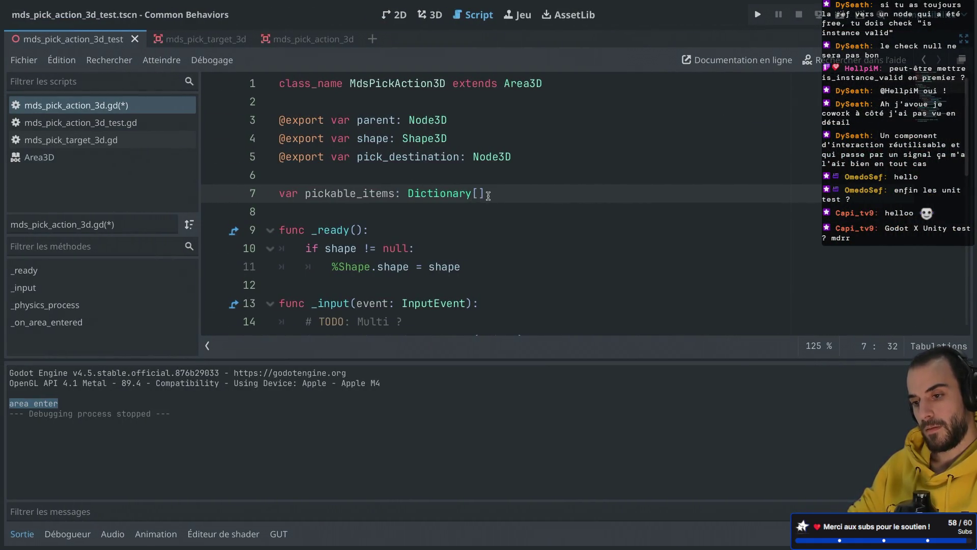
pyautogui.write('String, M')
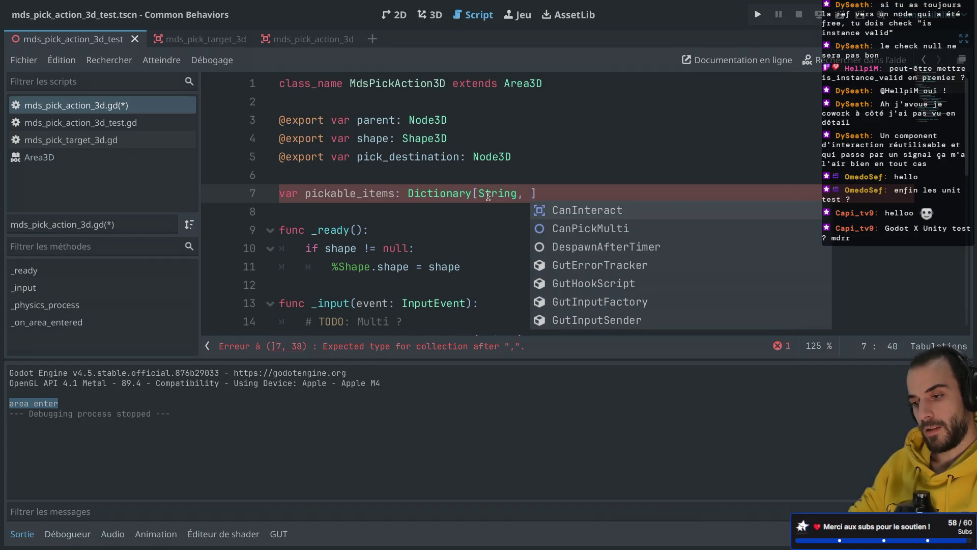
pyautogui.write('dsPicka')
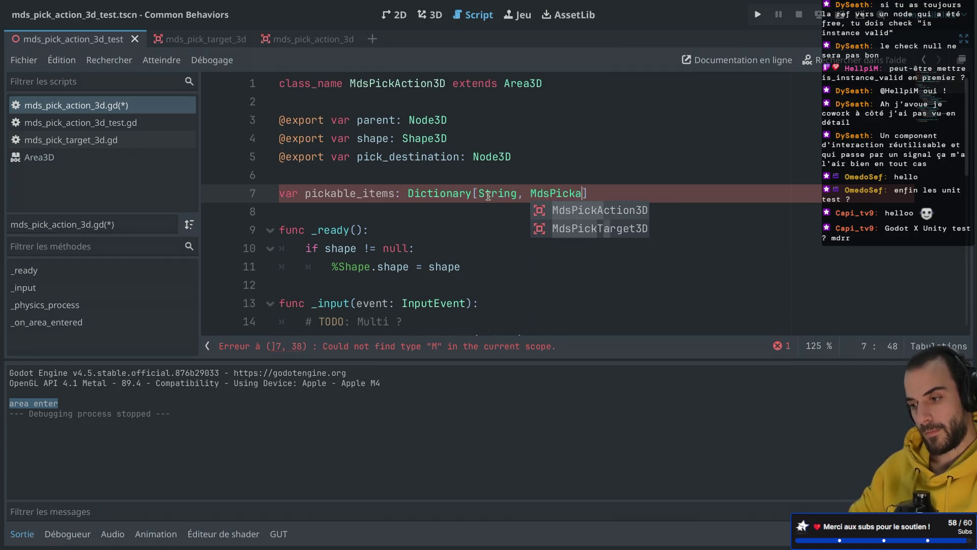
pyautogui.press('Down')
pyautogui.press('Return')
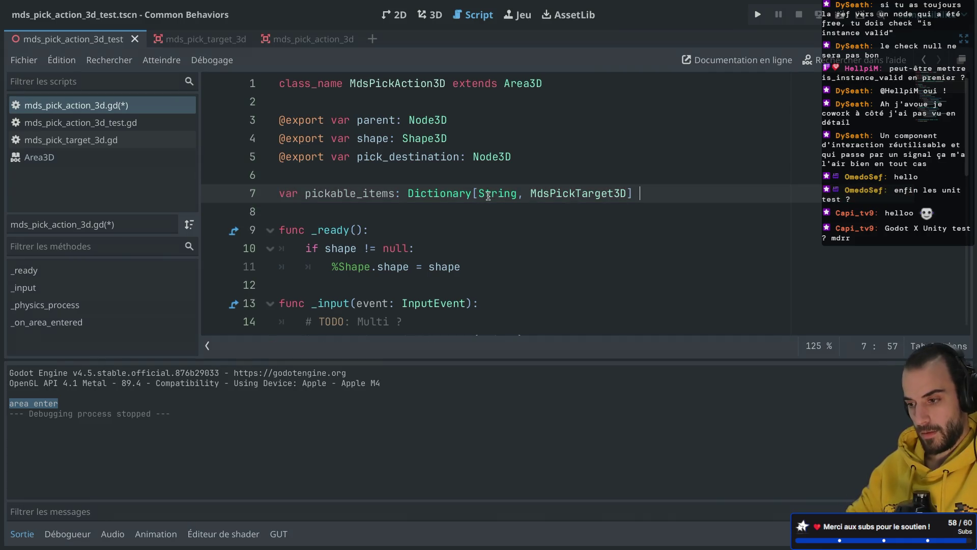
pyautogui.write('= {')
pyautogui.click(556, 162)
pyautogui.hotkey('ctrl', 's')
# Select the MdsPickTarget3D type name, then move to the end of the _on_area_entered line
pyautogui.doubleClick(495, 198)
pyautogui.click(568, 195)
pyautogui.doubleClick(568, 195)
pyautogui.scroll(-7, 568, 198)
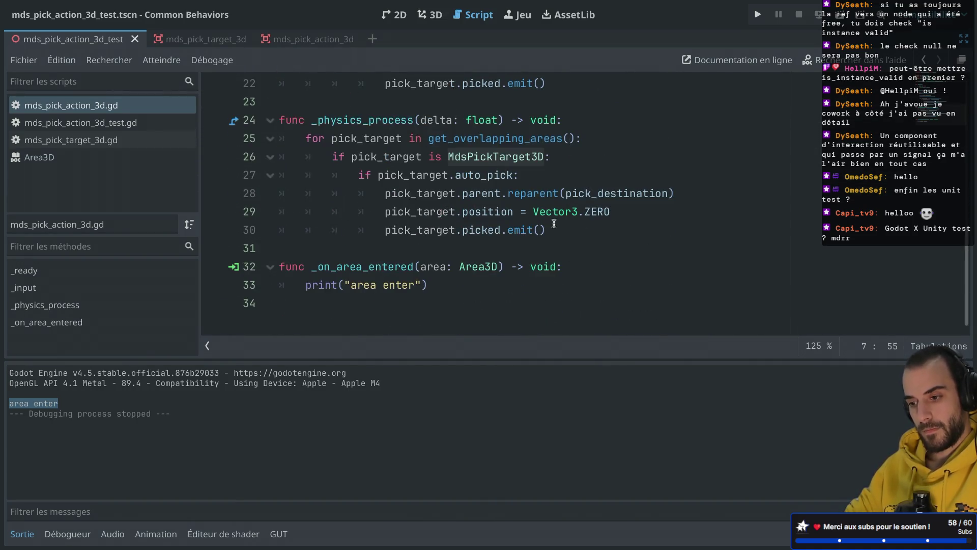
pyautogui.click(575, 271)
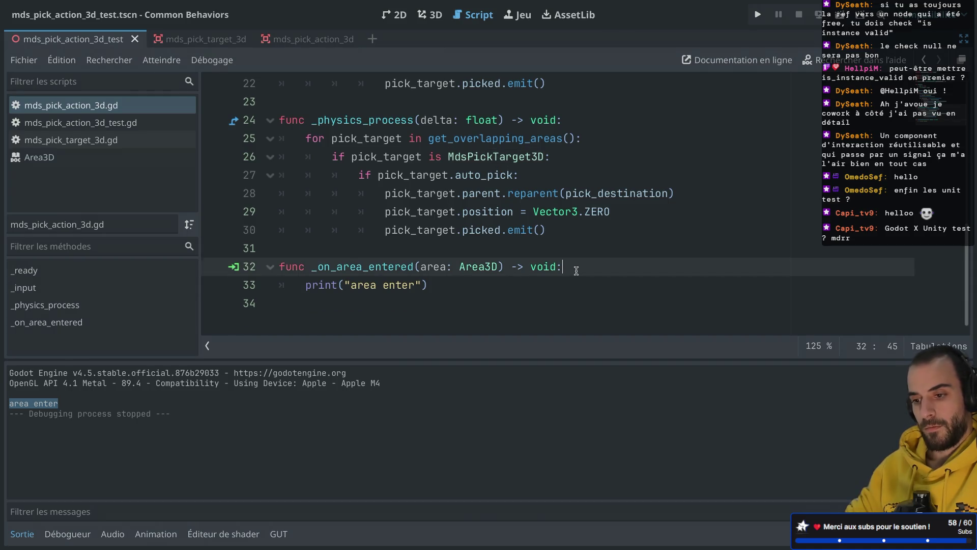
# Add a guard 'if not area is MdsPickTarget3D' with a return in _on_area_entered
pyautogui.press('Return')
pyautogui.write('if ')
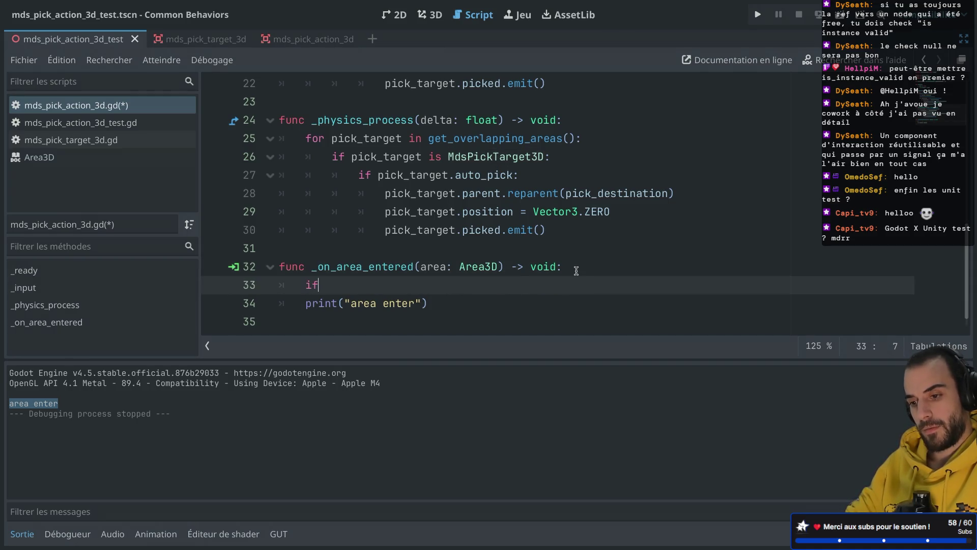
pyautogui.write('area is')
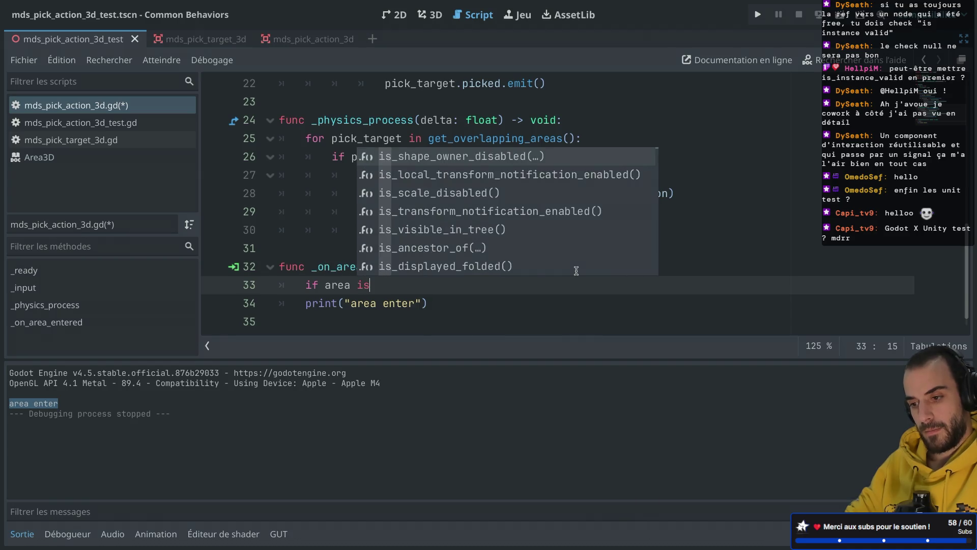
pyautogui.press('BackSpace')
pyautogui.press('BackSpace')
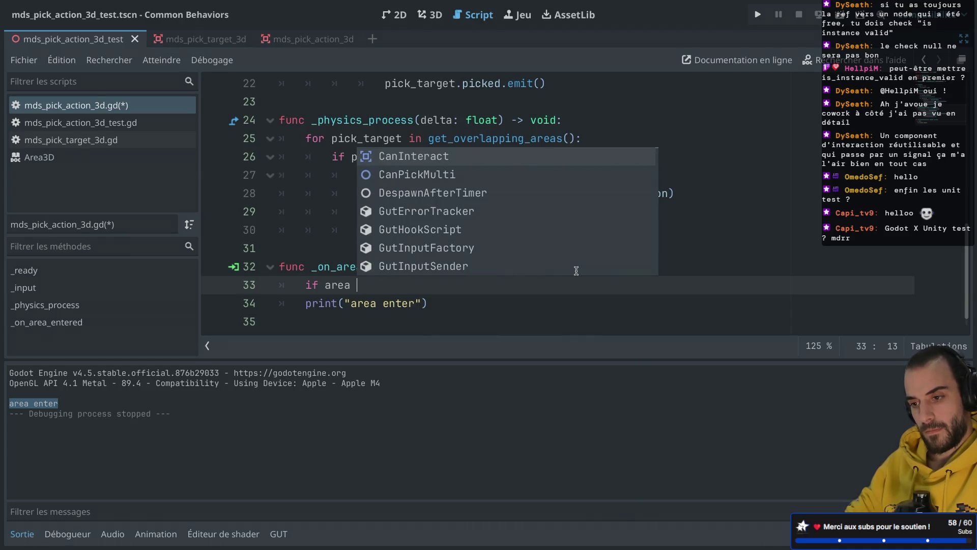
pyautogui.write('not')
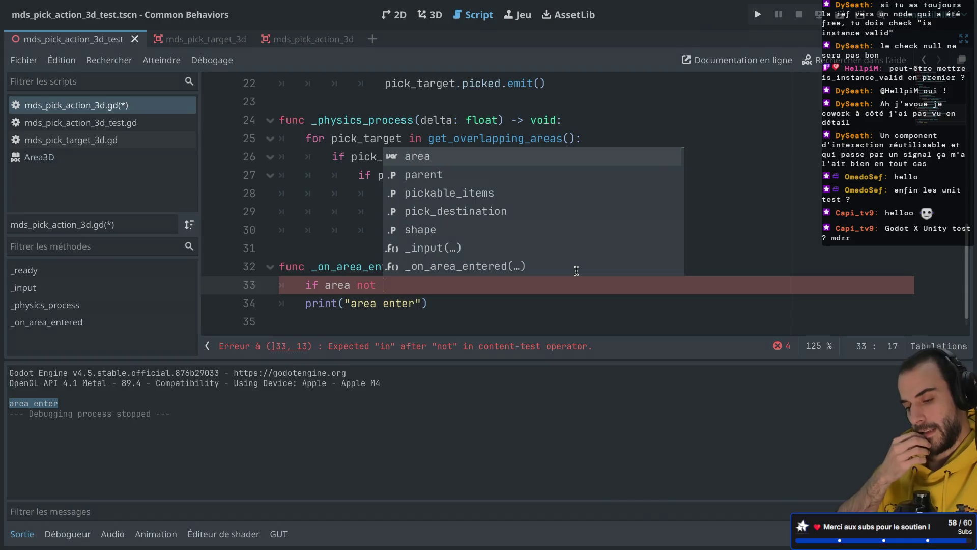
pyautogui.write('MdsPick')
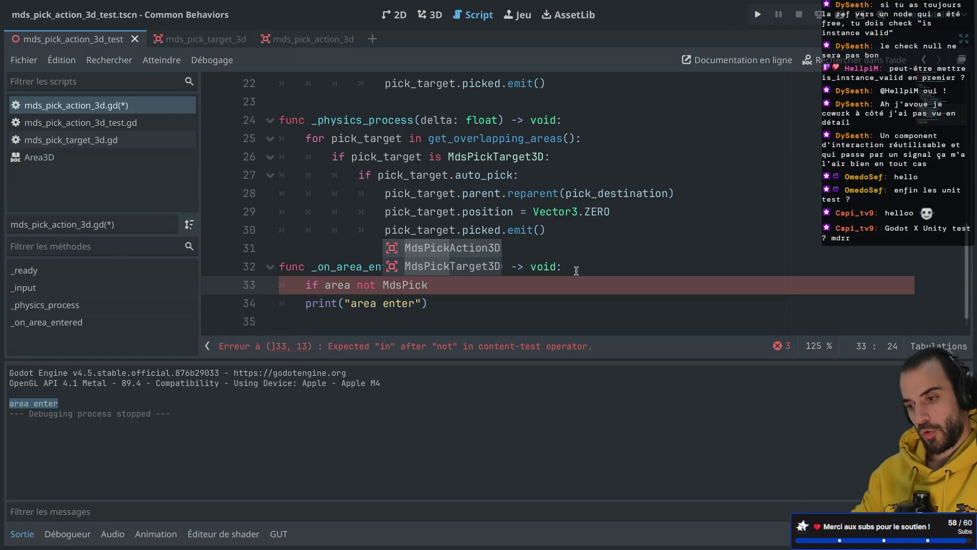
pyautogui.press('Down')
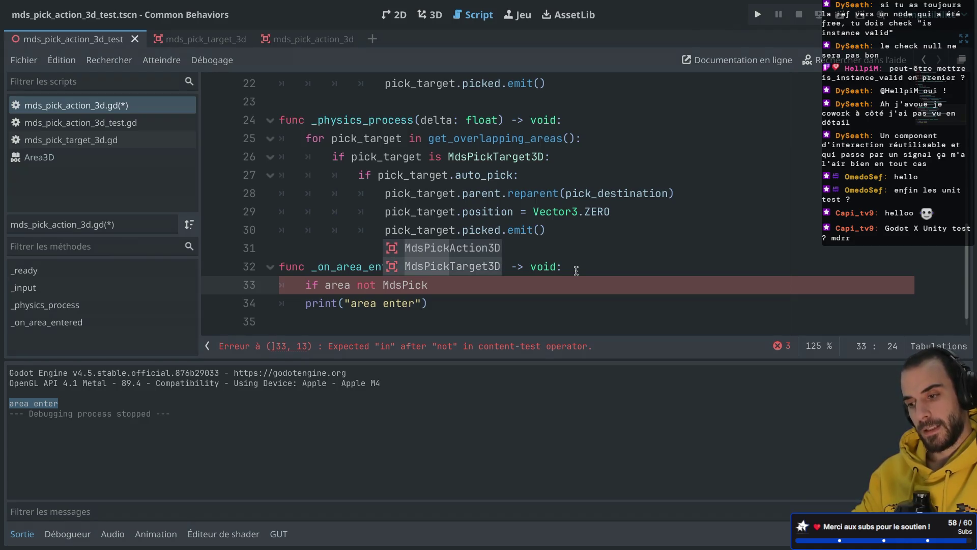
pyautogui.press('Return')
pyautogui.press('Return')
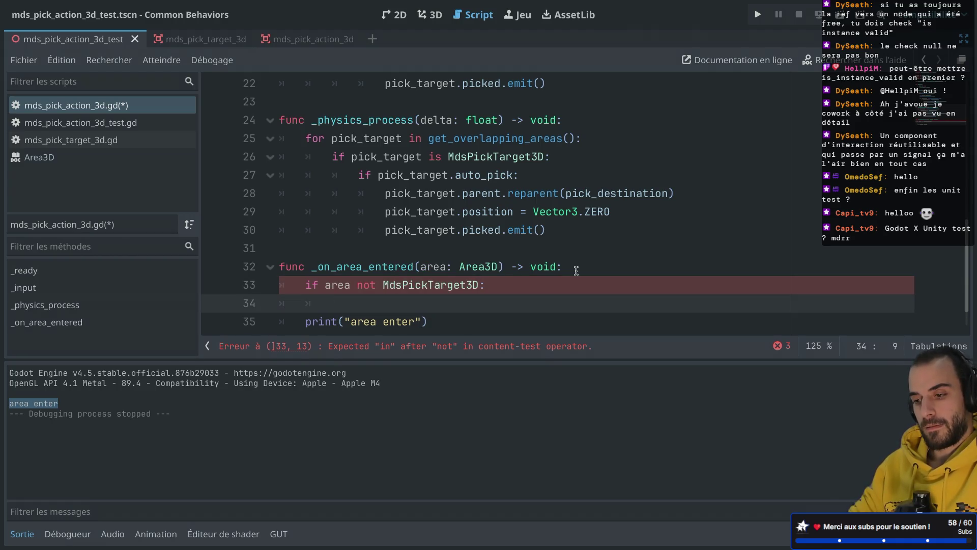
pyautogui.write('return')
pyautogui.press('Return')
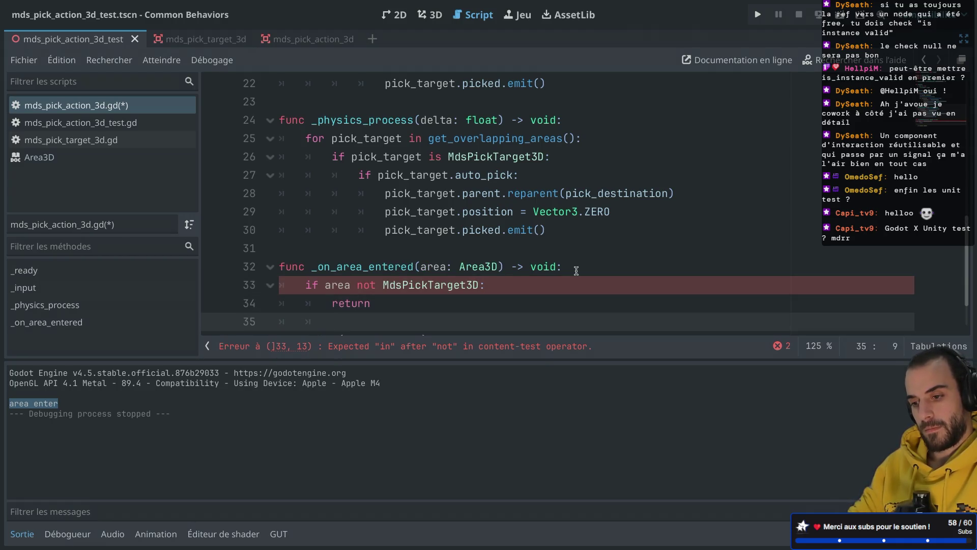
# Rewrite the guard as 'if !area is MdsPickTarget3D' followed by return
pyautogui.doubleClick(369, 286)
pyautogui.press('BackSpace')
pyautogui.write('is')
pyautogui.click(326, 285)
pyautogui.write('!')
pyautogui.click(404, 303)
pyautogui.scroll(-3, 402, 303)
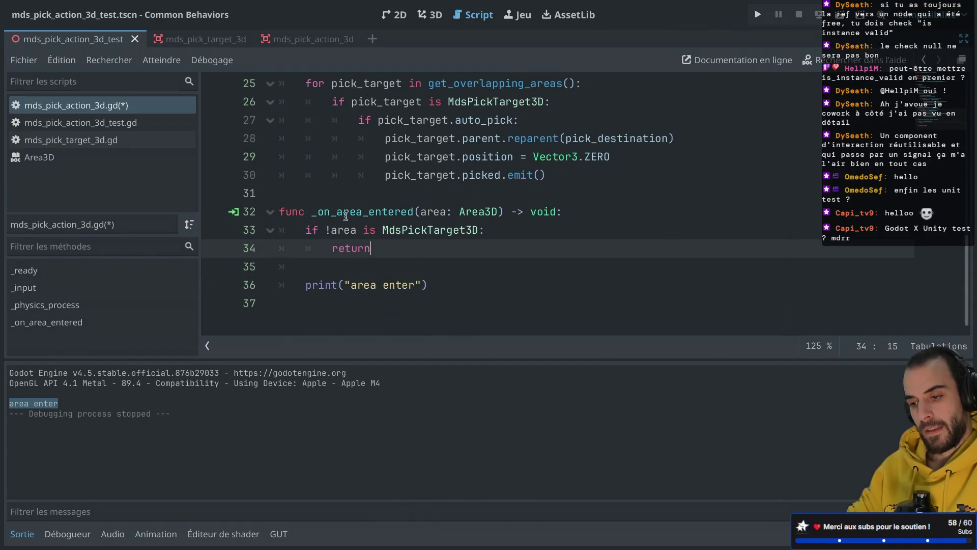
# Change the condition to 'if area is MdsPickTarget3D' and start an area.parent line beneath it
pyautogui.click(343, 270)
pyautogui.press('Return')
pyautogui.write('area.pick')
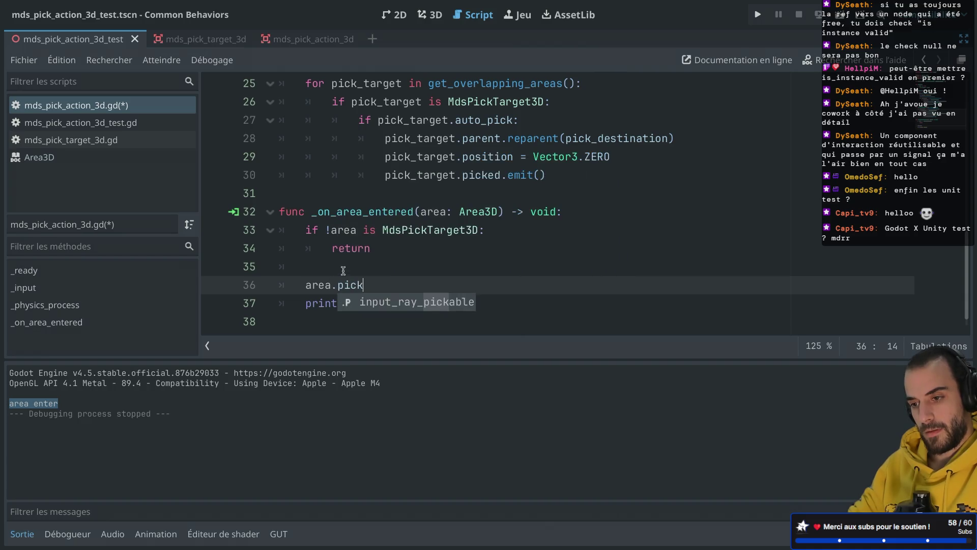
pyautogui.click(331, 230)
pyautogui.press('BackSpace')
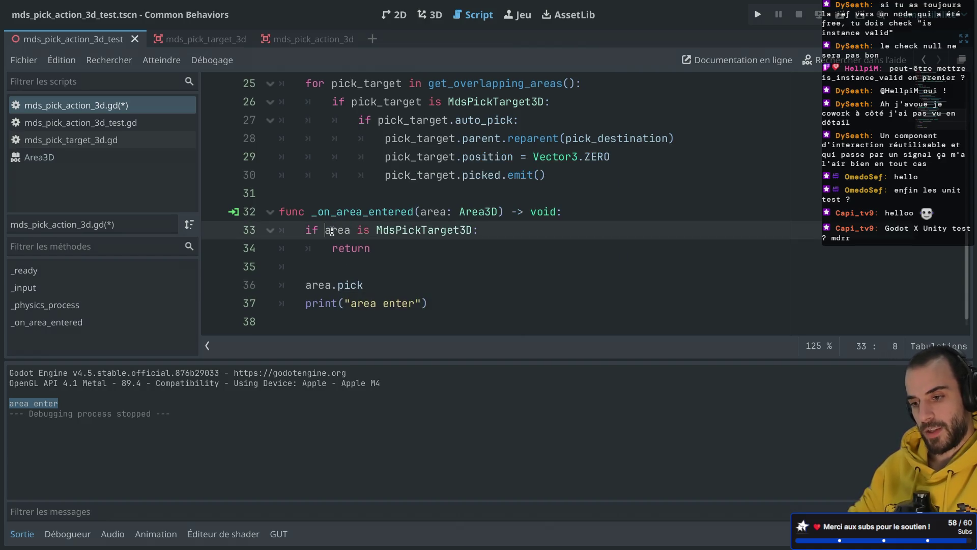
pyautogui.moveTo(364, 285); pyautogui.dragTo(275, 276)
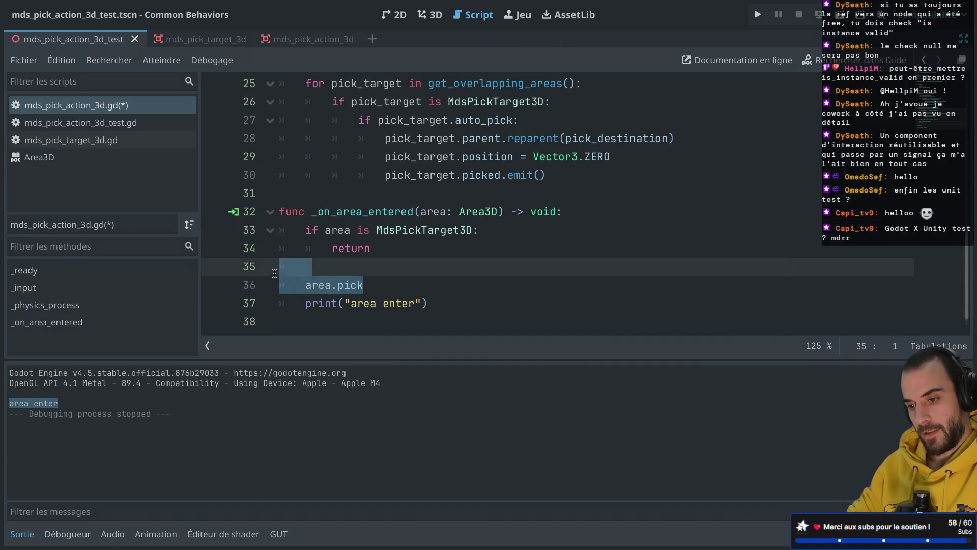
pyautogui.press('BackSpace')
pyautogui.press('BackSpace')
pyautogui.press('BackSpace')
pyautogui.press('BackSpace')
pyautogui.write('area.pa')
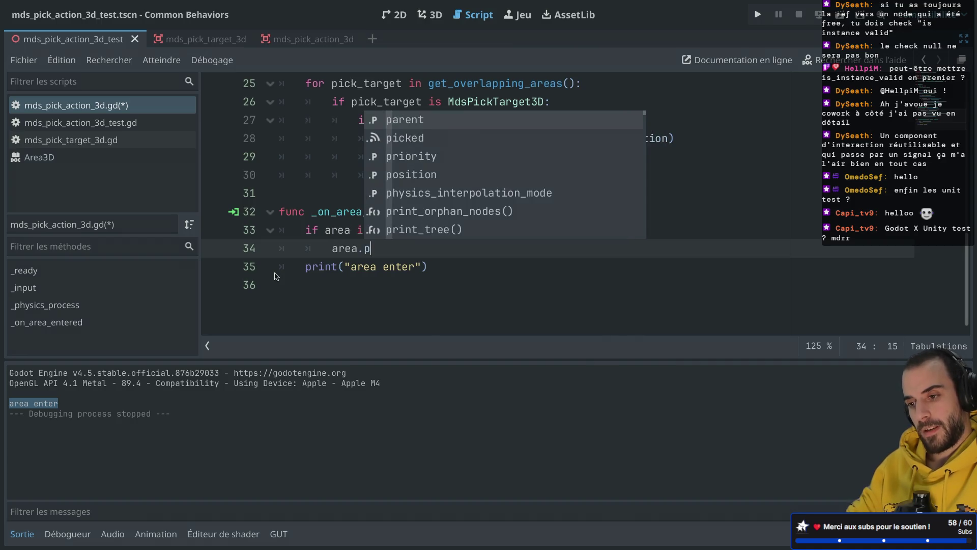
pyautogui.press('Return')
# Prefix the area.parent line with pickable_items from autocomplete
pyautogui.click(333, 248)
pyautogui.write('no')
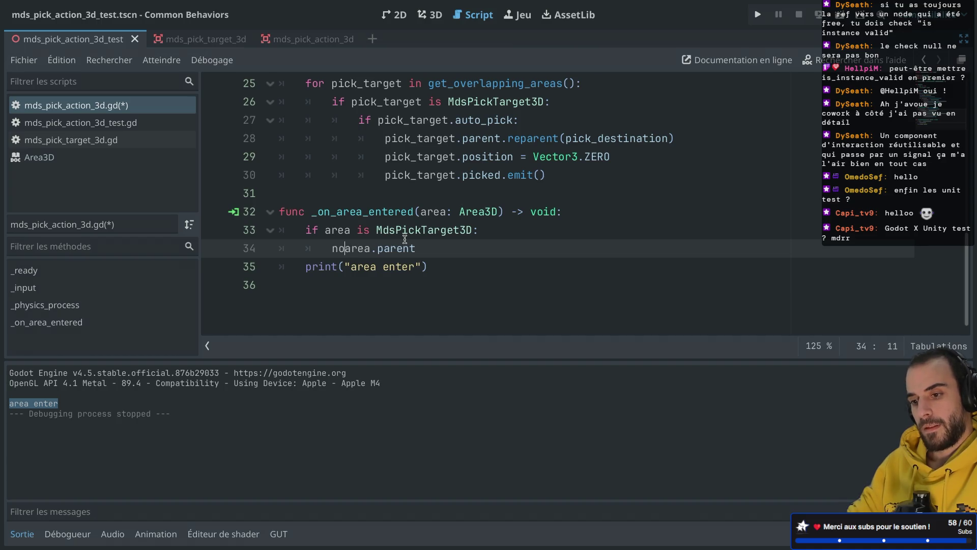
pyautogui.press('BackSpace')
pyautogui.press('BackSpace')
pyautogui.write('var ')
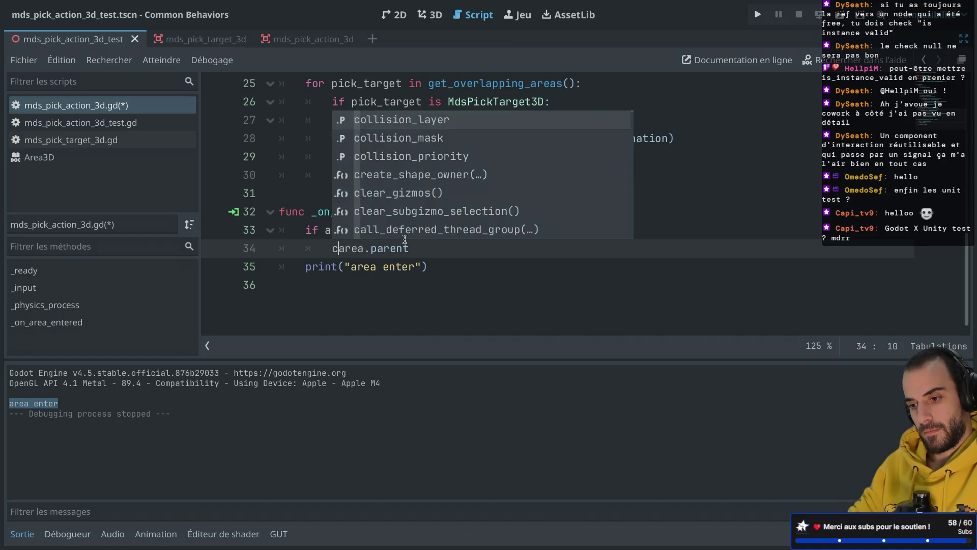
pyautogui.write('i')
pyautogui.press('BackSpace')
pyautogui.press('BackSpace')
pyautogui.press('BackSpace')
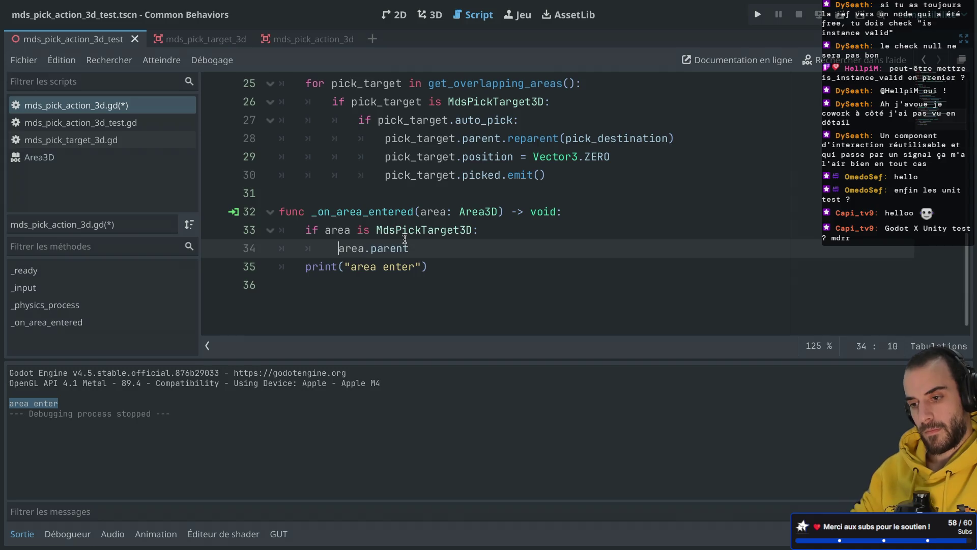
pyautogui.write('pick')
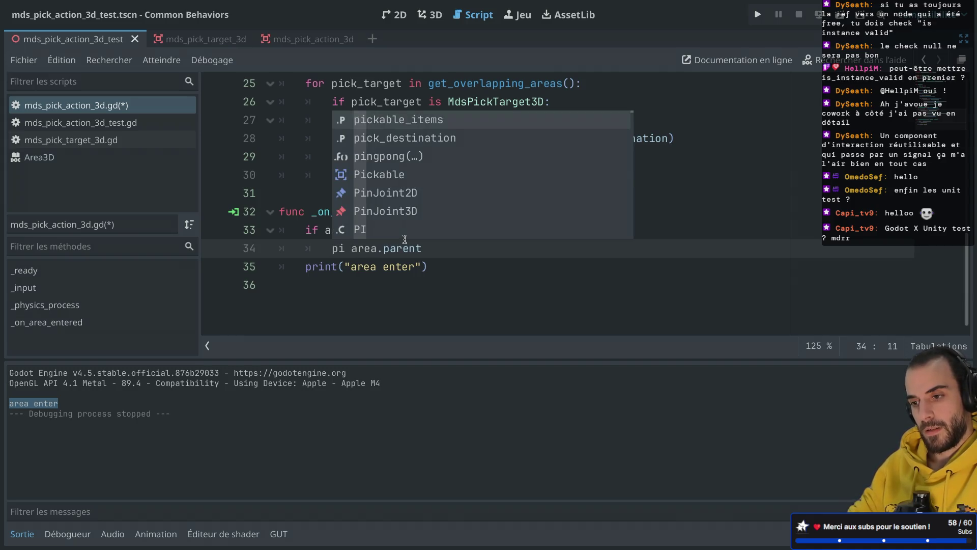
pyautogui.press('Return')
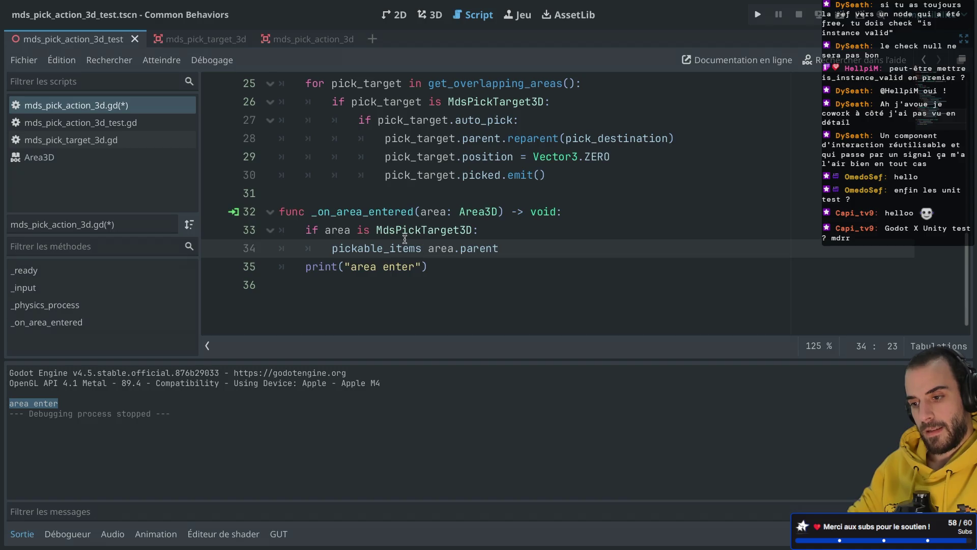
# Complete line 34 as 'pickable_items[area.parent.id] = area.parent'
pyautogui.write('.a')
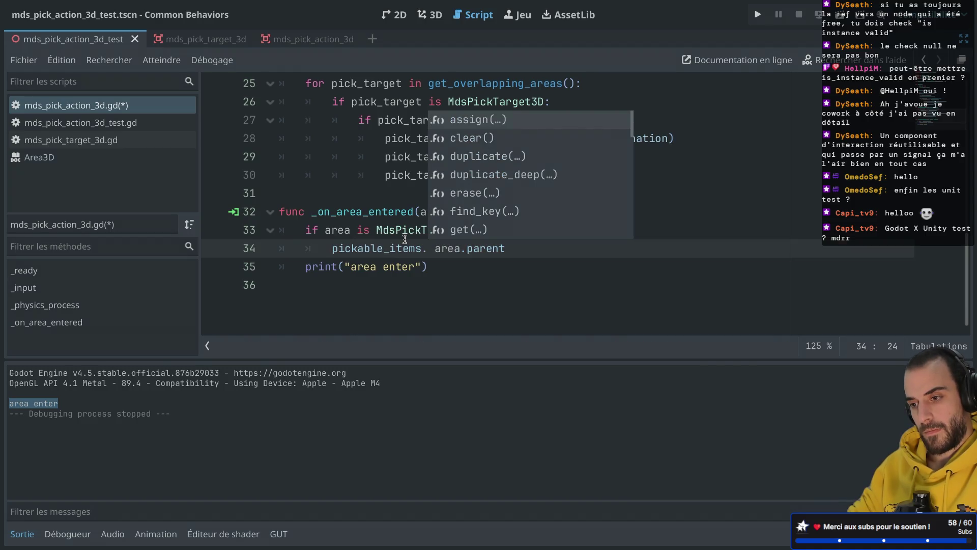
pyautogui.write('dd')
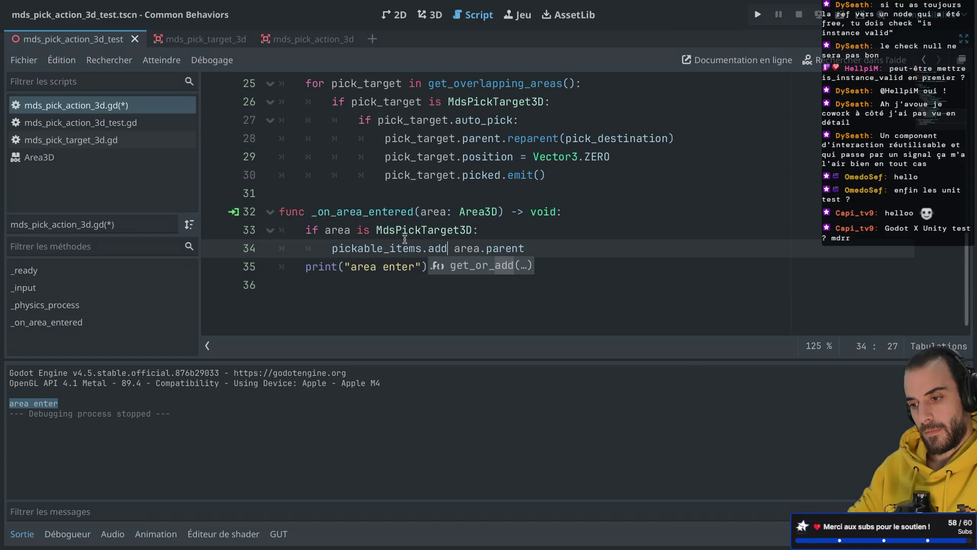
pyautogui.press('BackSpace')
pyautogui.press('BackSpace')
pyautogui.press('BackSpace')
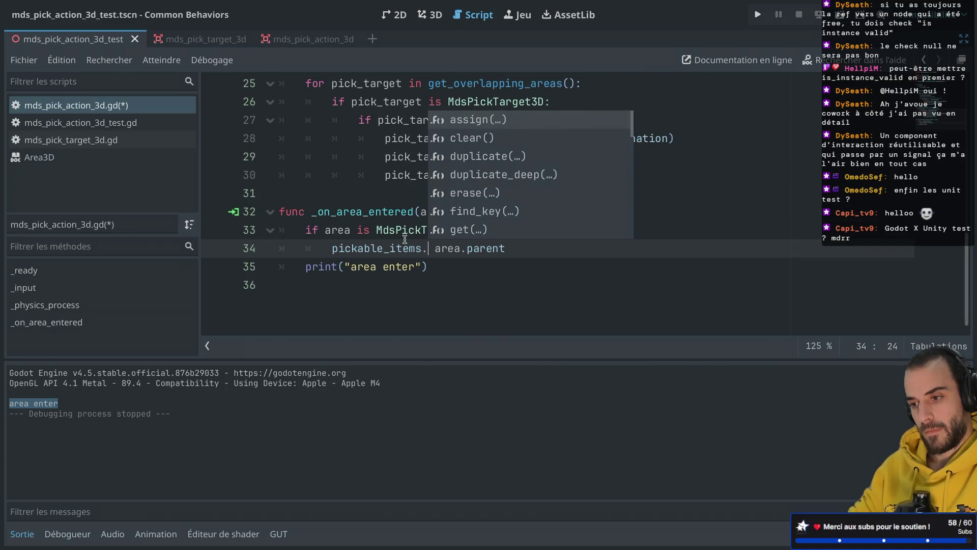
pyautogui.press('Down')
pyautogui.press('Down')
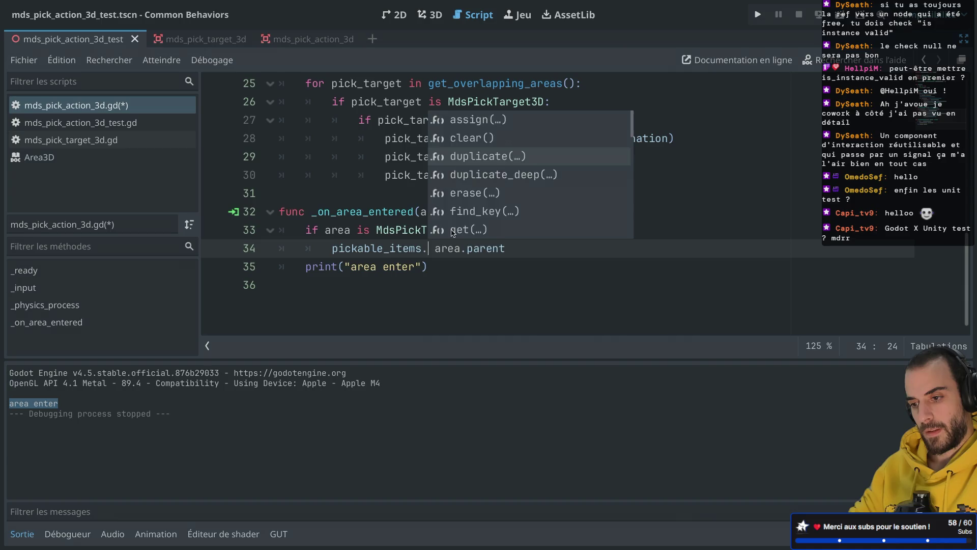
pyautogui.press('BackSpace')
pyautogui.write('[')
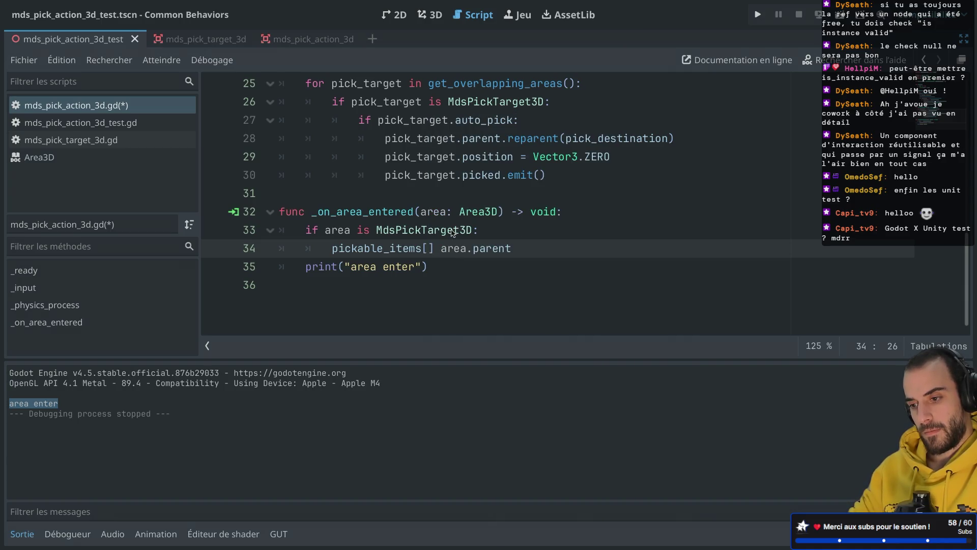
pyautogui.write('=')
pyautogui.press('Left')
pyautogui.press('Left')
pyautogui.press('Left')
pyautogui.write('area.')
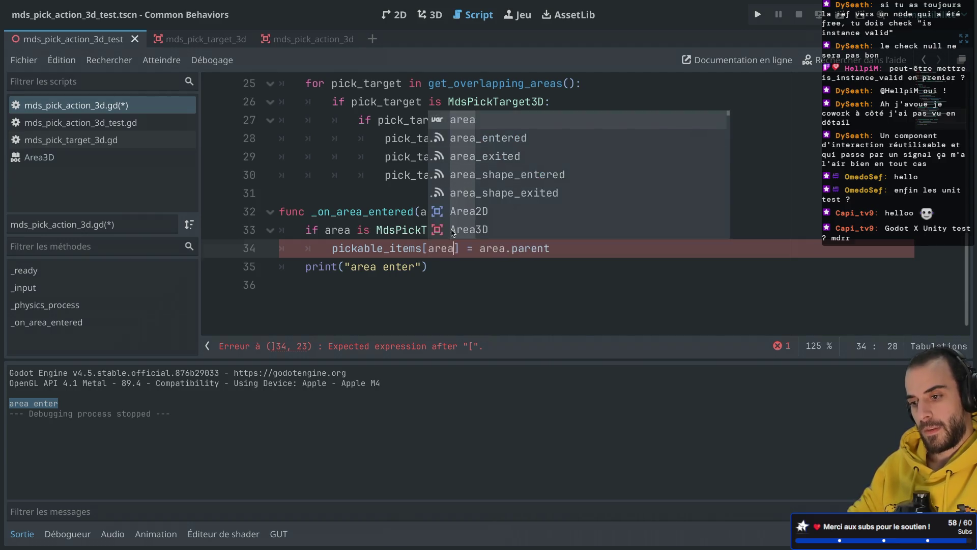
pyautogui.write('pa')
pyautogui.press('Return')
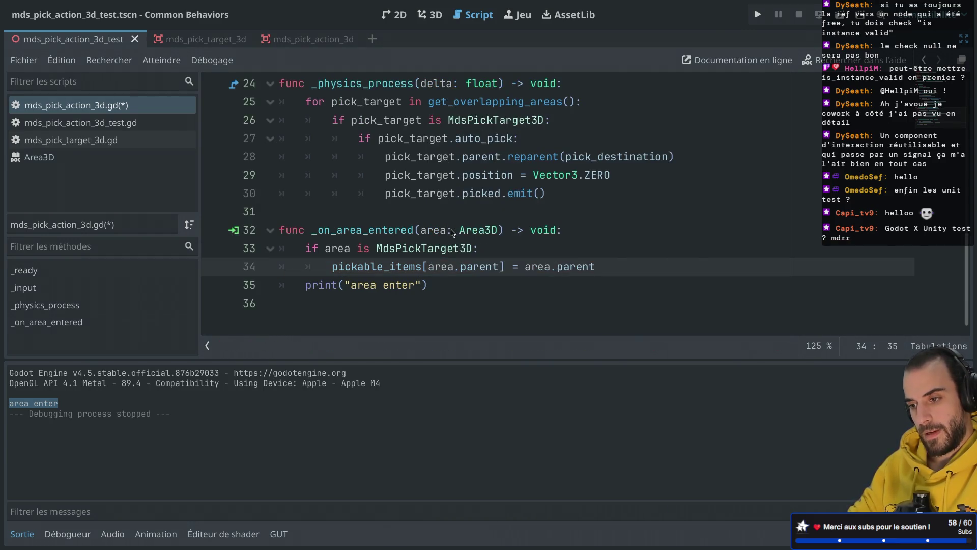
pyautogui.write('.id')
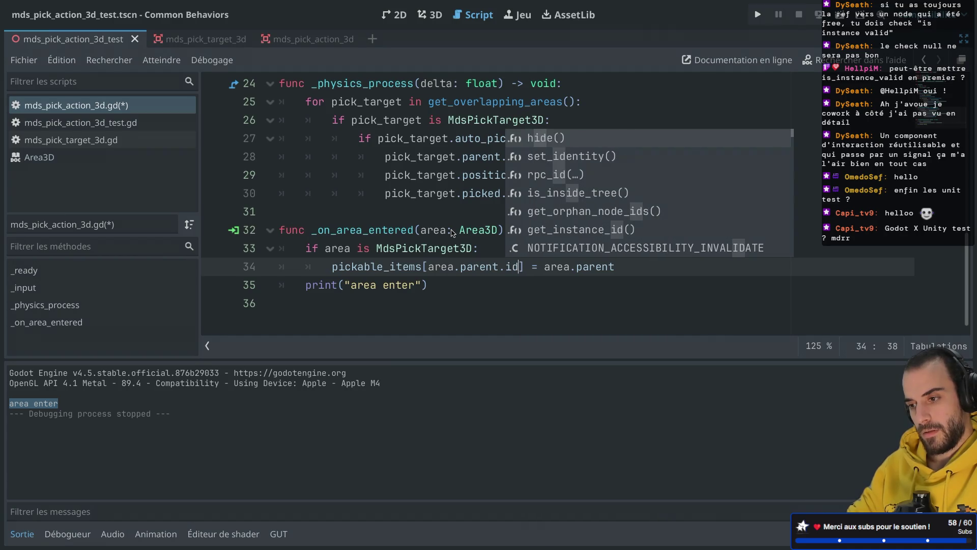
pyautogui.press('super+Tab')
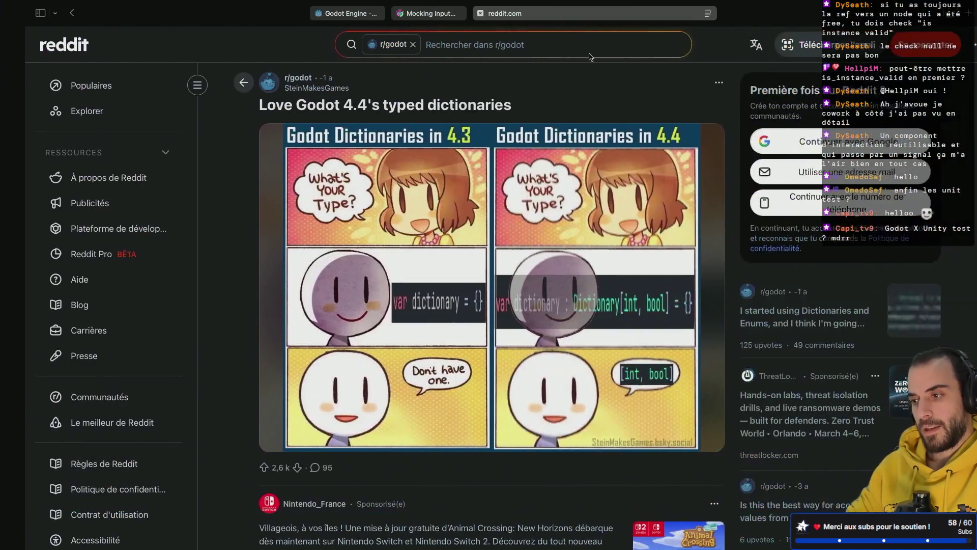
# Search 'godot node id' in a new tab and read the Reddit thread on unique node IDs
pyautogui.click(943, 19)
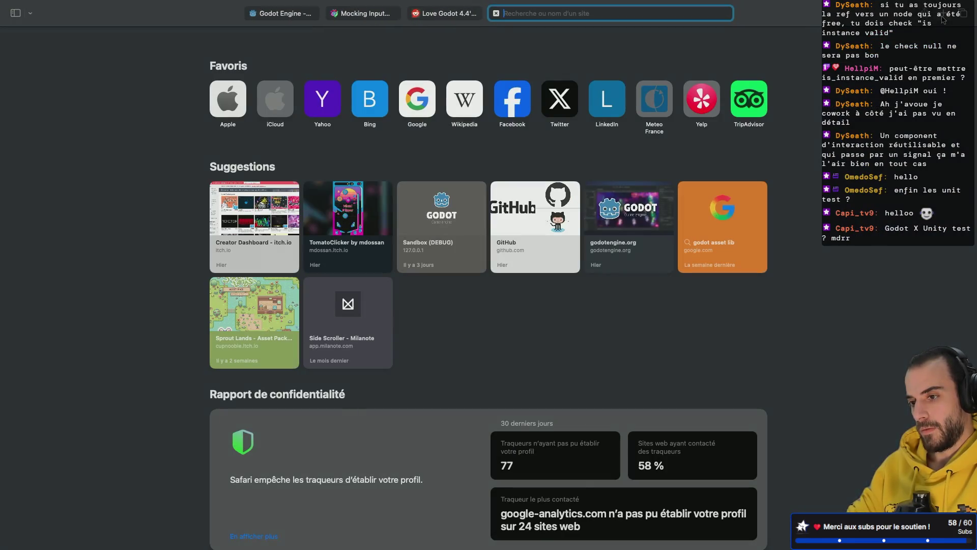
pyautogui.write('godot')
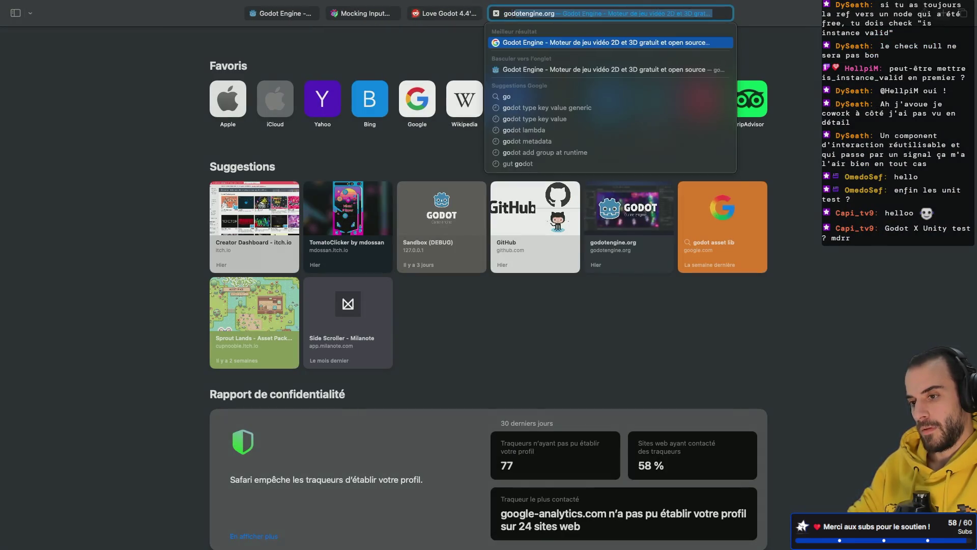
pyautogui.write(' node id')
pyautogui.press('Return')
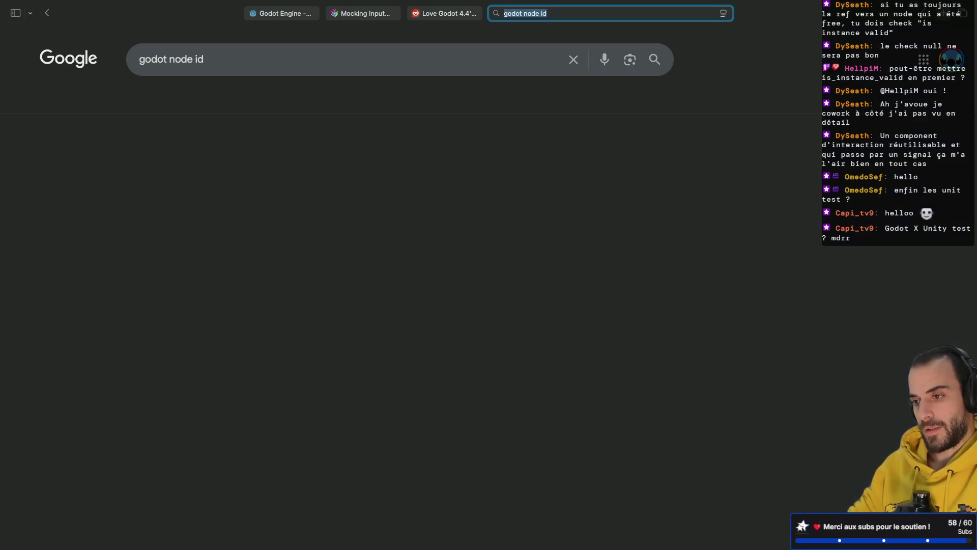
pyautogui.click(254, 169)
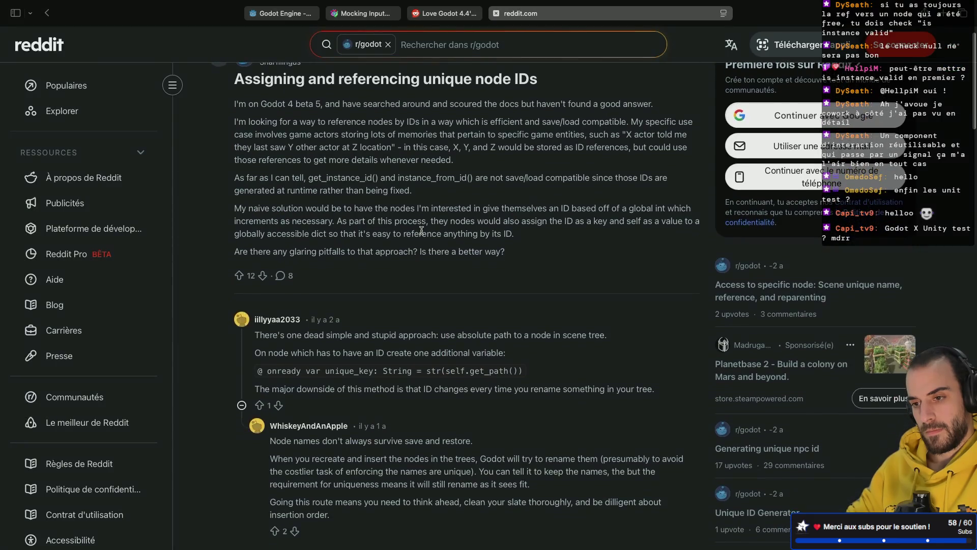
pyautogui.scroll(-3, 421, 232)
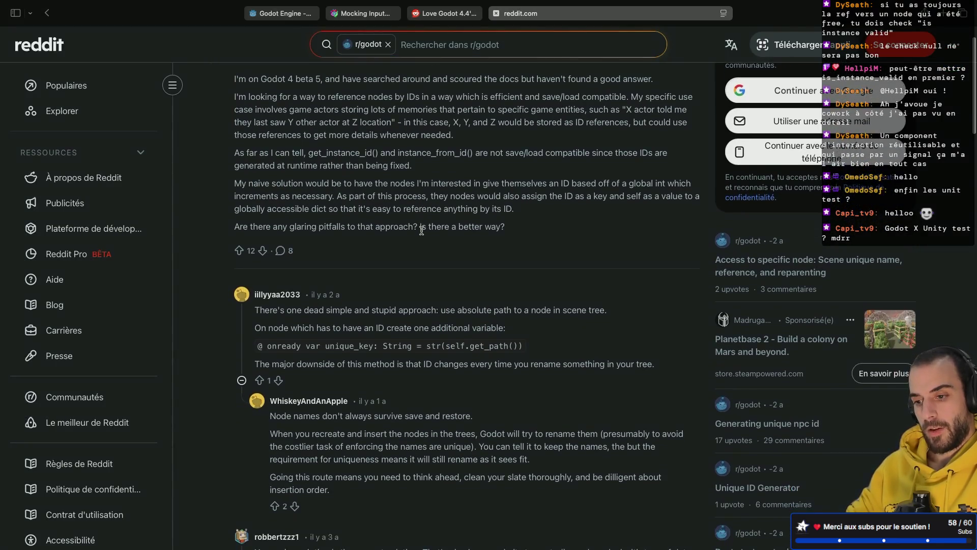
pyautogui.scroll(-1, 422, 232)
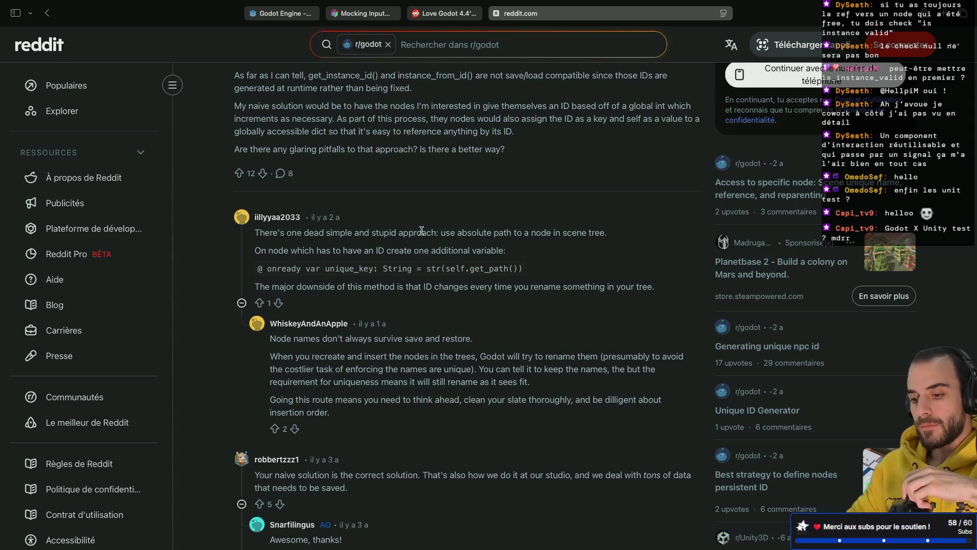
pyautogui.scroll(-4, 421, 230)
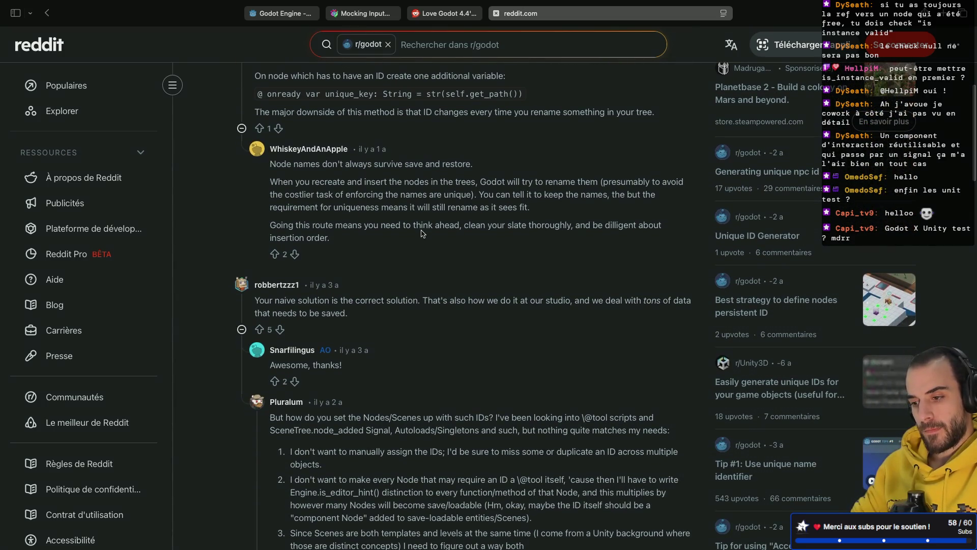
pyautogui.press('super+bracketleft')
pyautogui.scroll(-1, 421, 233)
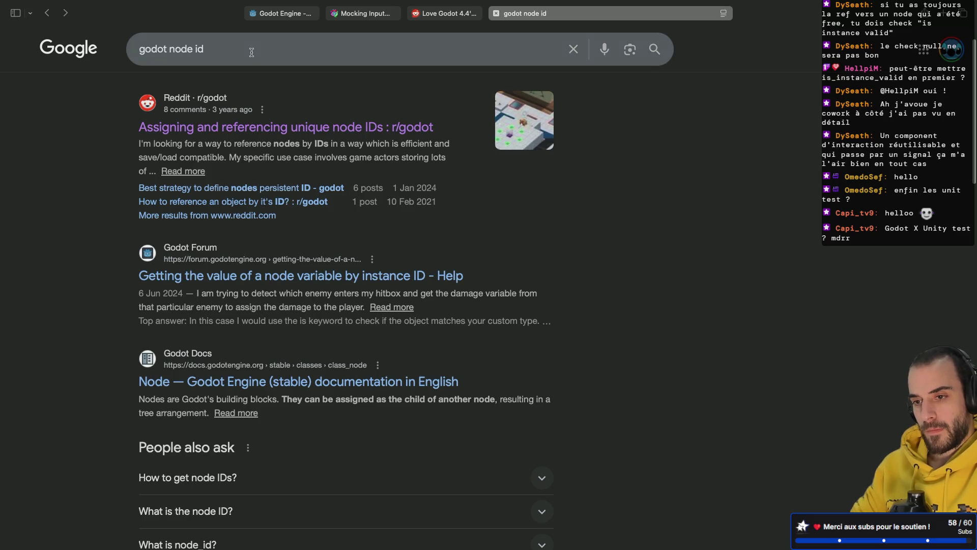
# Scroll through the remaining 'godot node id' results and glance back at the Godot script
pyautogui.scroll(-7, 252, 51)
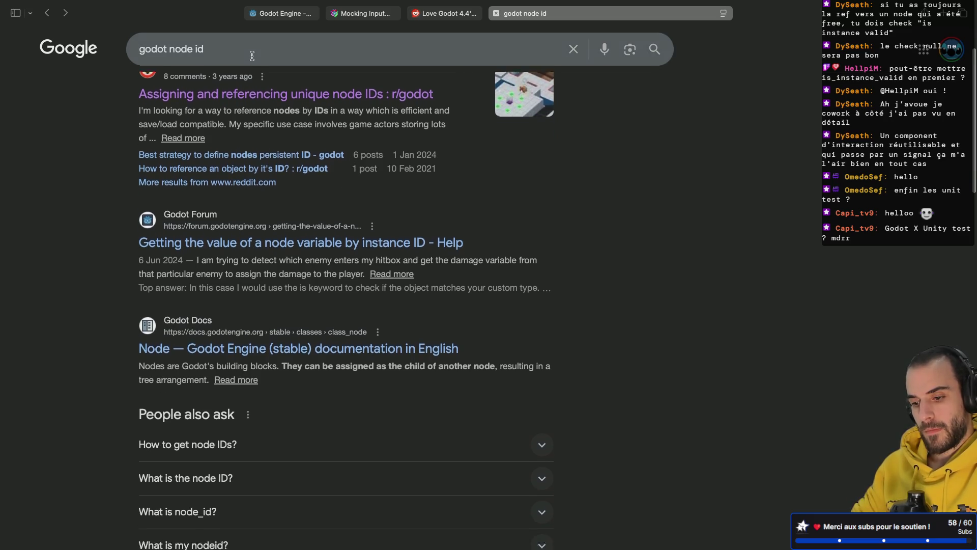
pyautogui.scroll(-7, 252, 55)
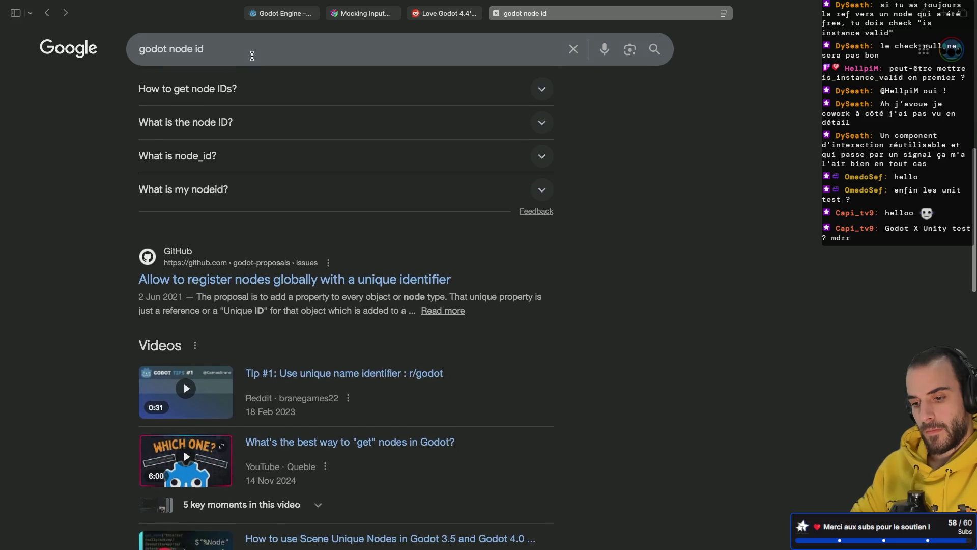
pyautogui.scroll(-2, 252, 55)
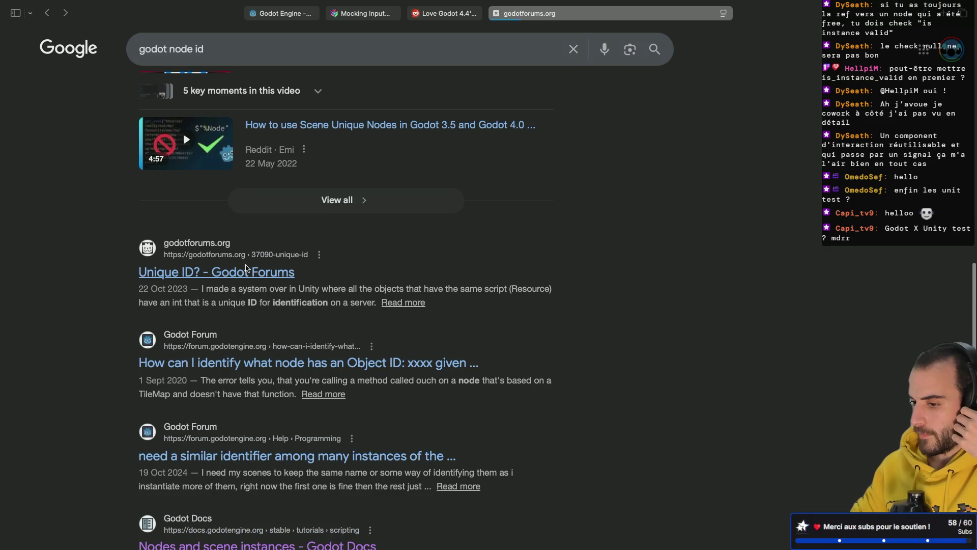
pyautogui.press('super+Tab')
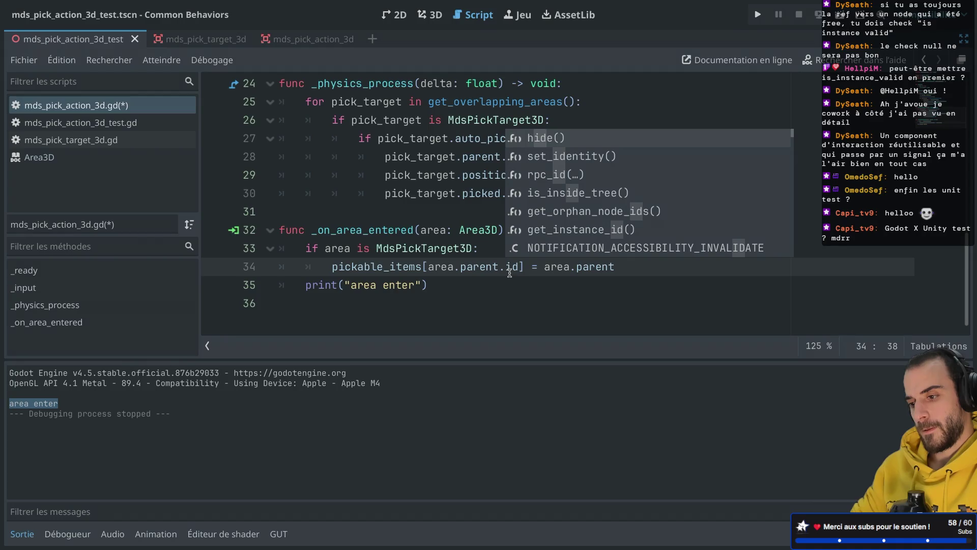
pyautogui.press('super+Tab')
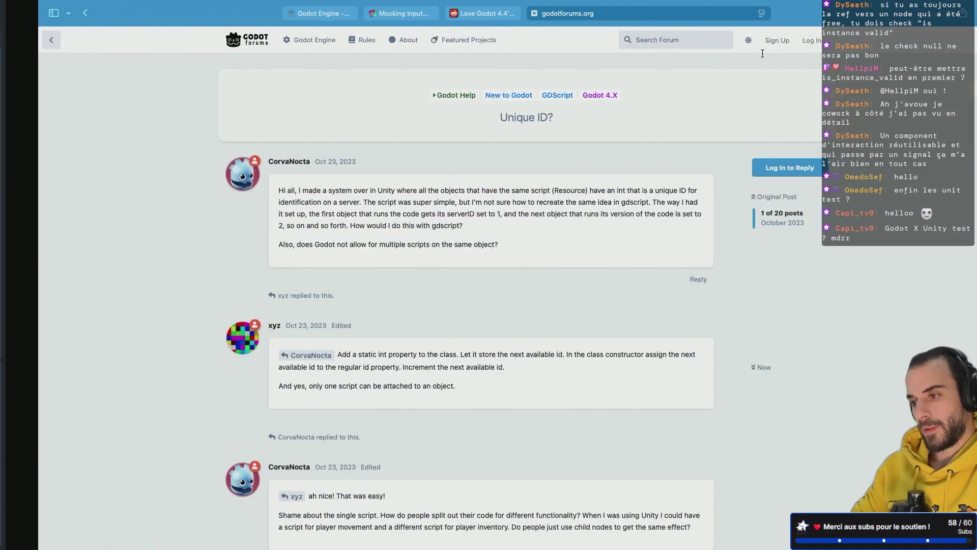
# Search 'godot set data structure' and open the GitHub Set primitive proposal #867
pyautogui.press('super+t')
pyautogui.write('e')
pyautogui.press('BackSpace')
pyautogui.write('go')
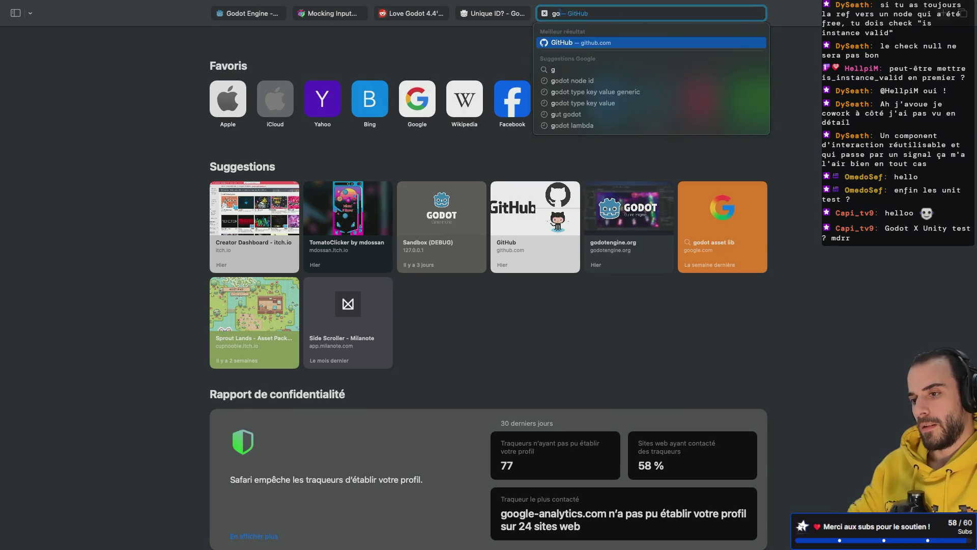
pyautogui.write('dot set ')
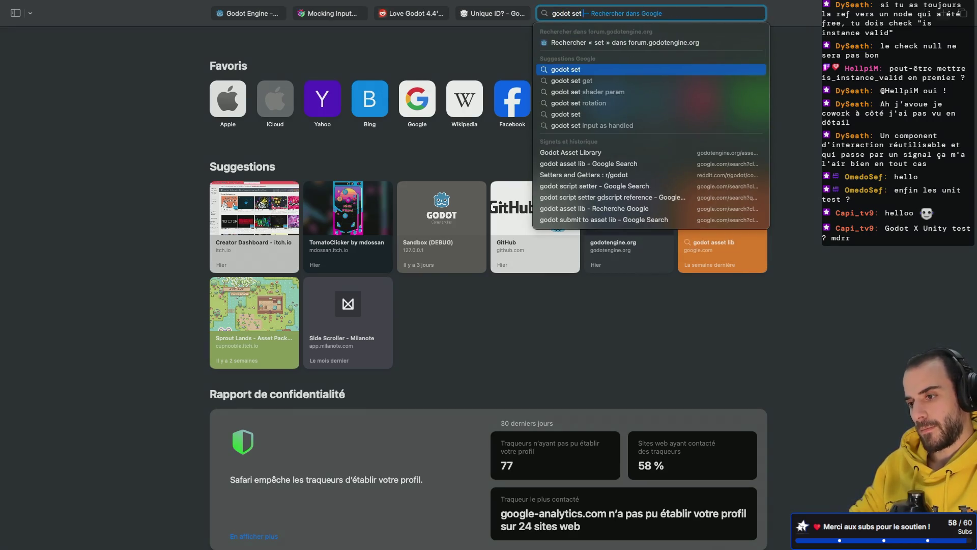
pyautogui.write('data structure')
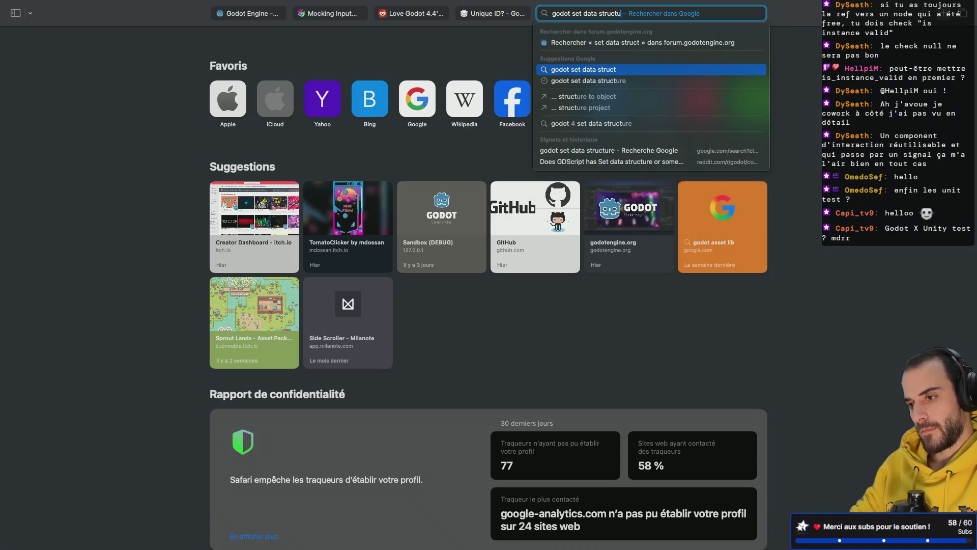
pyautogui.press('Return')
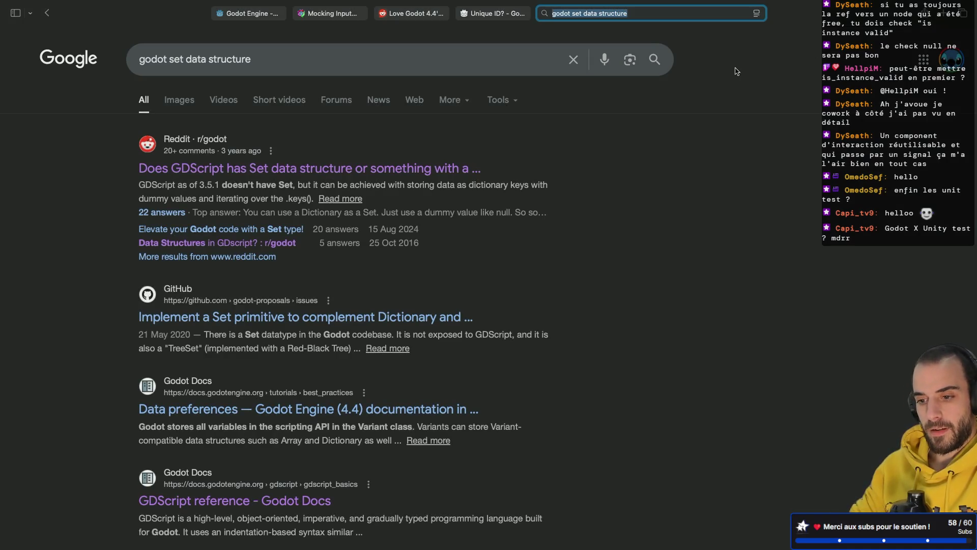
pyautogui.click(334, 317)
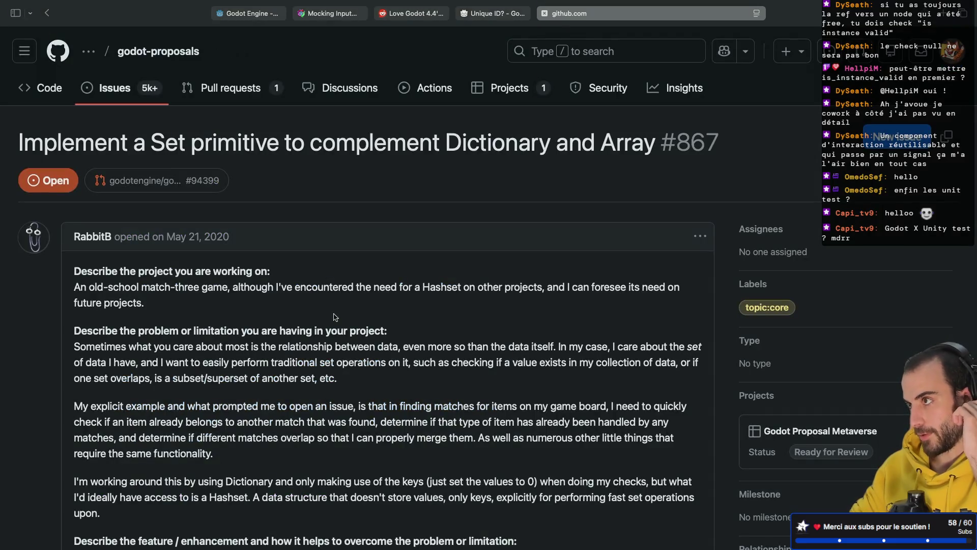
# Read down the Set primitive proposal comments, then put the caret on line 31 in Godot
pyautogui.scroll(-5, 335, 317)
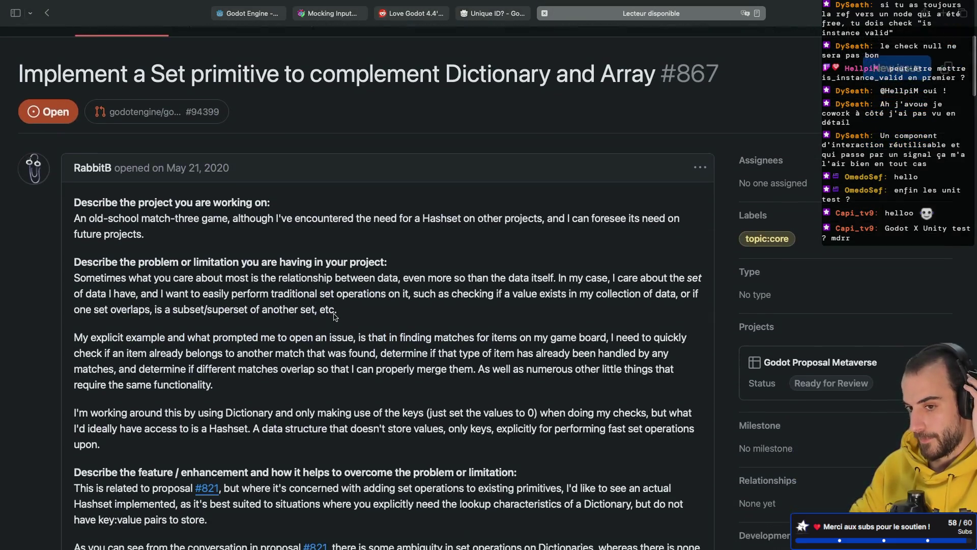
pyautogui.scroll(-9, 335, 315)
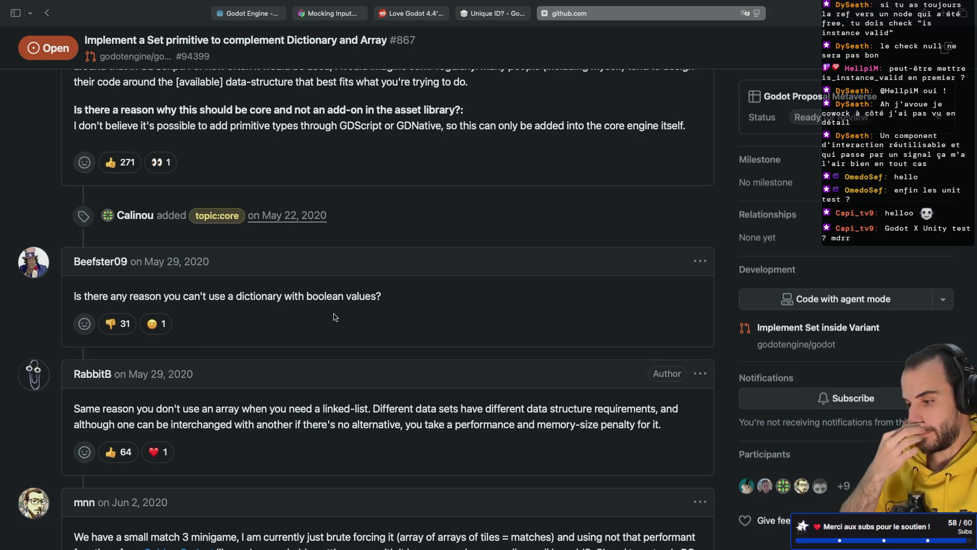
pyautogui.hotkey('ctrl', 'Left')
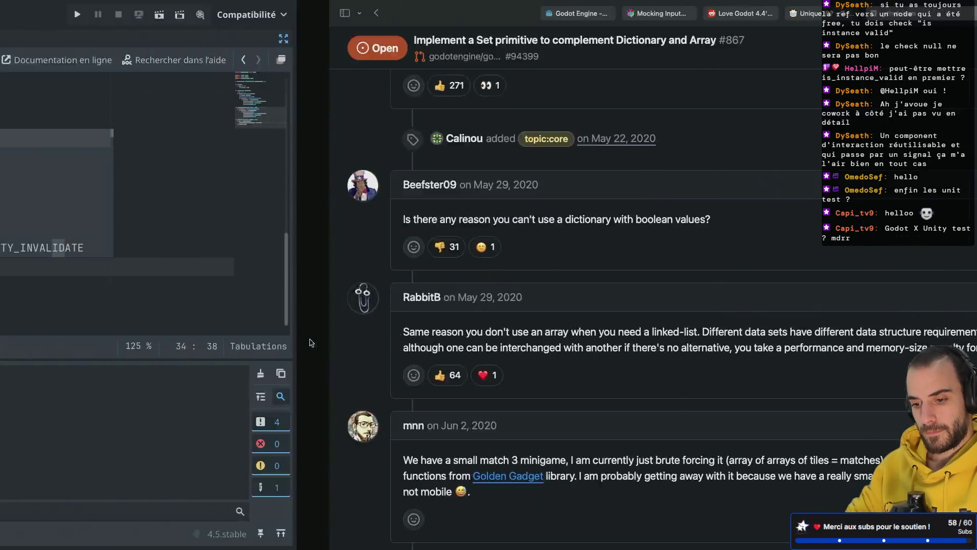
pyautogui.click(429, 220)
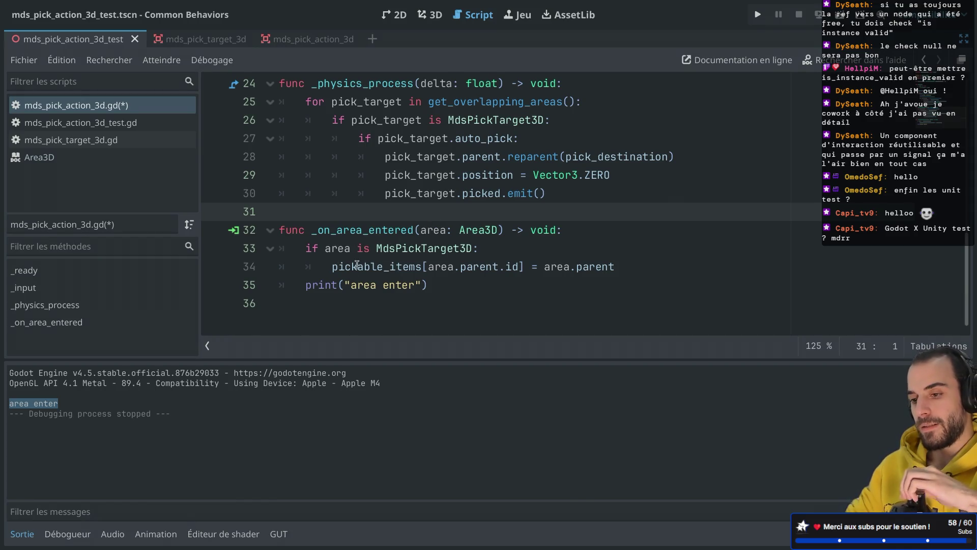
# Dismiss the script's context menu and bring back the scene, signals and file system docks
pyautogui.moveTo(399, 273)
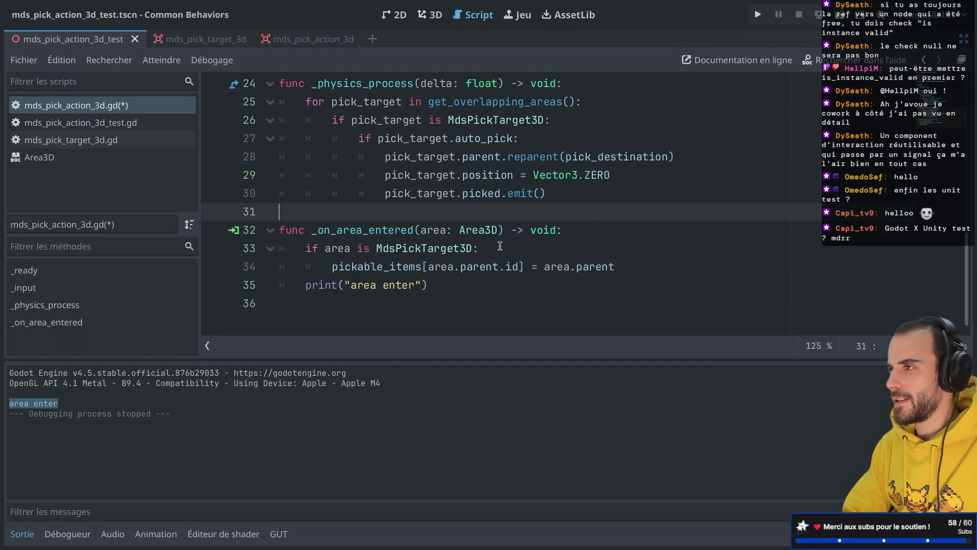
pyautogui.rightClick(489, 223)
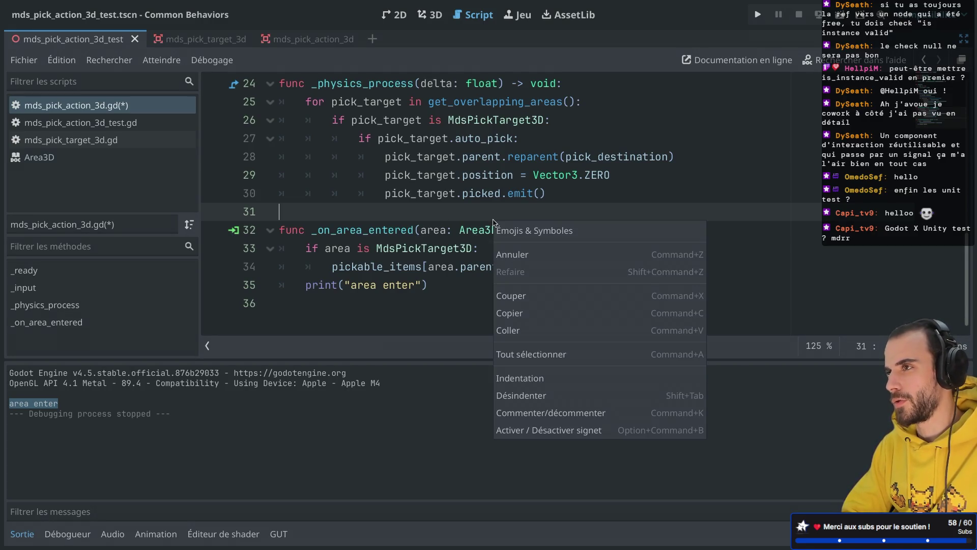
pyautogui.click(464, 211)
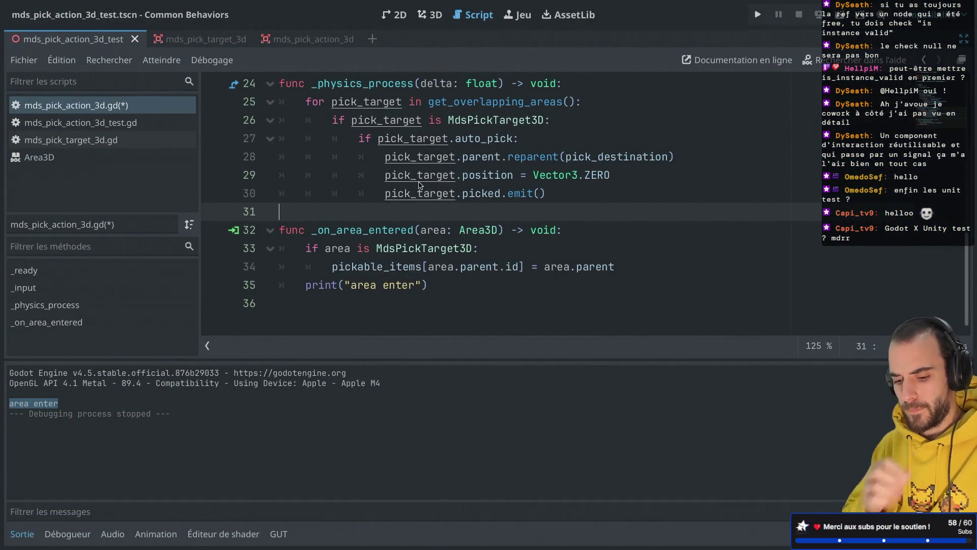
pyautogui.hotkey('ctrl', 'shift', 'F11')
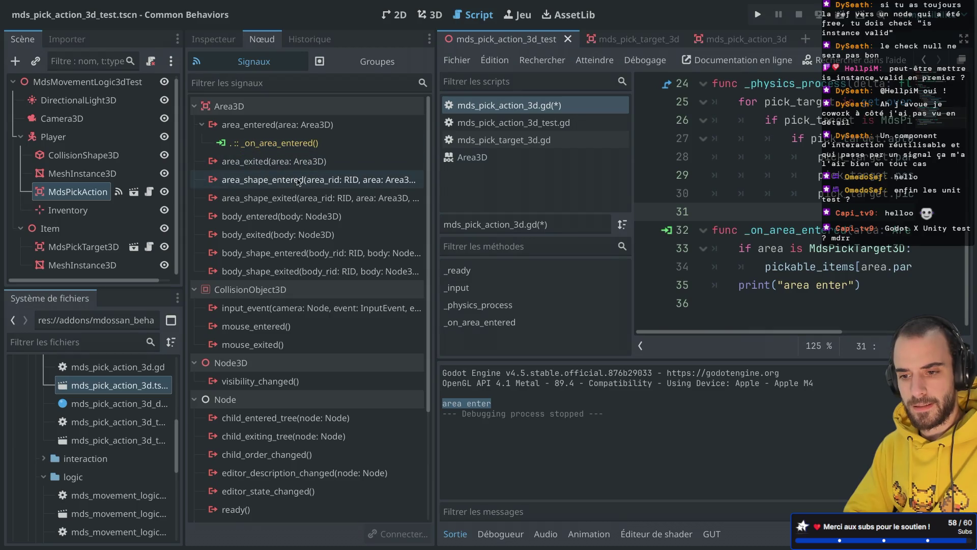
# Open the RID class reference from the area_shape_entered signal and hide the side docks
pyautogui.moveTo(289, 184)
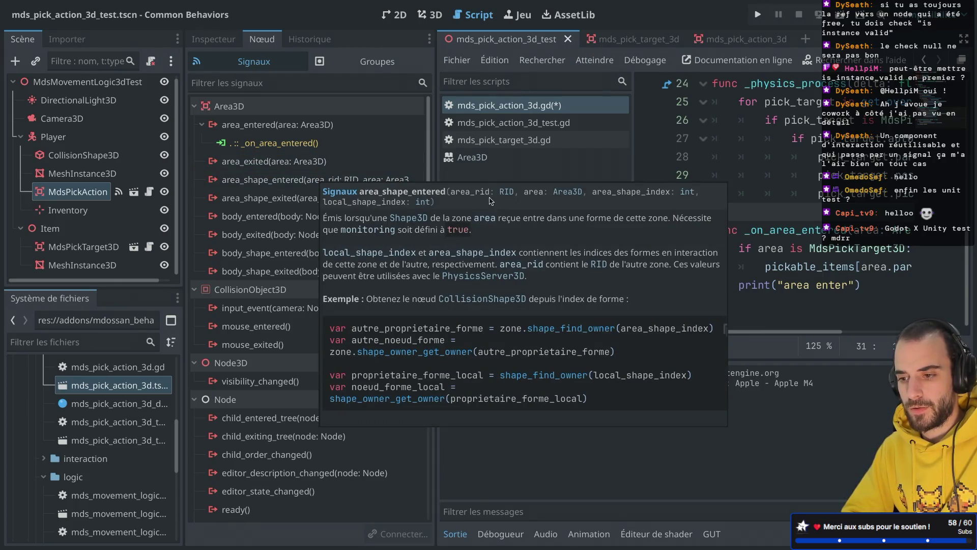
pyautogui.click(504, 194)
pyautogui.hotkey('ctrl', 'shift', 'F11')
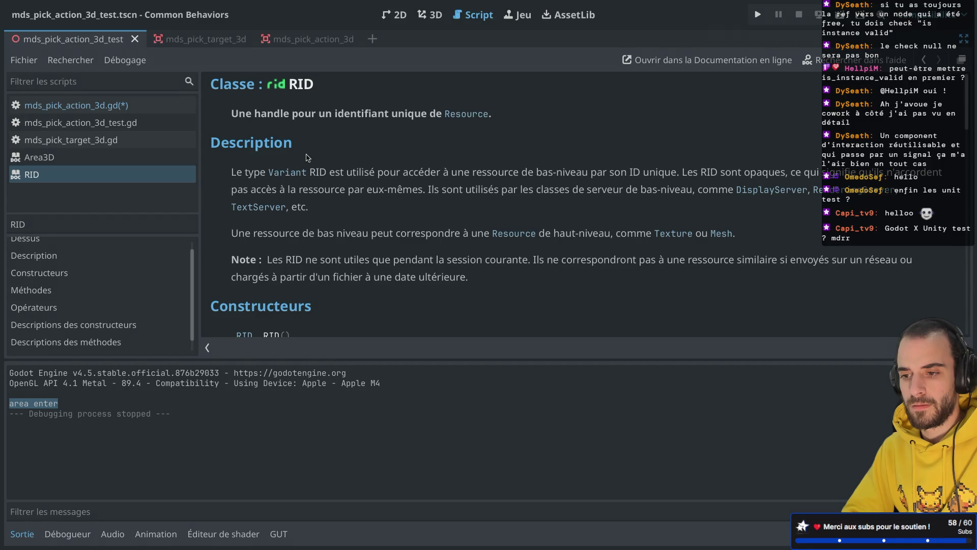
# Show the scene, signals and file system docks again beside the RID documentation
pyautogui.hotkey('ctrl', 'shift', 'F11')
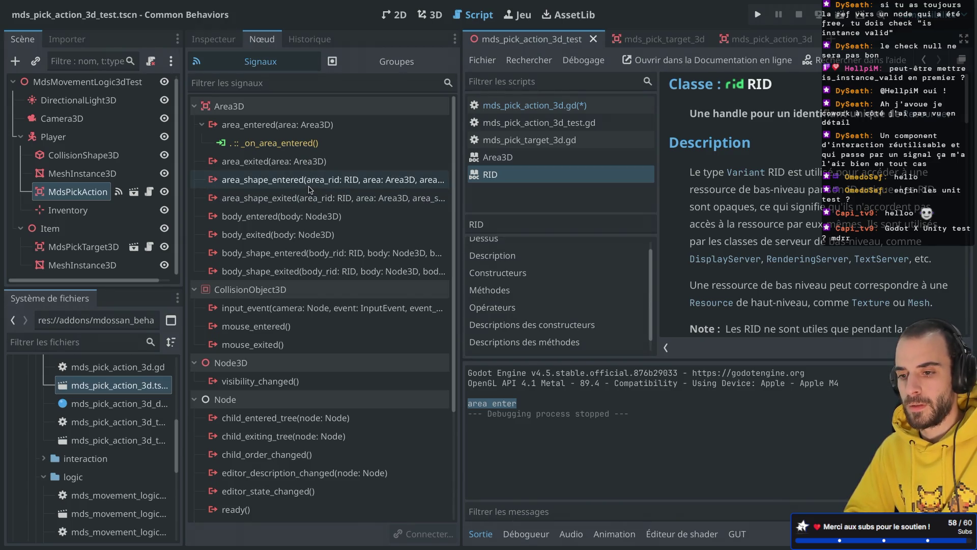
pyautogui.moveTo(309, 187)
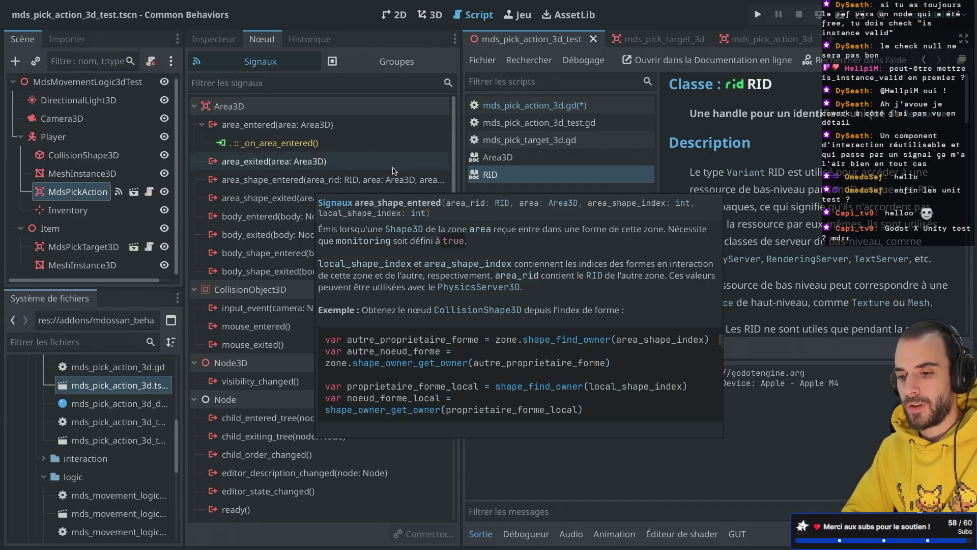
# Collapse the Node3D and Node signal groups, then hide the side docks again
pyautogui.scroll(-3, 244, 265)
pyautogui.click(237, 263)
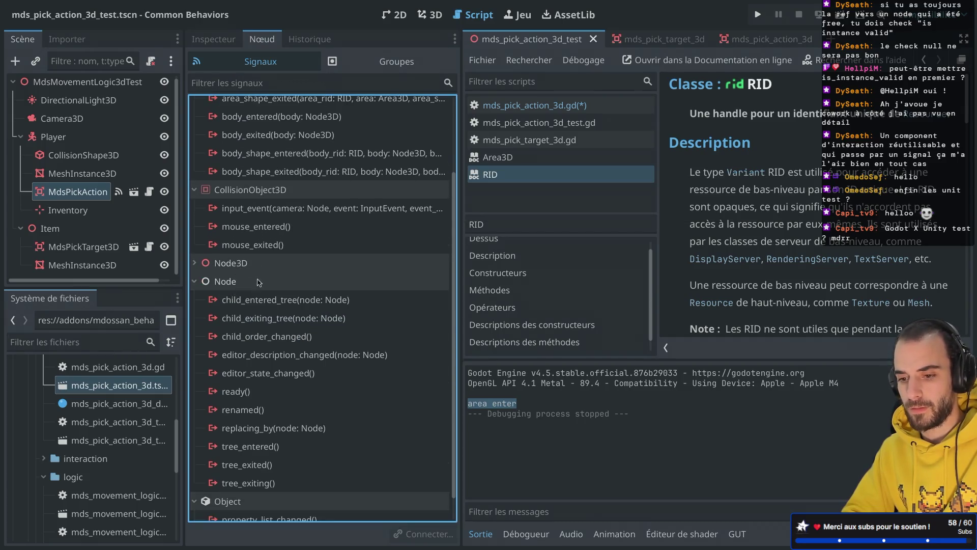
pyautogui.click(236, 282)
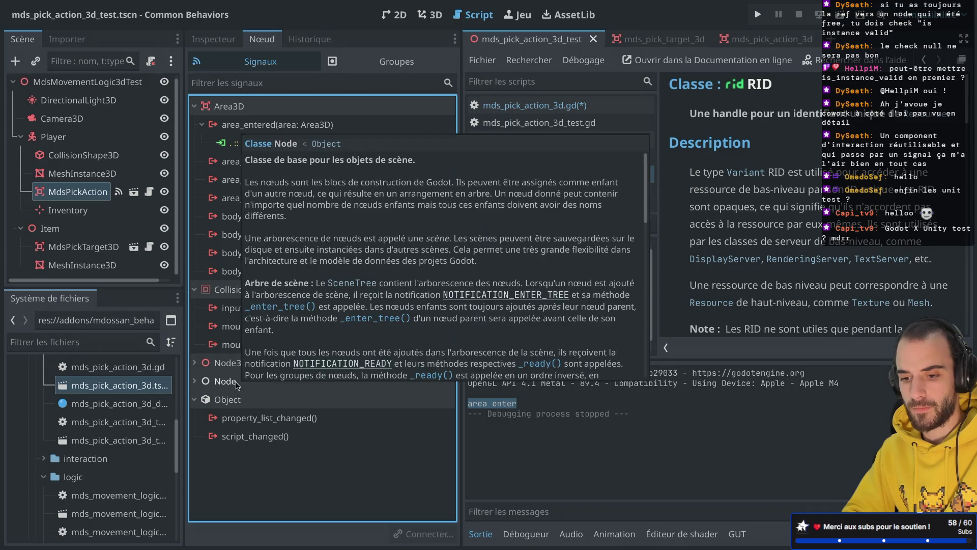
pyautogui.moveTo(229, 404)
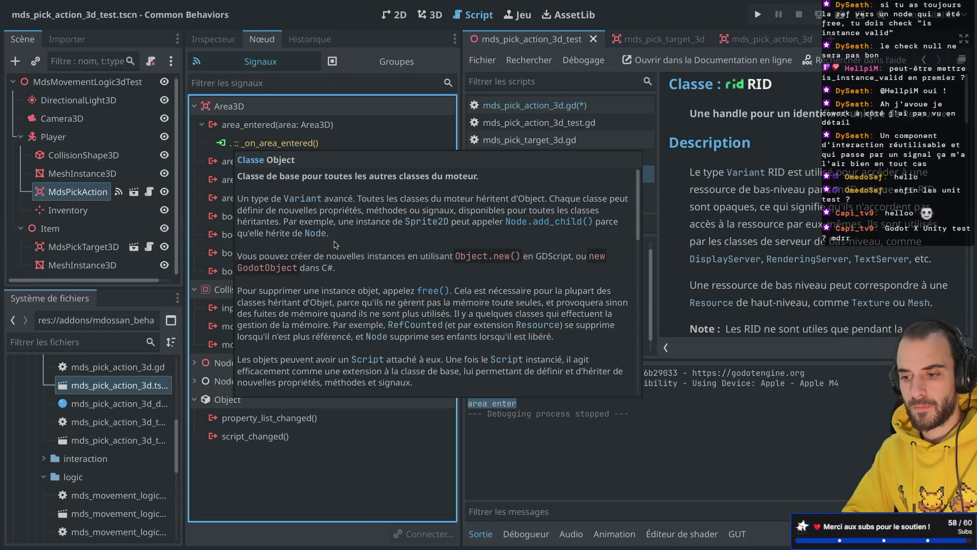
pyautogui.press('ctrl+super+d')
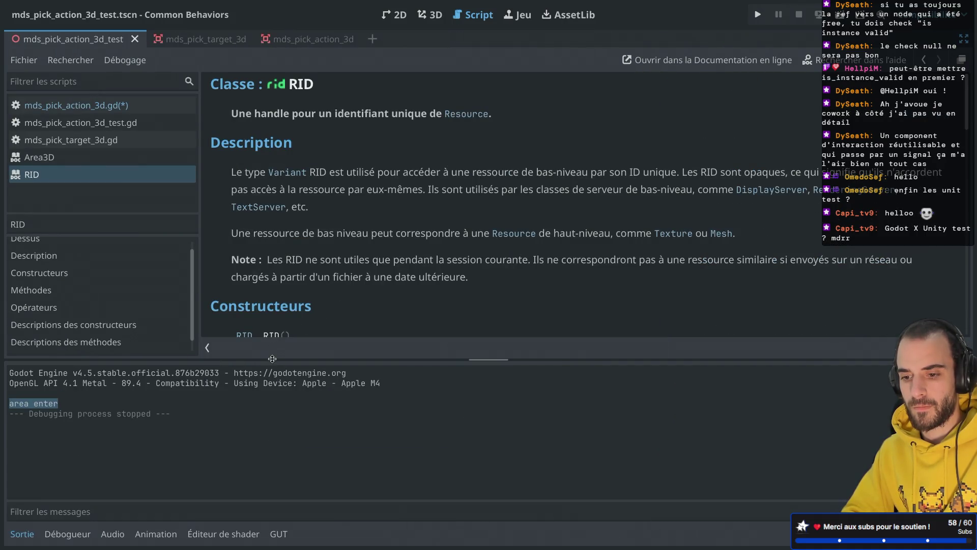
# Enlarge the editor area and close the RID help to return to the script
pyautogui.moveTo(273, 358); pyautogui.dragTo(272, 383)
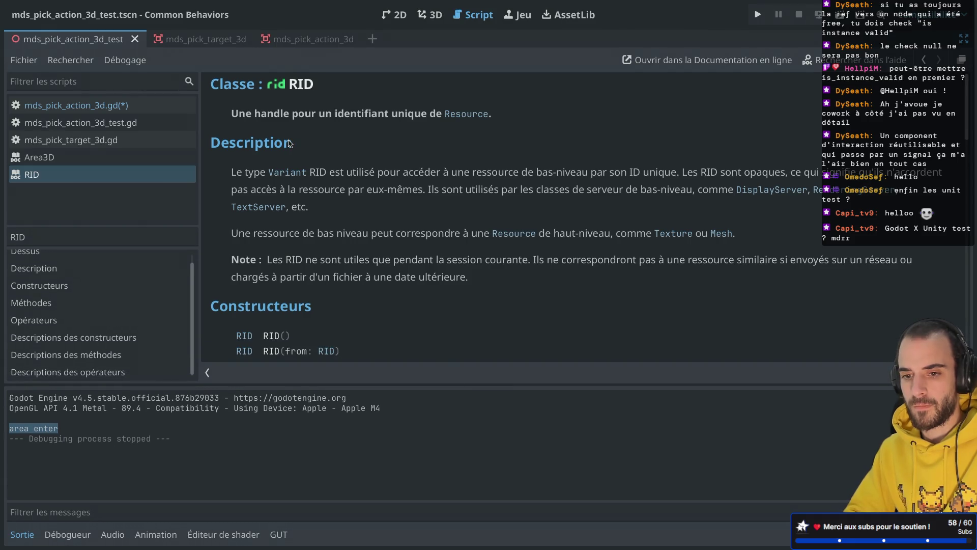
pyautogui.press('super+w')
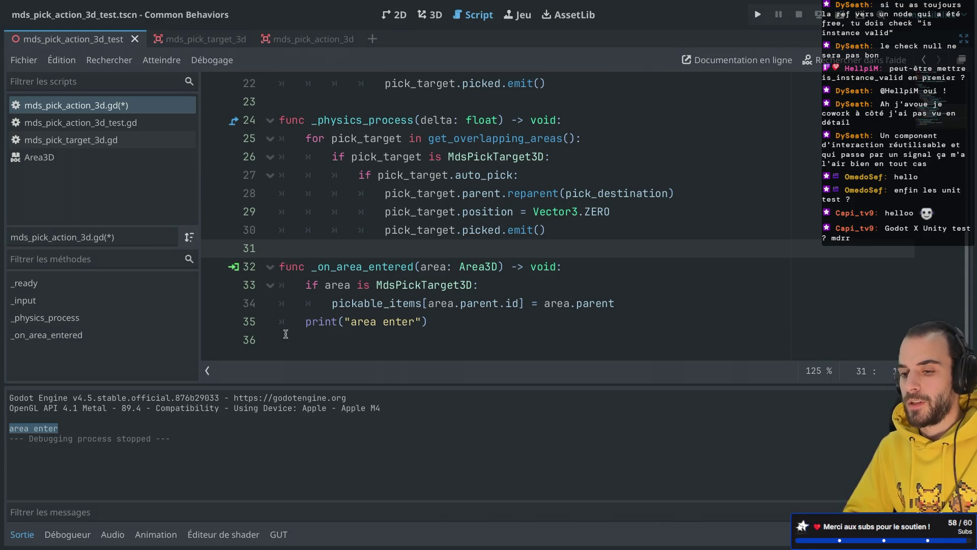
pyautogui.scroll(7, 338, 293)
pyautogui.scroll(-7, 349, 227)
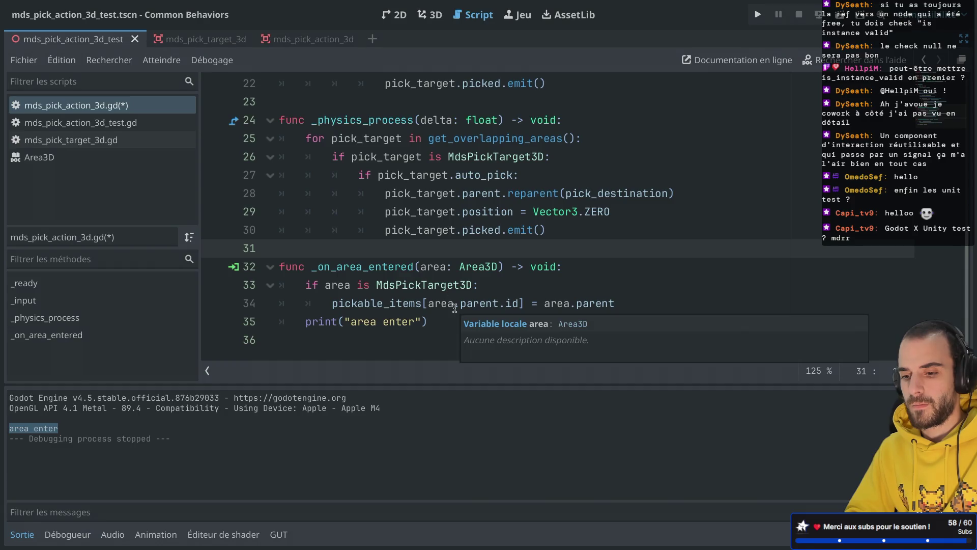
# Change line 34's key from area.parent.id to area.parent.name and save the script
pyautogui.moveTo(518, 302); pyautogui.dragTo(502, 302)
pyautogui.press('BackSpace')
pyautogui.write('.n')
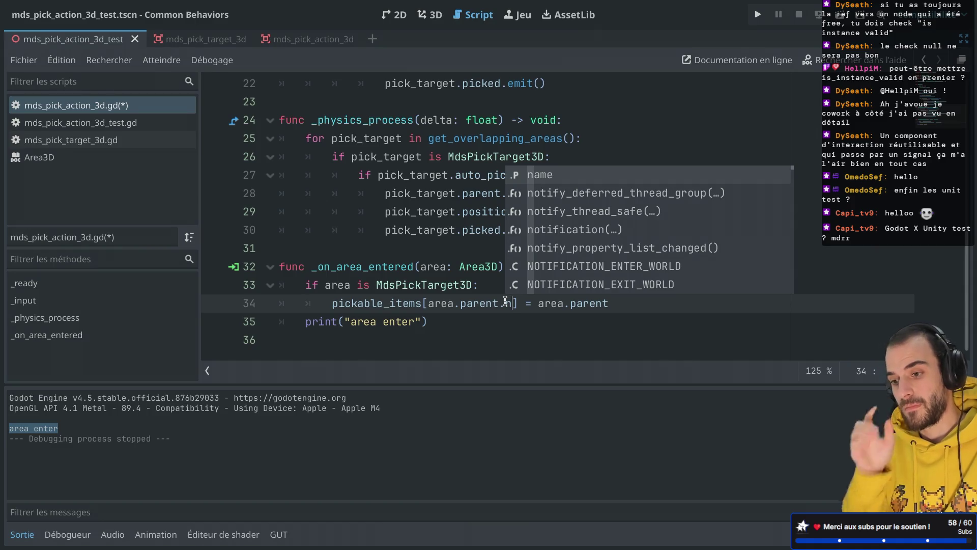
pyautogui.press('Return')
pyautogui.hotkey('ctrl', 's')
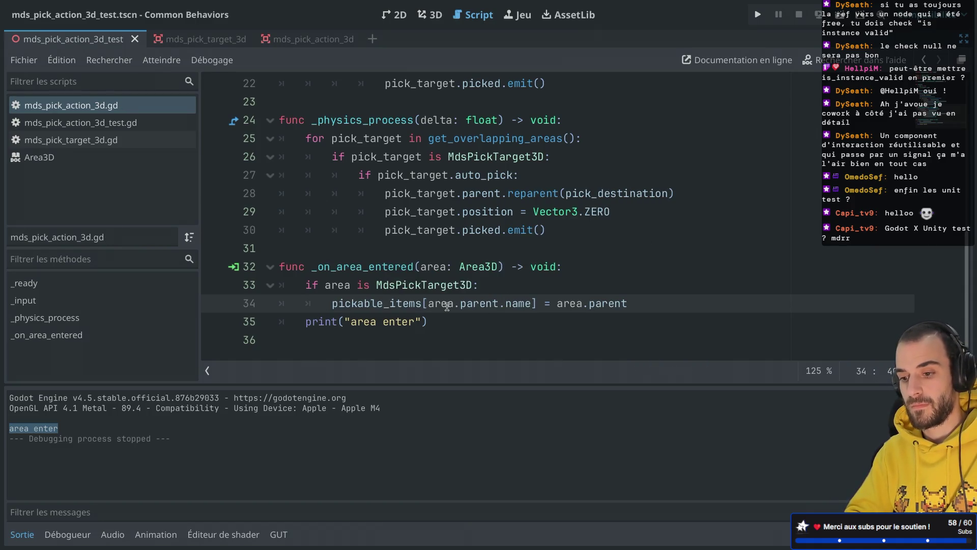
# Start a browser search for 'godot readable name' in a new tab
pyautogui.hotkey('ctrl', 'Right')
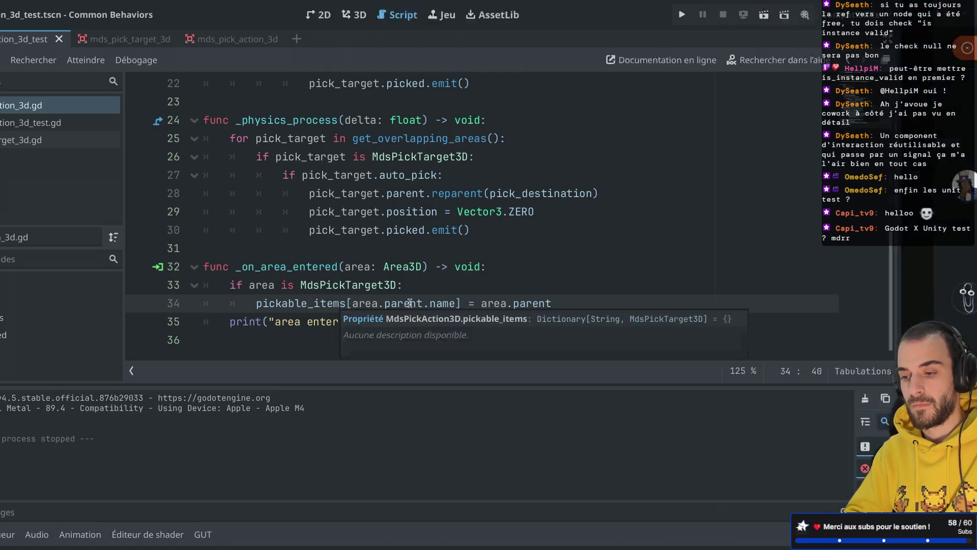
pyautogui.press('super+t')
pyautogui.write('god')
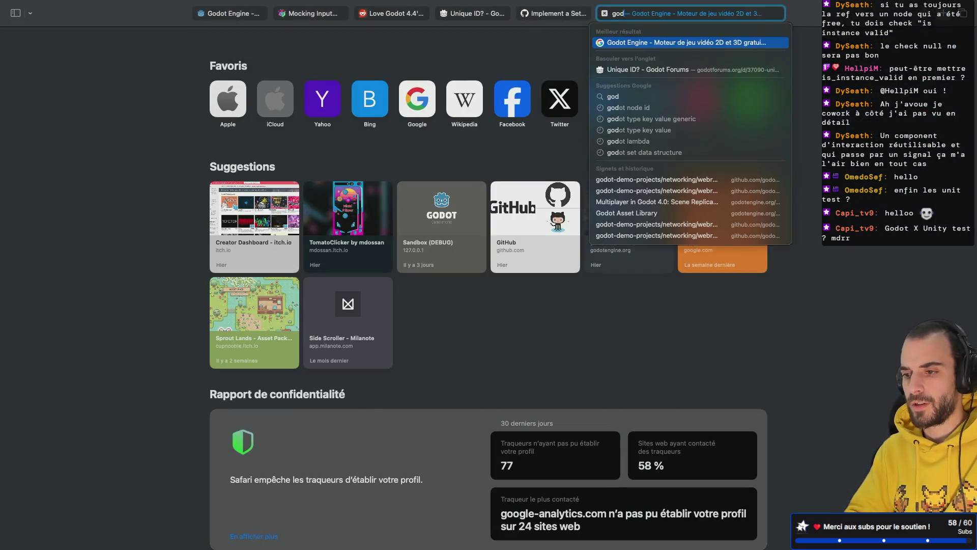
pyautogui.write('ot readable name')
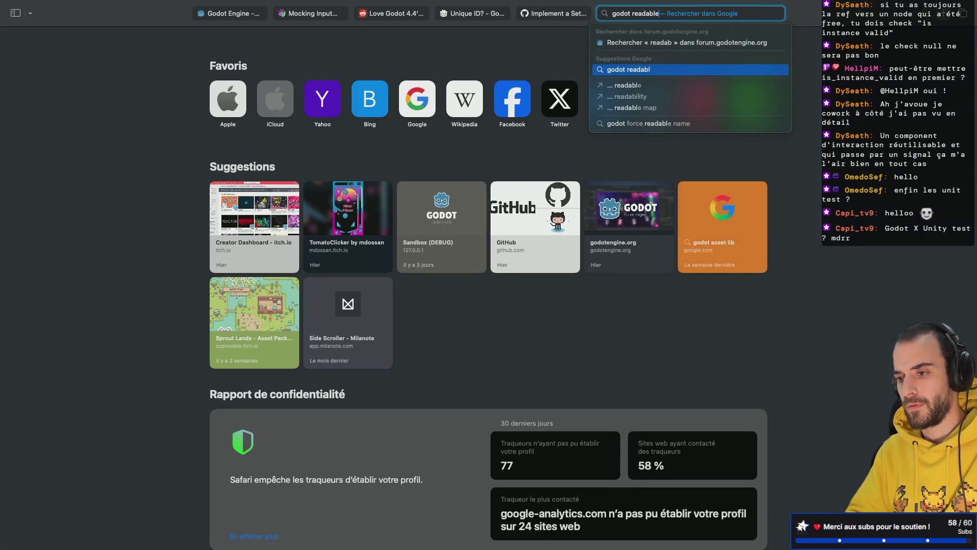
# Read the forum thread on readable_unique_name, close it, and return to mds_pick_action_3d.gd
pyautogui.press('Return')
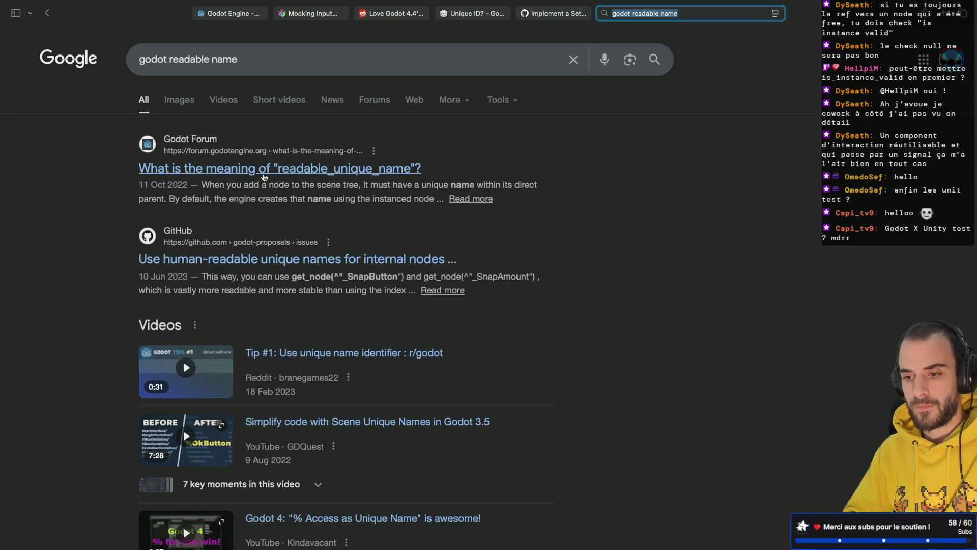
pyautogui.click(263, 176)
pyautogui.scroll(-5, 300, 206)
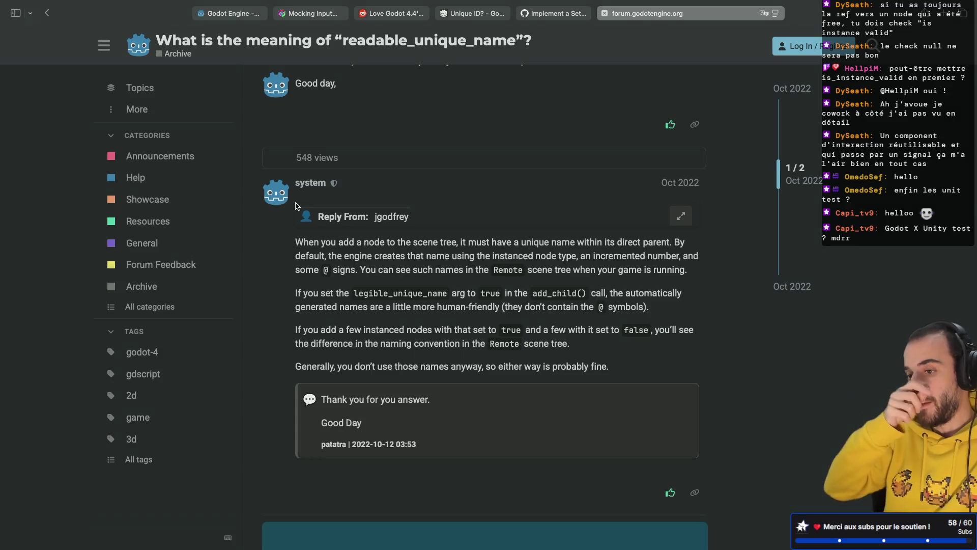
pyautogui.click(601, 15)
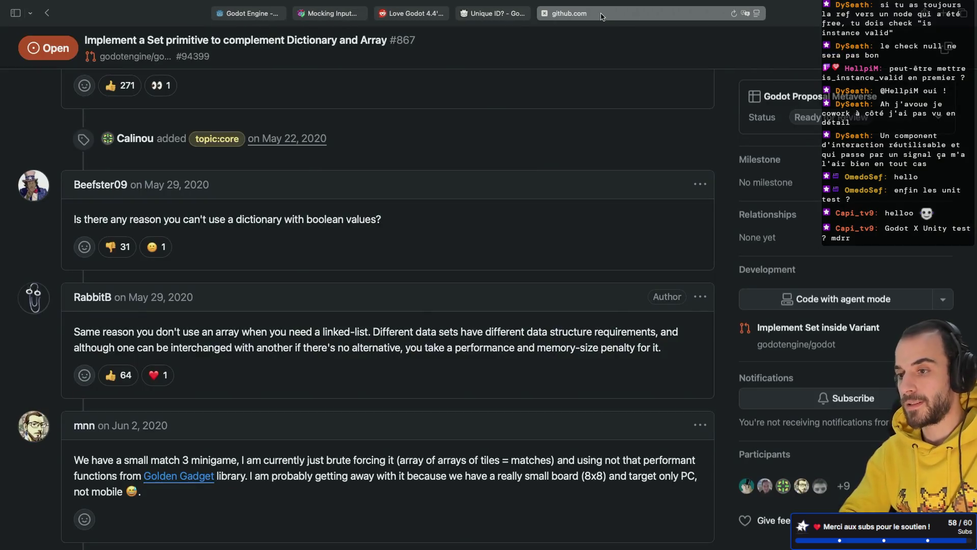
pyautogui.hotkey('ctrl', 'Left')
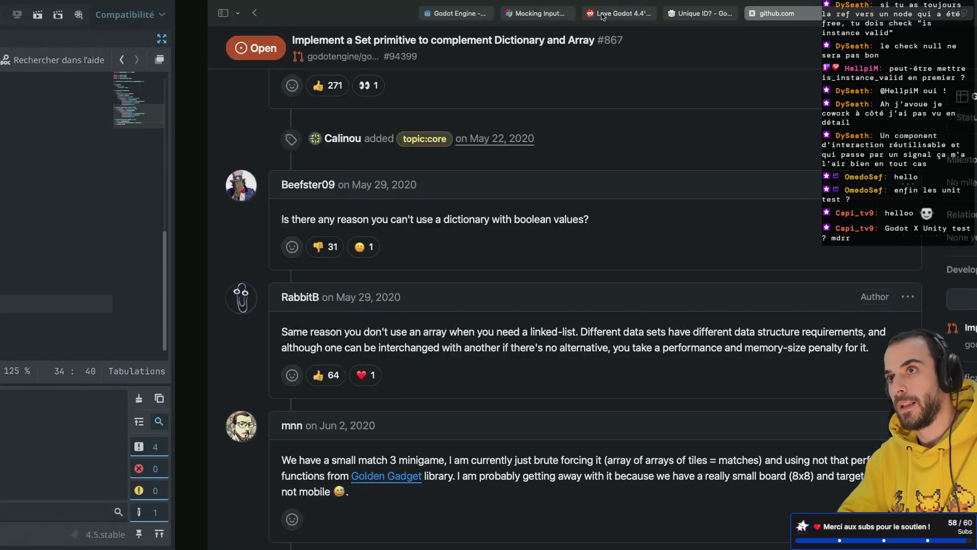
pyautogui.scroll(6, 402, 209)
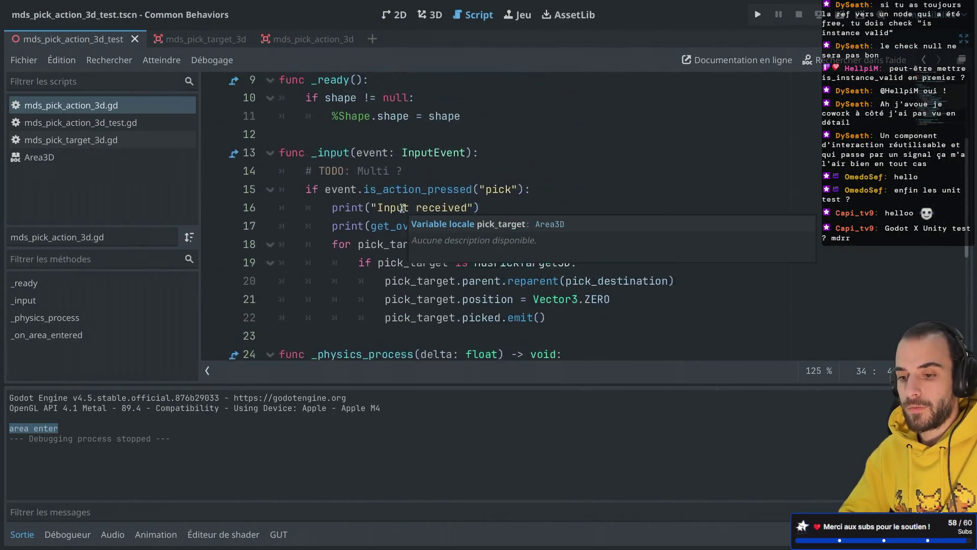
# Review the get_overlapping_areas() call on line 18 and the _on_area_entered handler
pyautogui.scroll(-4, 402, 208)
pyautogui.scroll(2, 402, 208)
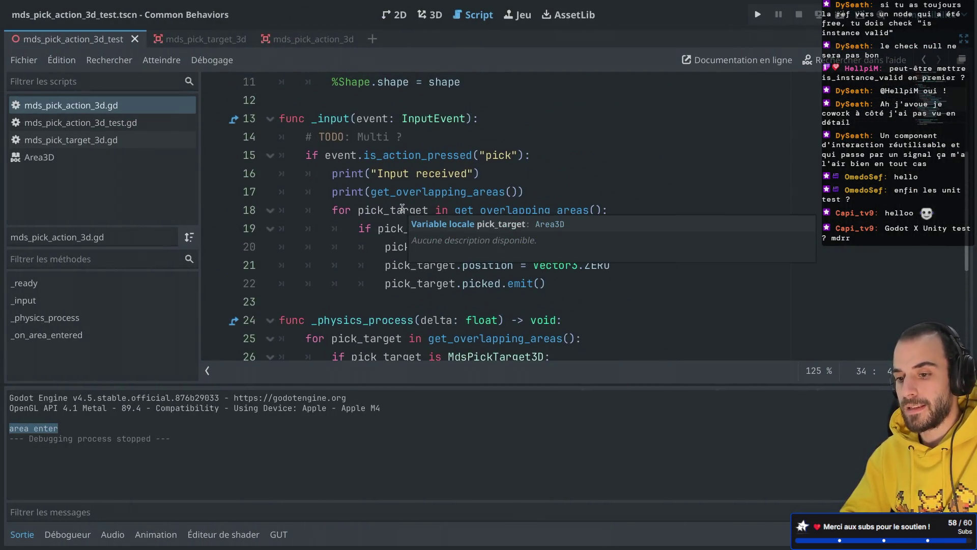
pyautogui.moveTo(458, 209); pyautogui.dragTo(600, 209)
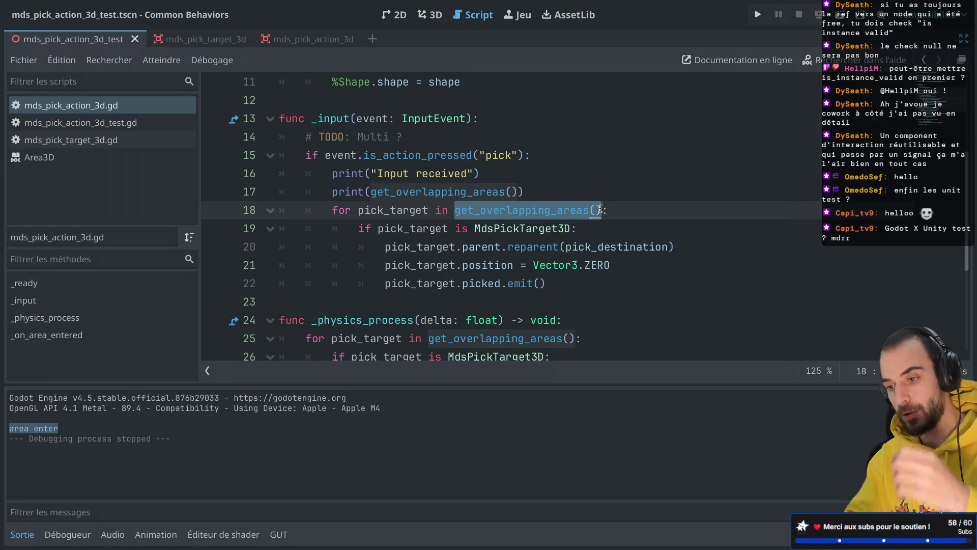
pyautogui.scroll(-4, 600, 209)
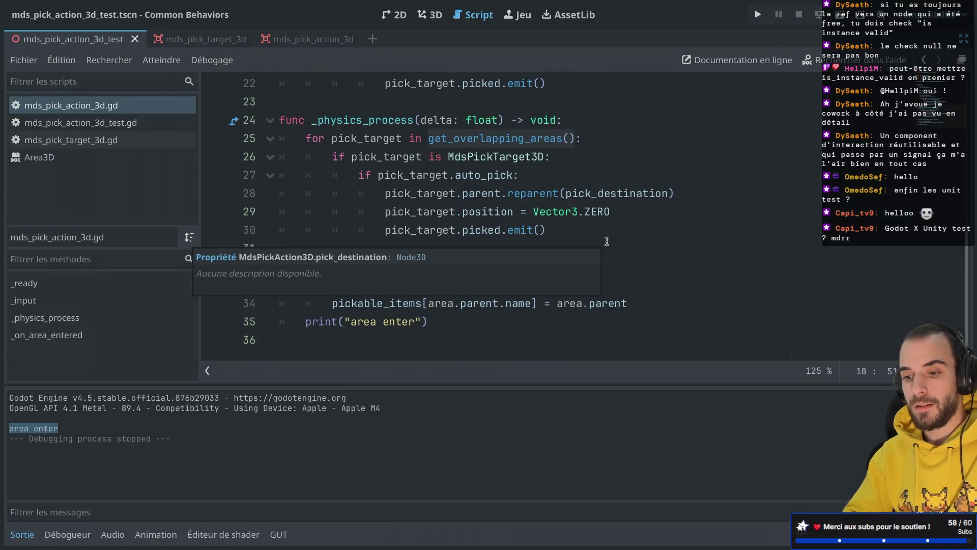
pyautogui.doubleClick(348, 271)
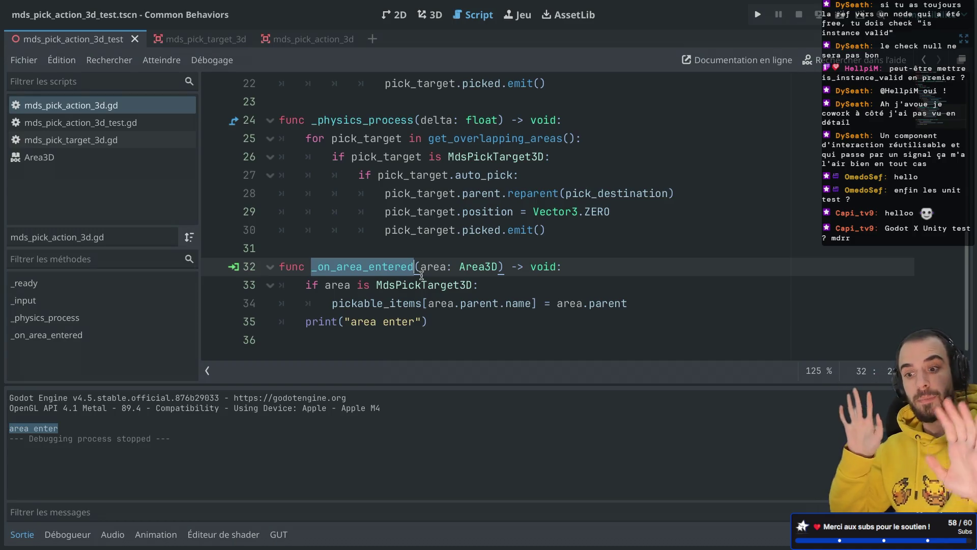
# Check line 25's get_overlapping_areas and line 34's pickable_items assignment, then show the node's signals
pyautogui.moveTo(429, 138); pyautogui.dragTo(562, 139)
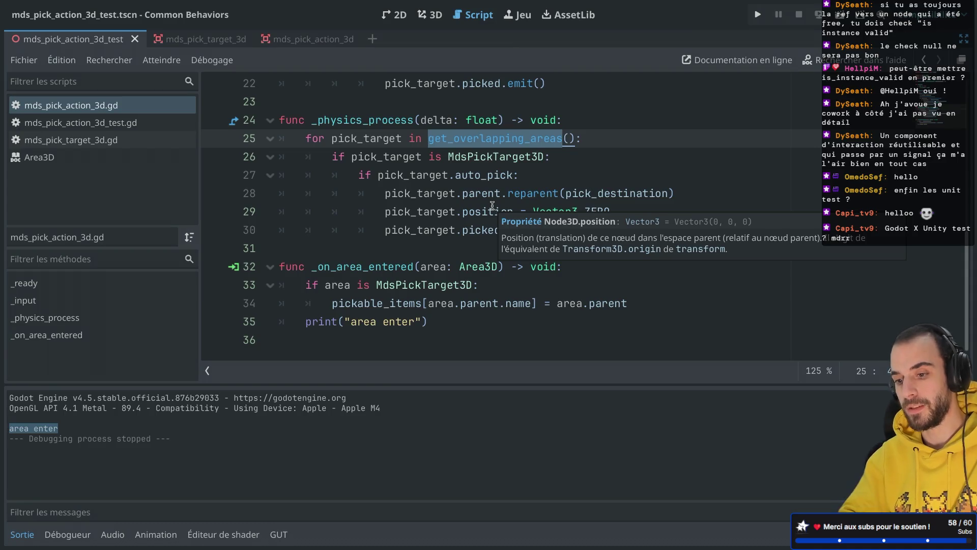
pyautogui.doubleClick(341, 266)
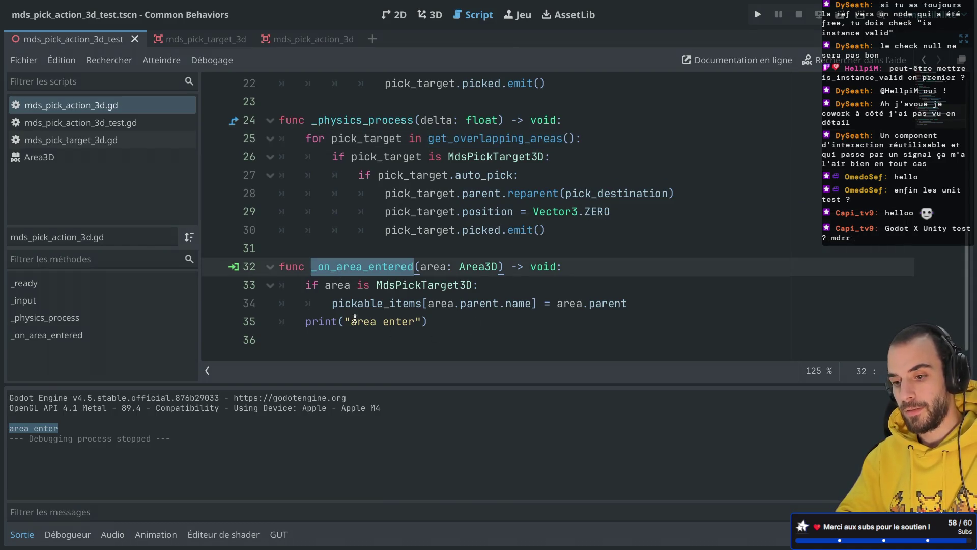
pyautogui.moveTo(334, 303); pyautogui.dragTo(481, 303)
pyautogui.click(584, 304)
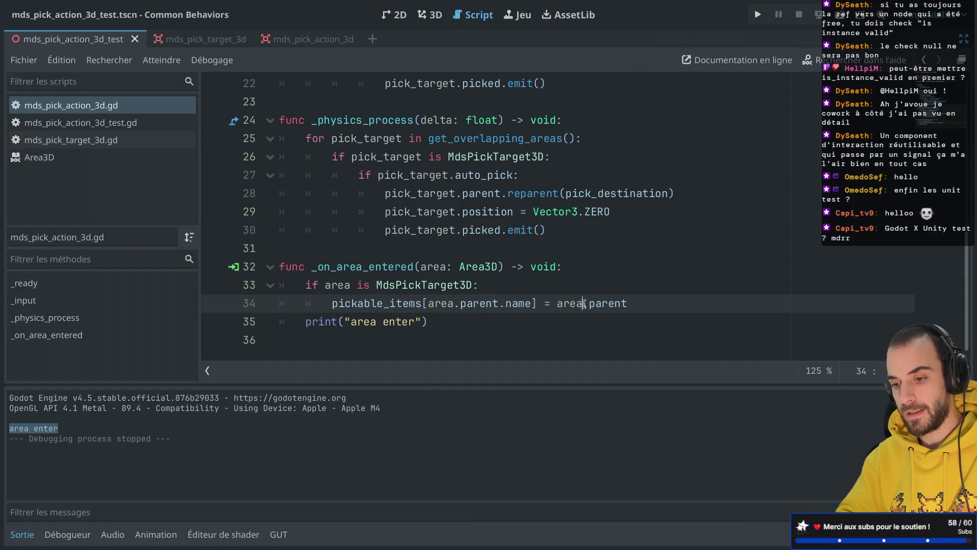
pyautogui.click(233, 267)
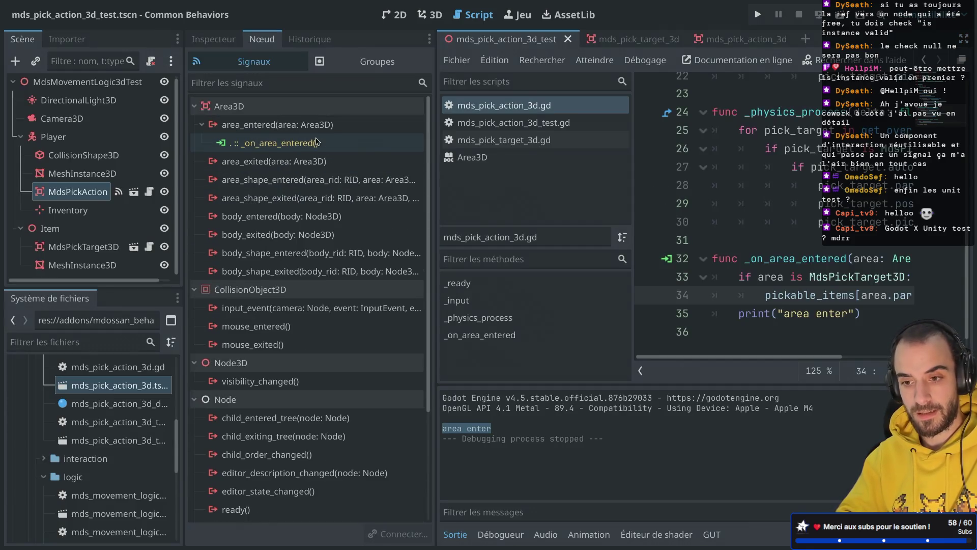
# Connect MdsPickAction3D's area_exited signal to a new _on_area_exited handler
pyautogui.doubleClick(279, 162)
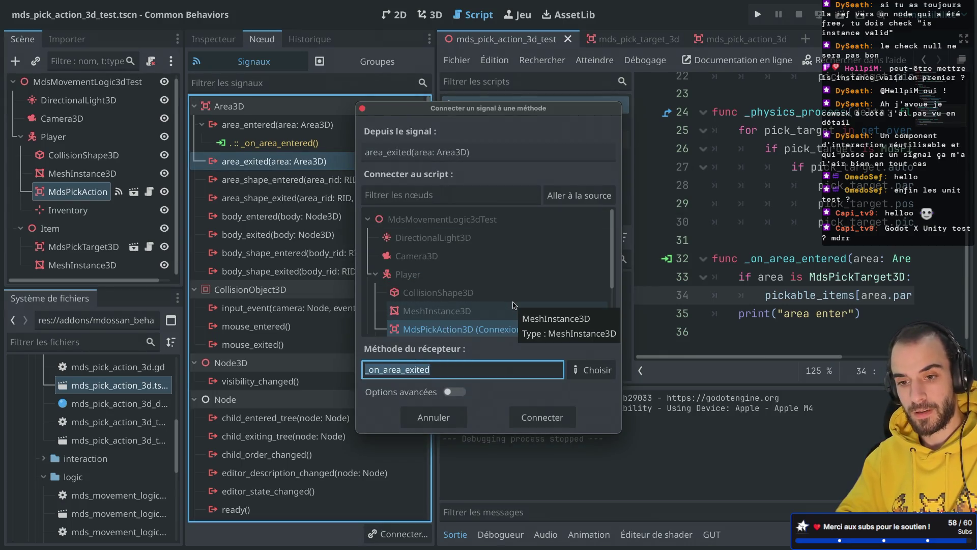
pyautogui.press('Escape')
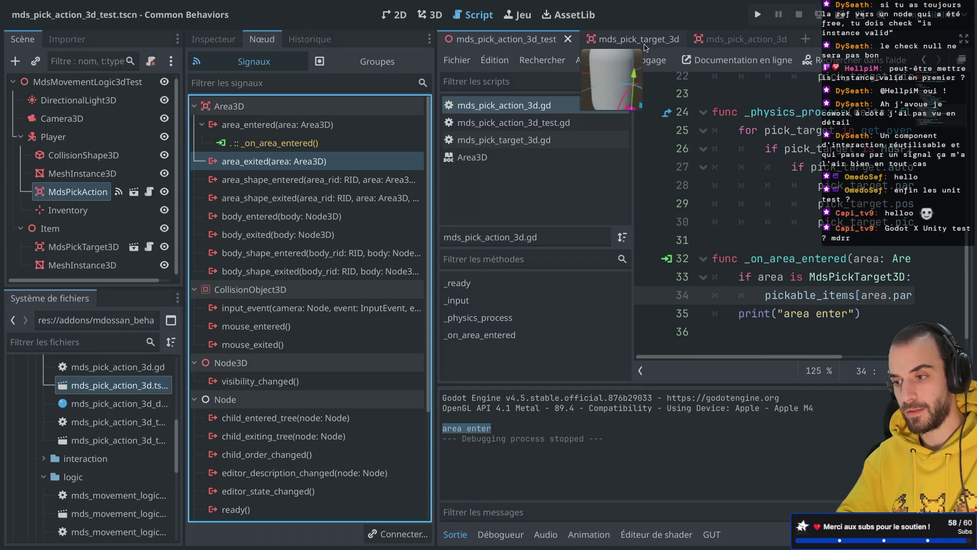
pyautogui.click(736, 39)
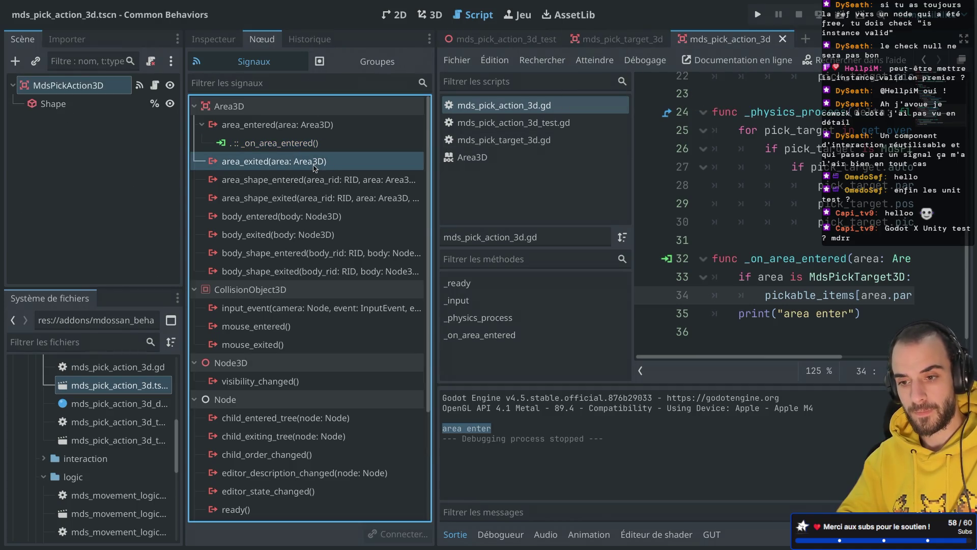
pyautogui.doubleClick(295, 161)
pyautogui.press('Return')
# Paste the copied MdsPickTarget3D check into _on_area_exited and remove the leftover blank line
pyautogui.hotkey('ctrl', 'c')
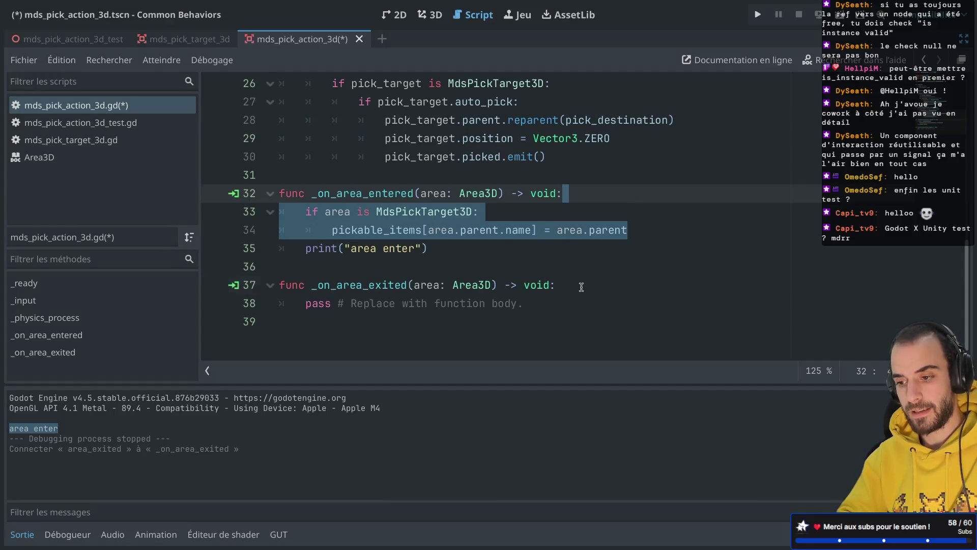
pyautogui.click(582, 285)
pyautogui.press('Return')
pyautogui.hotkey('ctrl', 'v')
pyautogui.click(349, 303)
pyautogui.press('BackSpace')
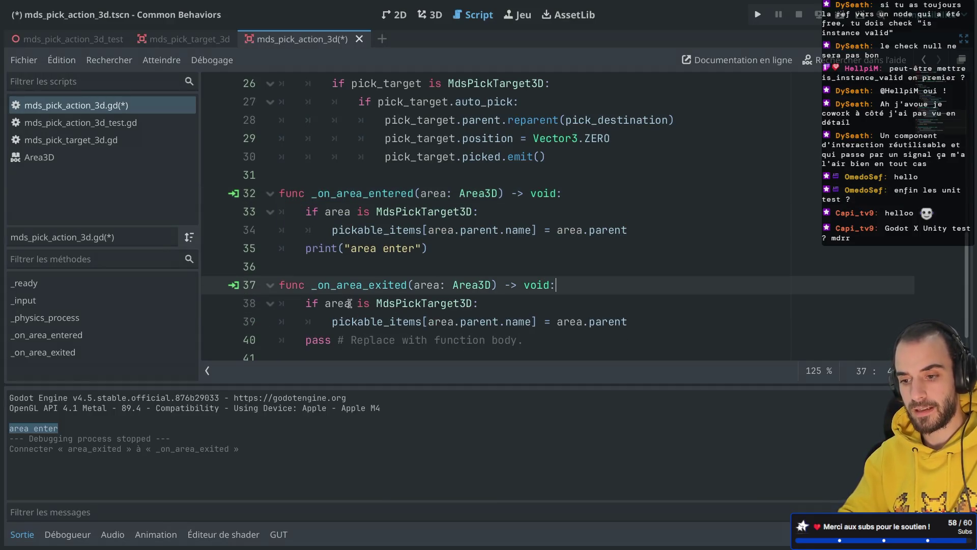
# Trim line 39 after pickable_items and try typing a removal method such as .de or remo
pyautogui.scroll(-1, 362, 338)
pyautogui.moveTo(422, 303)
pyautogui.mouseDown()
pyautogui.moveTo(629, 303)
pyautogui.moveTo(670, 293)
pyautogui.mouseUp()
pyautogui.press('BackSpace')
pyautogui.hotkey('ctrl', 'z')
pyautogui.click(446, 303)
pyautogui.moveTo(423, 304); pyautogui.dragTo(642, 303)
pyautogui.write('.de')
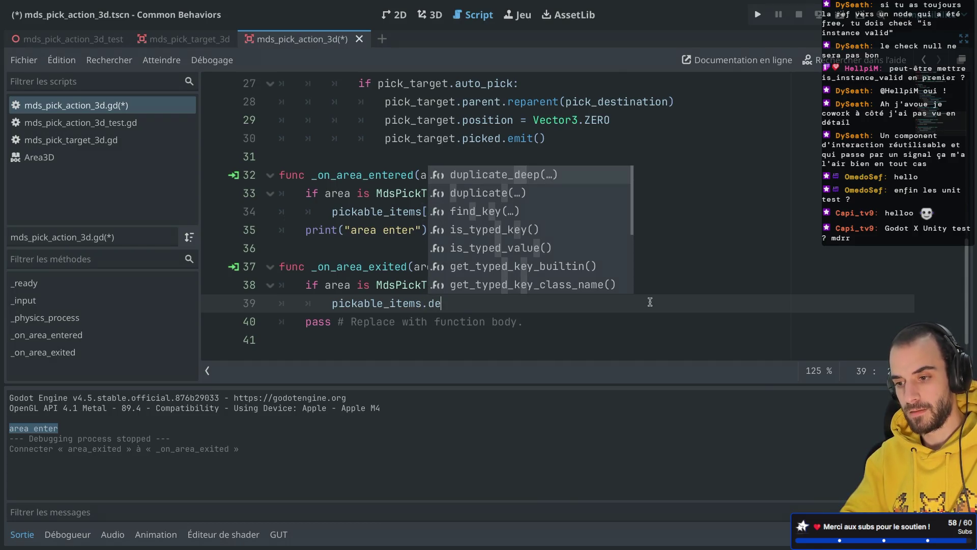
pyautogui.press('BackSpace')
pyautogui.press('BackSpace')
pyautogui.write('remo')
pyautogui.press('BackSpace')
pyautogui.press('BackSpace')
pyautogui.press('BackSpace')
# Open the Dictionary class documentation from the script
pyautogui.scroll(10, 650, 301)
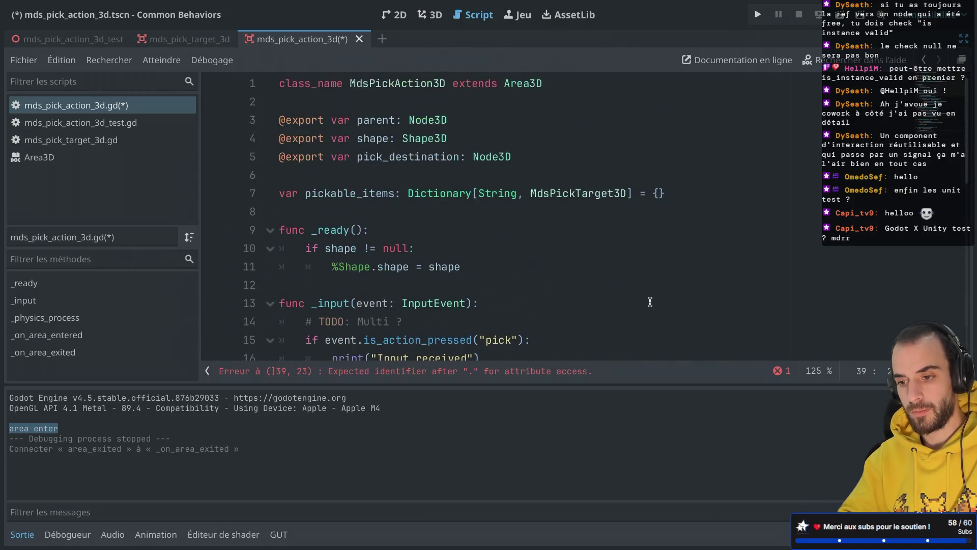
pyautogui.keyDown('ctrl'); pyautogui.click(441, 202); pyautogui.keyUp('ctrl')
pyautogui.scroll(-10, 478, 203)
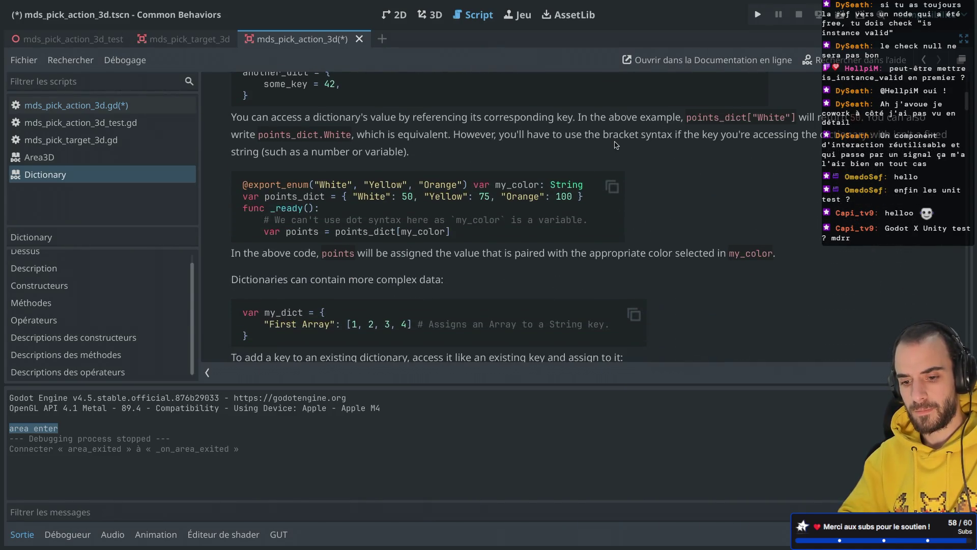
# Enlarge the Dictionary docs and search the page for 'dele', then 'remove'
pyautogui.click(23, 534)
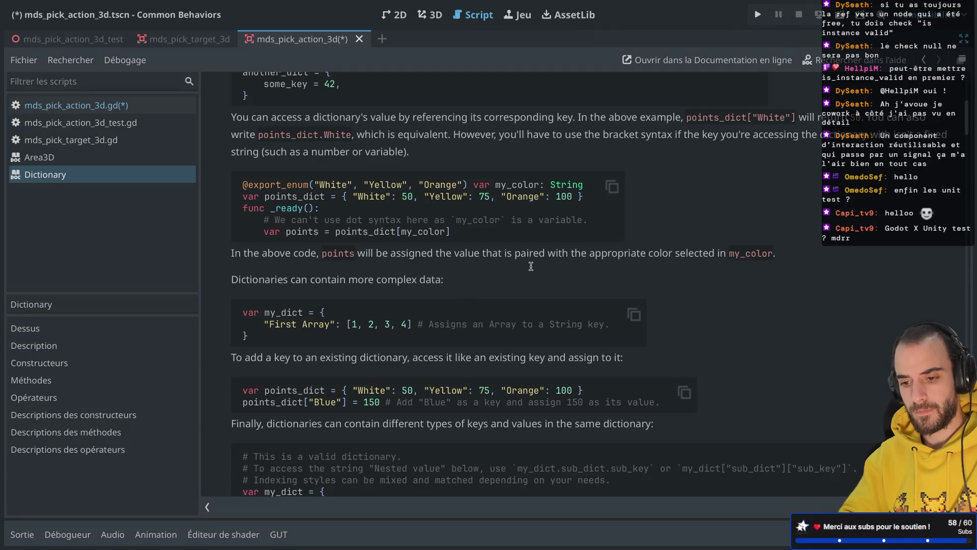
pyautogui.hotkey('ctrl', 'f')
pyautogui.write('deler')
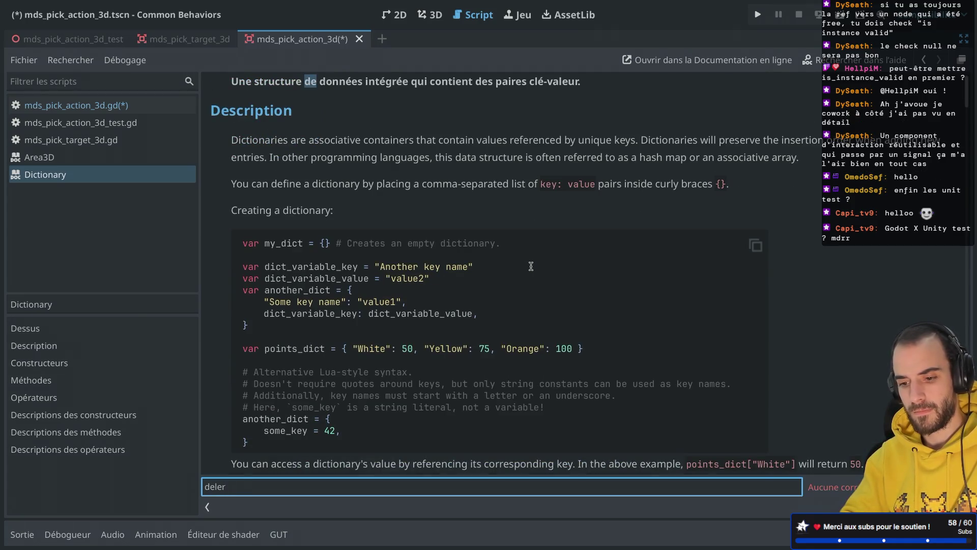
pyautogui.press('BackSpace')
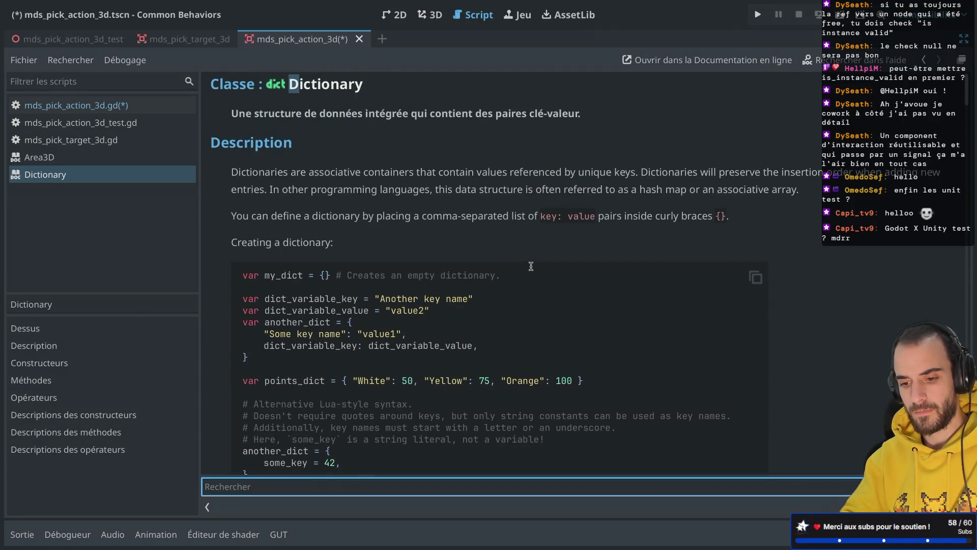
pyautogui.press('BackSpace')
pyautogui.press('BackSpace')
pyautogui.press('BackSpace')
pyautogui.write('remove')
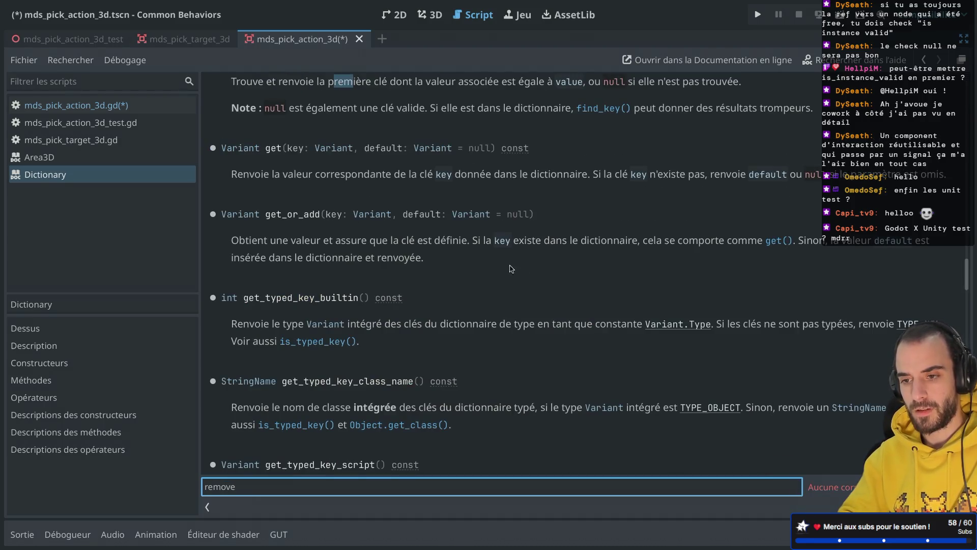
pyautogui.scroll(3, 489, 232)
pyautogui.scroll(-3, 489, 232)
pyautogui.scroll(3, 446, 313)
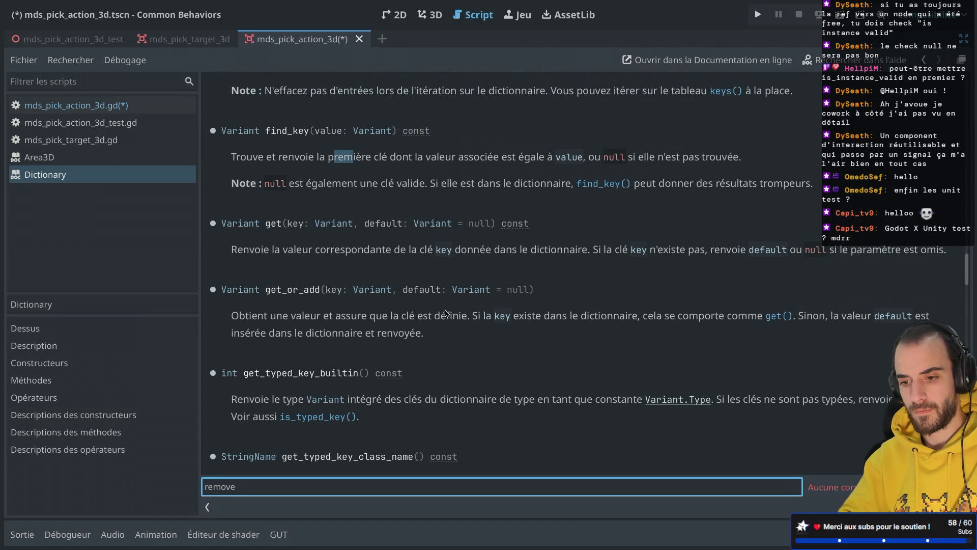
pyautogui.scroll(-20, 447, 313)
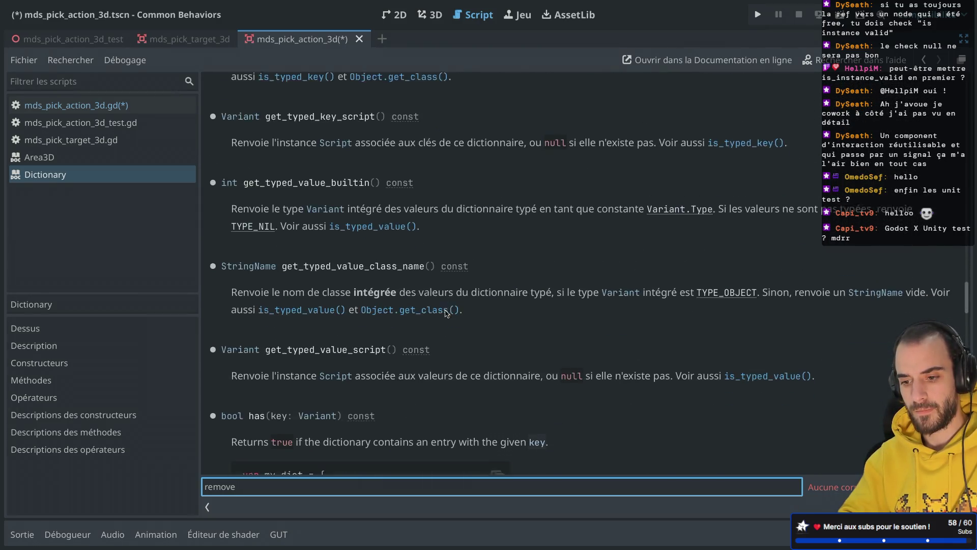
pyautogui.scroll(-20, 447, 313)
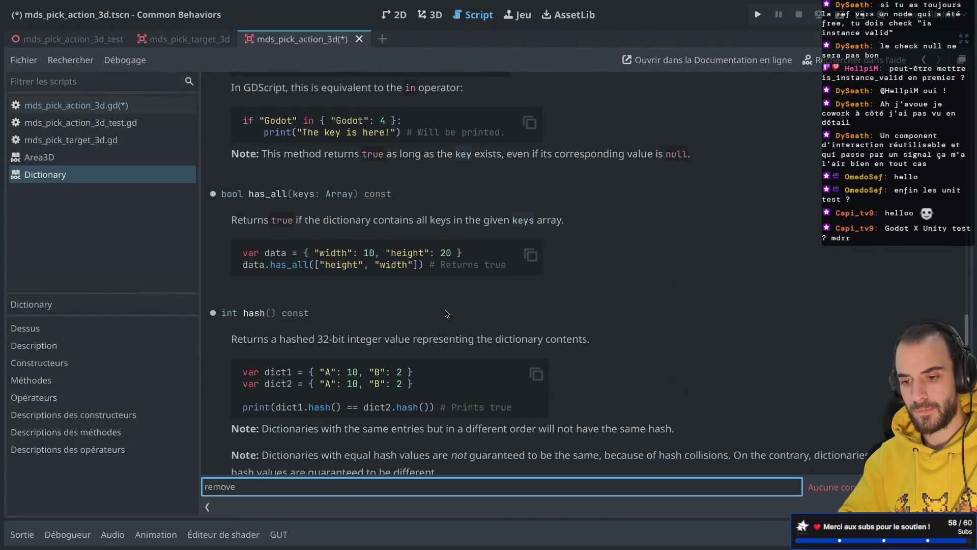
pyautogui.scroll(-15, 446, 313)
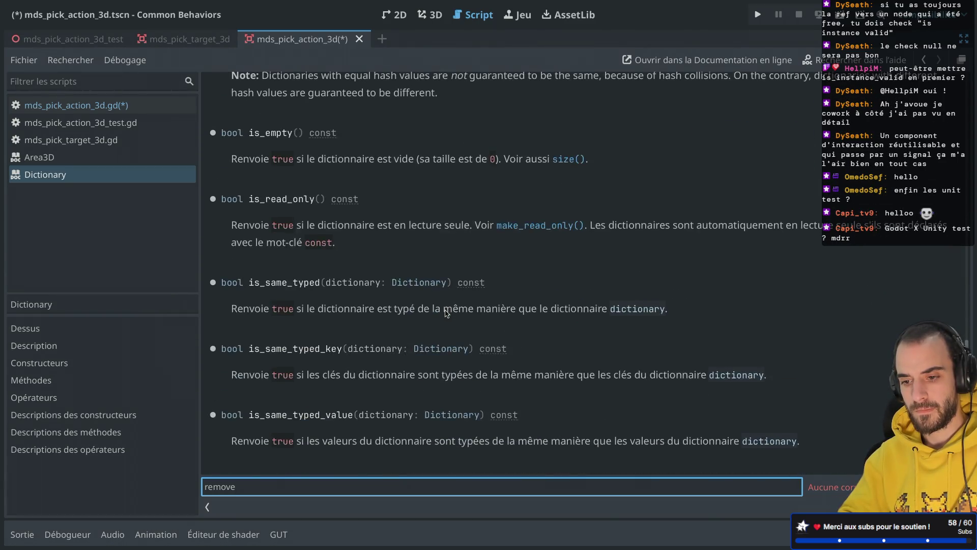
pyautogui.scroll(-7, 447, 313)
pyautogui.scroll(9, 446, 313)
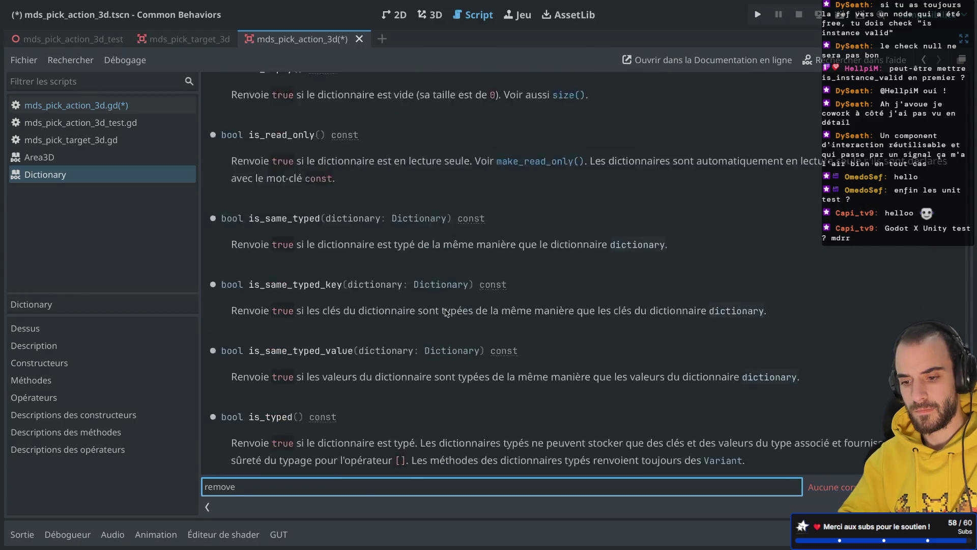
pyautogui.scroll(-20, 447, 313)
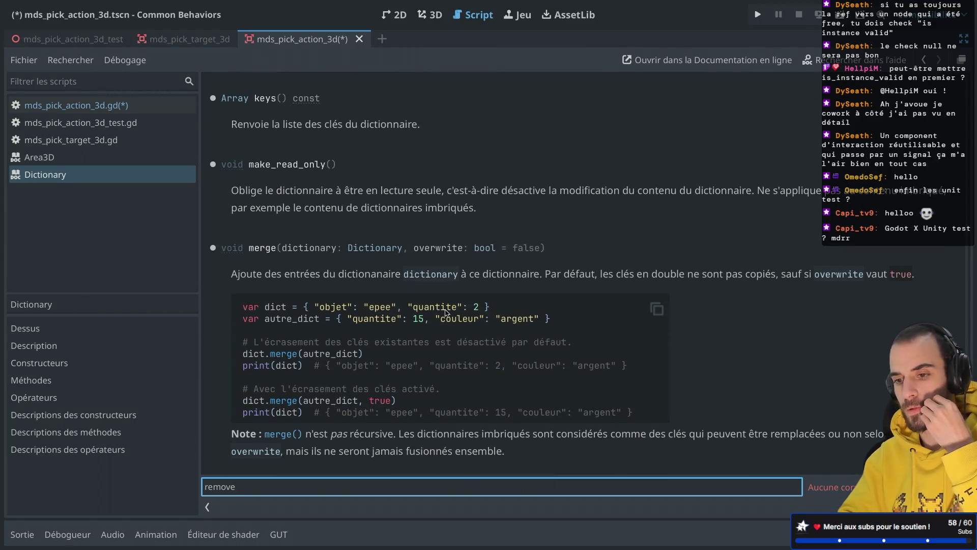
pyautogui.scroll(-20, 446, 313)
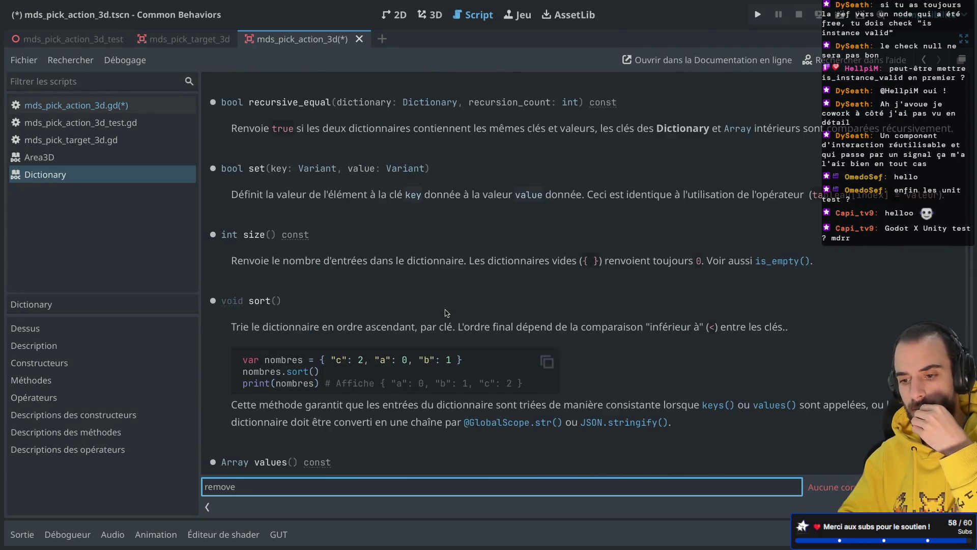
# Jump to the Méthodes list and review methods like has, erase, keys and values
pyautogui.click(39, 382)
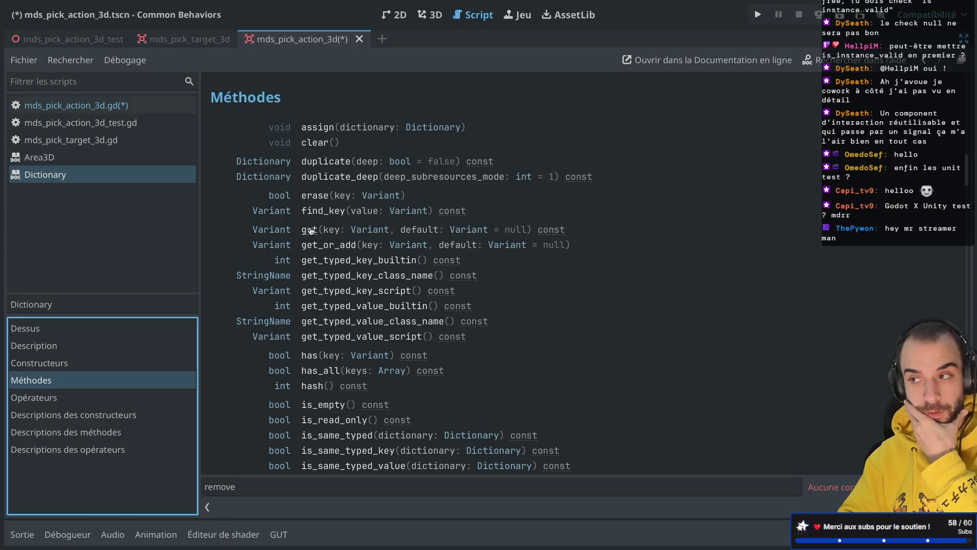
pyautogui.scroll(-5, 305, 350)
pyautogui.scroll(6, 305, 350)
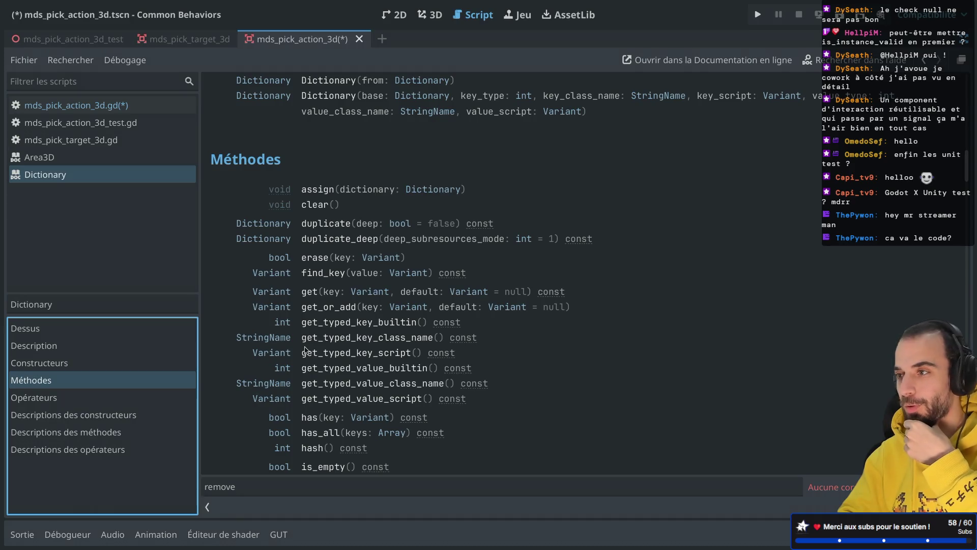
pyautogui.scroll(-2, 305, 350)
pyautogui.scroll(-15, 306, 350)
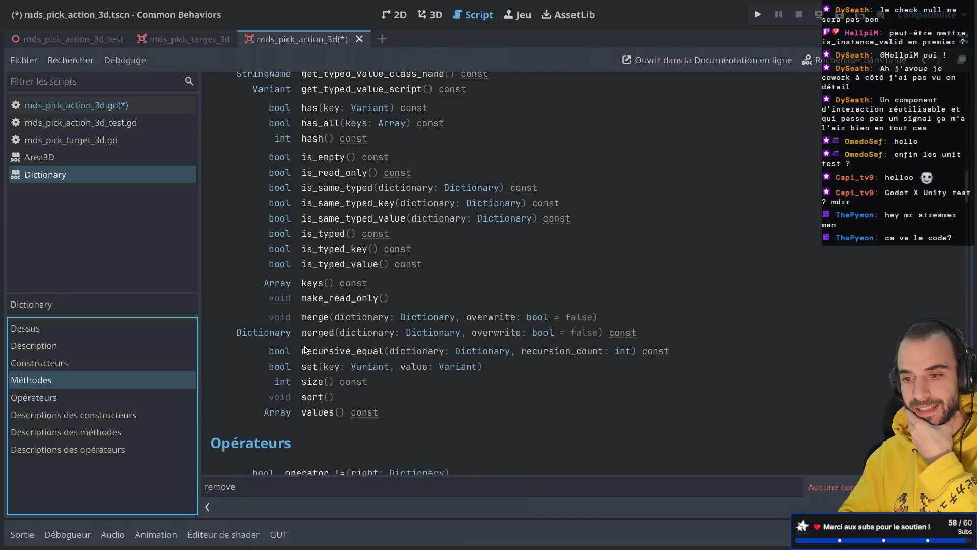
pyautogui.scroll(3, 305, 351)
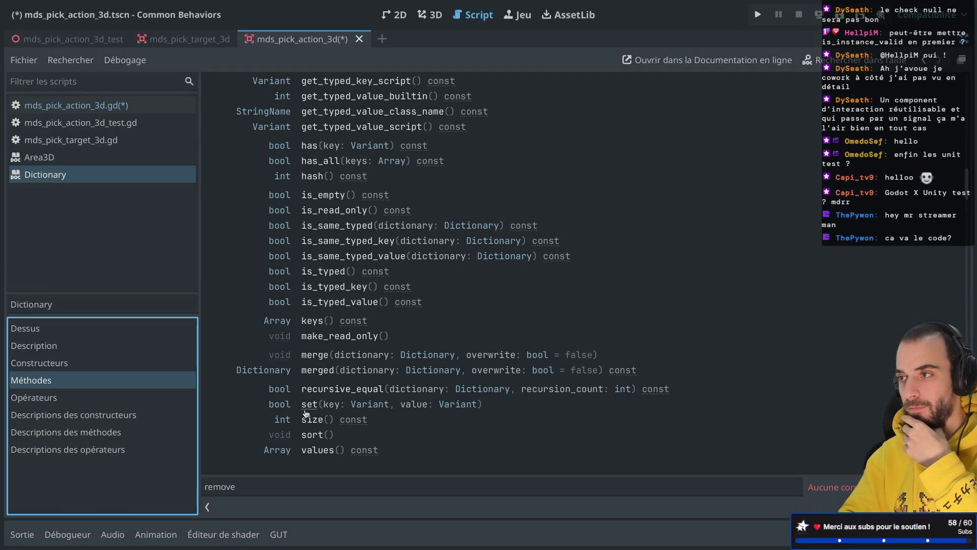
pyautogui.scroll(3, 305, 413)
pyautogui.scroll(-6, 306, 414)
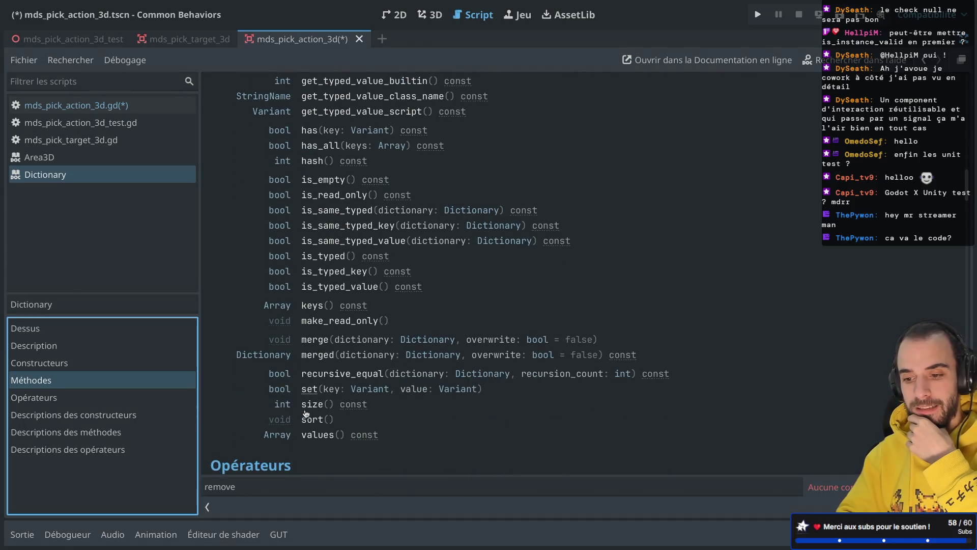
pyautogui.scroll(5, 306, 413)
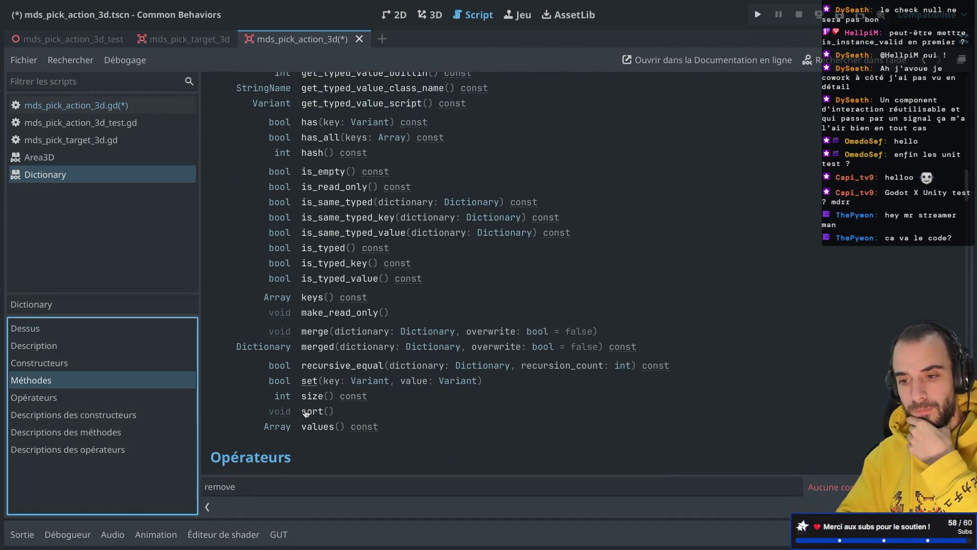
pyautogui.scroll(5, 305, 413)
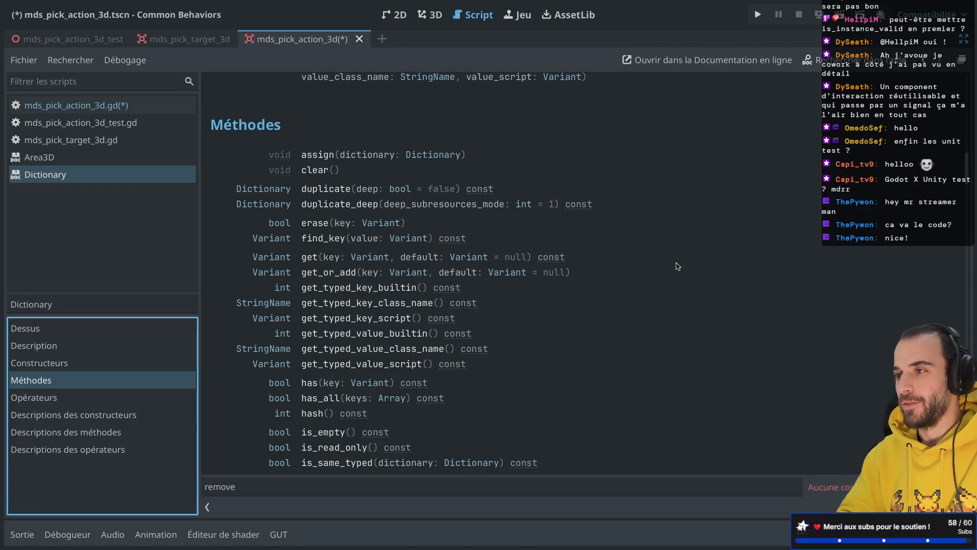
pyautogui.click(713, 284)
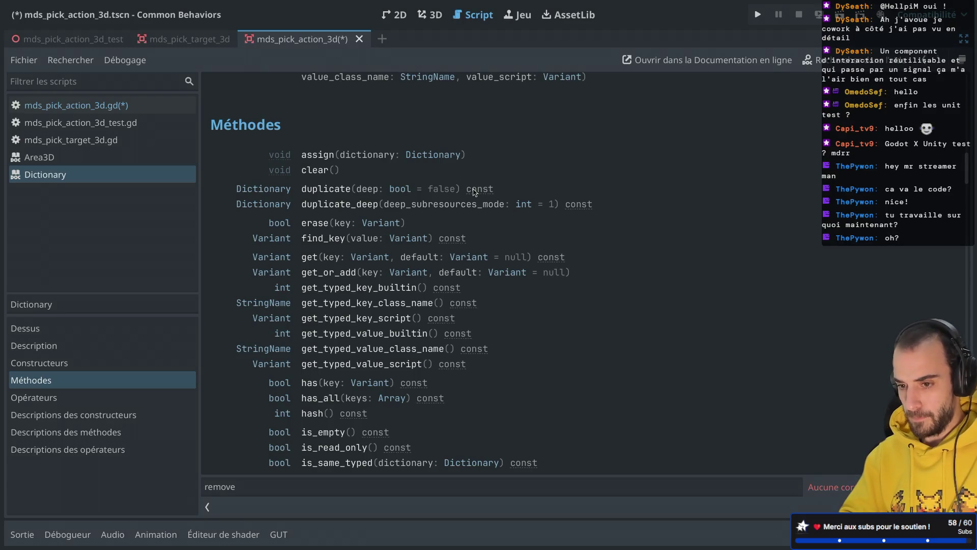
pyautogui.hotkey('ctrl', 'shift', 'F11')
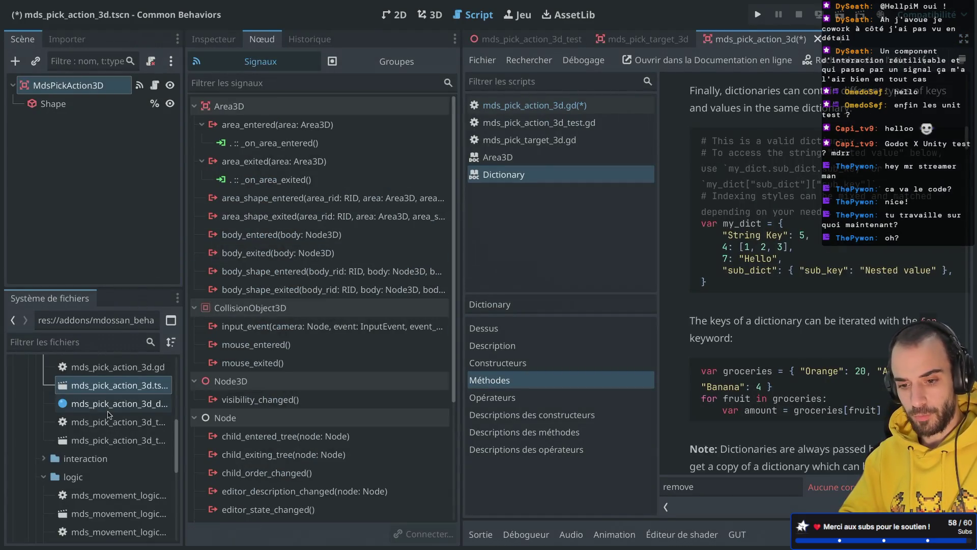
# Save the pick action scene with F5, run it, and stop the game
pyautogui.scroll(3, 87, 422)
pyautogui.scroll(2, 88, 422)
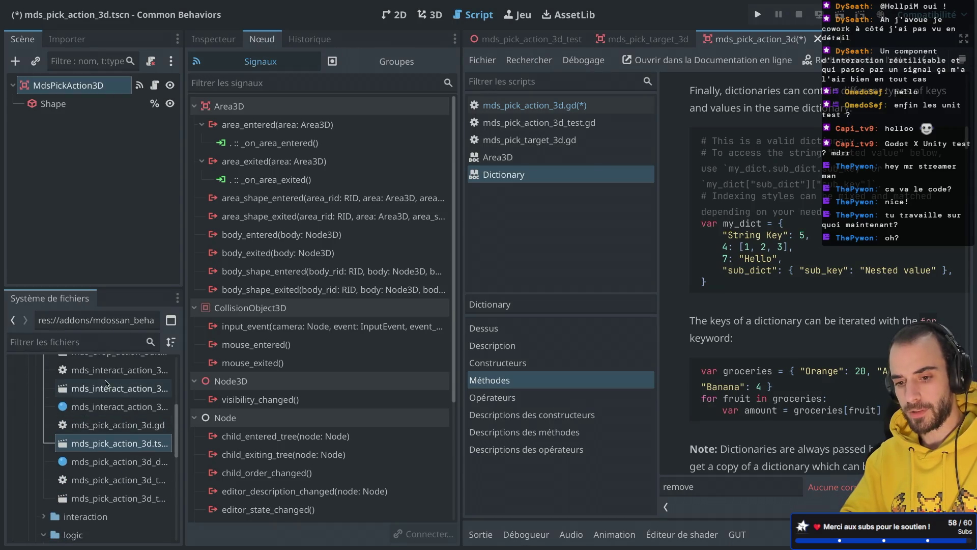
pyautogui.scroll(-3, 109, 472)
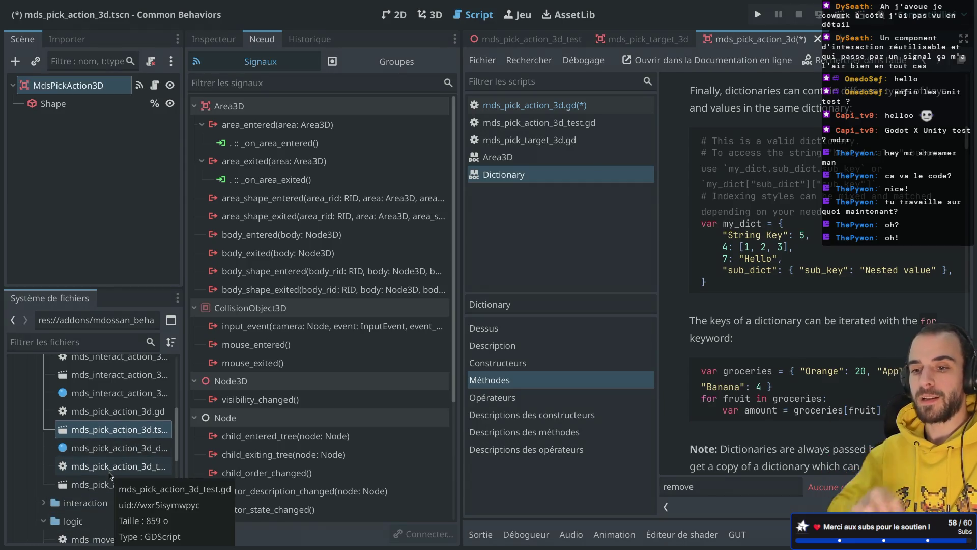
pyautogui.press('F5')
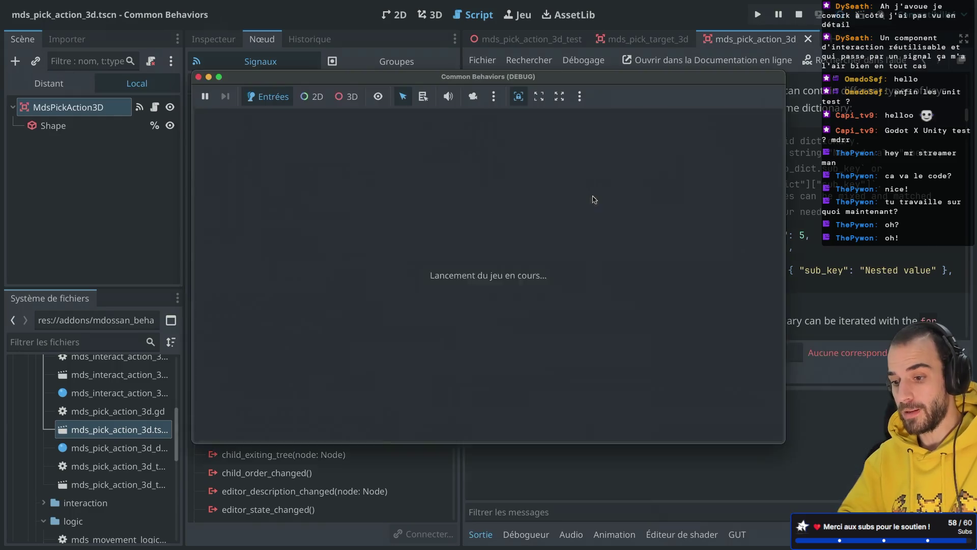
pyautogui.click(199, 76)
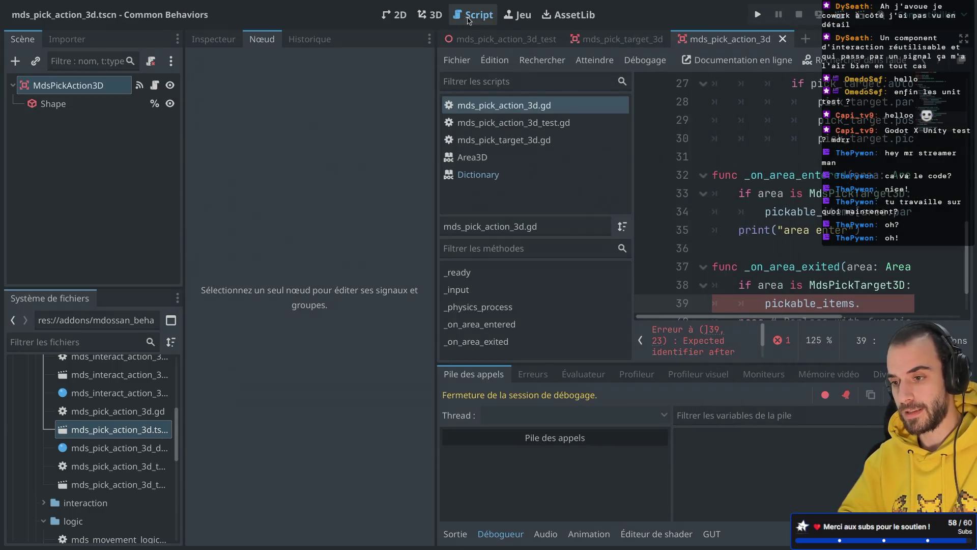
# Run the mds_pick_action_3d_test scene, then stop it
pyautogui.click(491, 40)
pyautogui.click(848, 15)
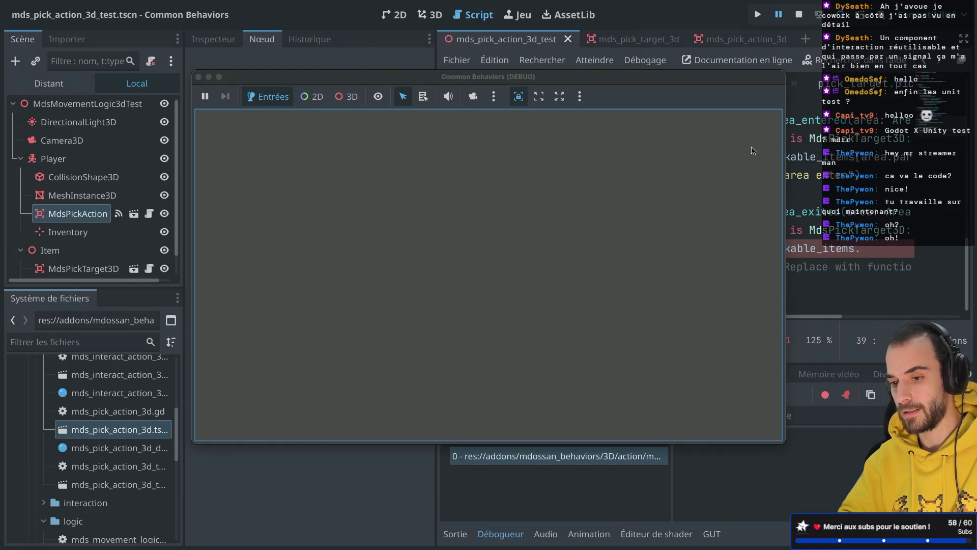
pyautogui.click(198, 76)
pyautogui.hotkey('ctrl', 'shift', 'F11')
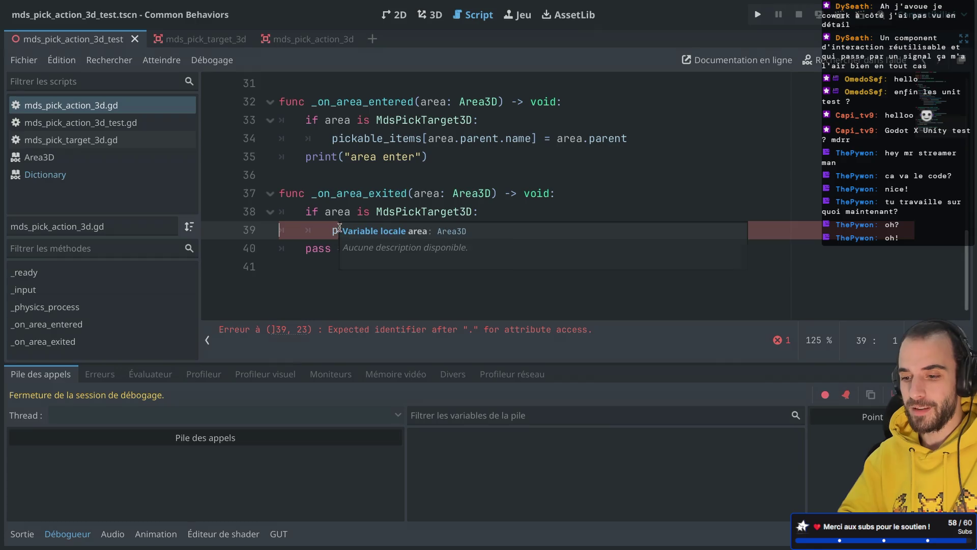
# Try appending a pickable_items.has condition to line 38's type check, then remove it
pyautogui.click(435, 194)
pyautogui.scroll(1, 426, 235)
pyautogui.scroll(-1, 428, 239)
pyautogui.click(437, 268)
pyautogui.click(474, 249)
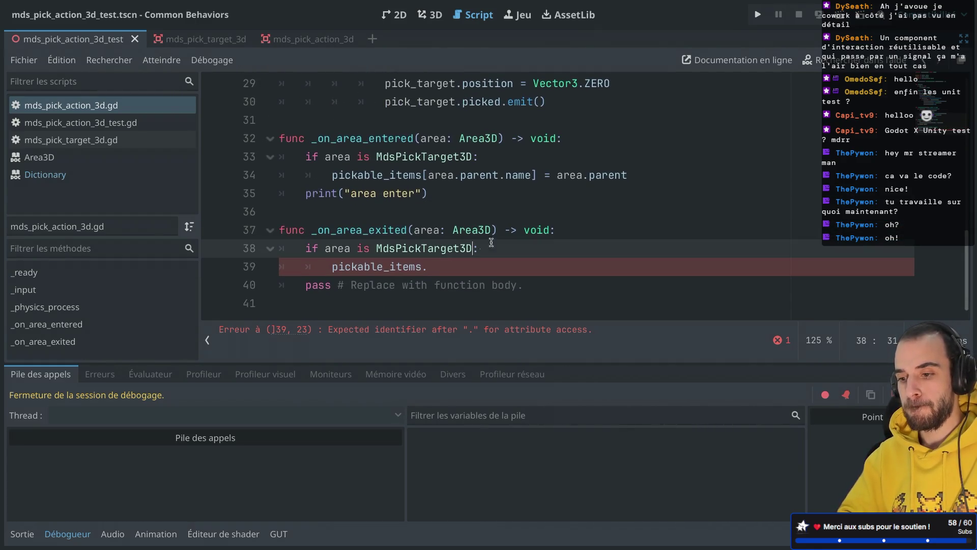
pyautogui.write('and')
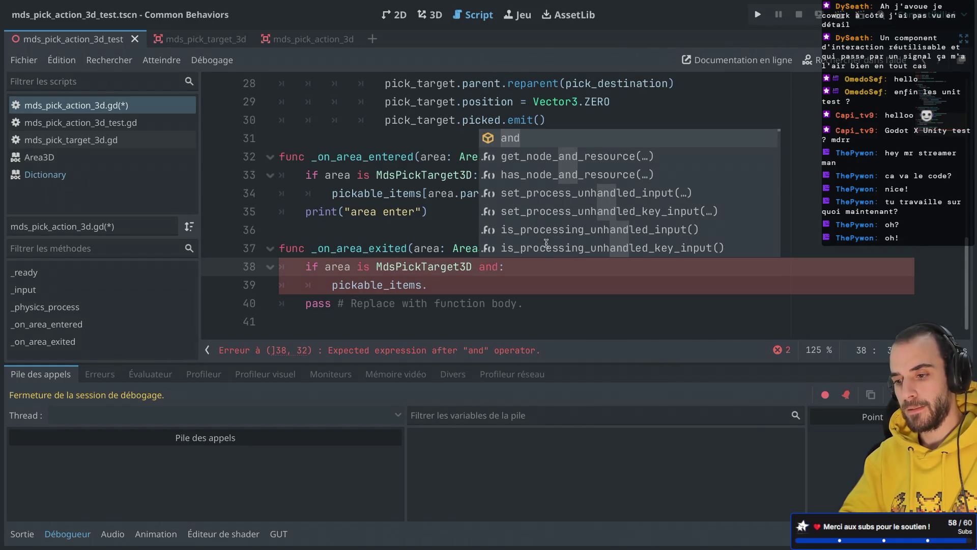
pyautogui.write(' pic')
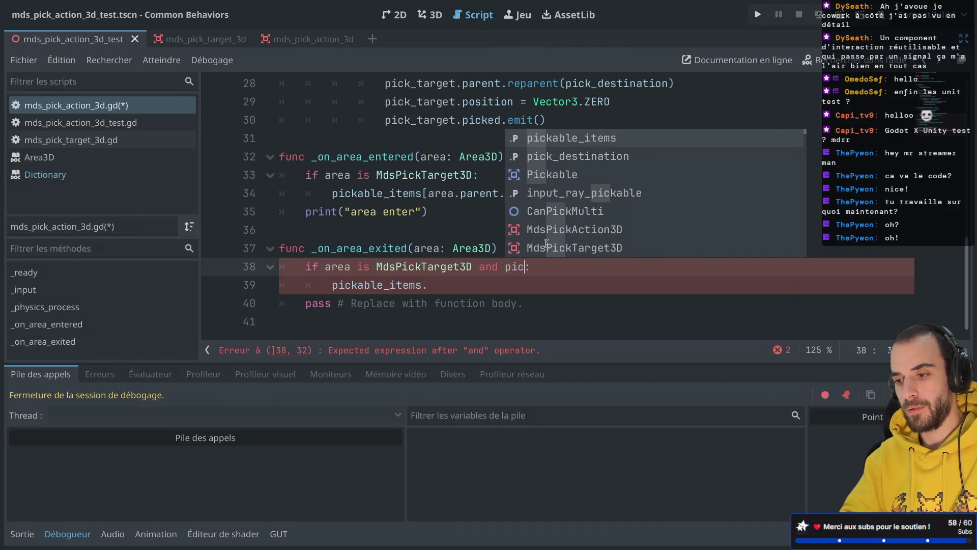
pyautogui.press('Return')
pyautogui.write('.has')
pyautogui.write('(ar')
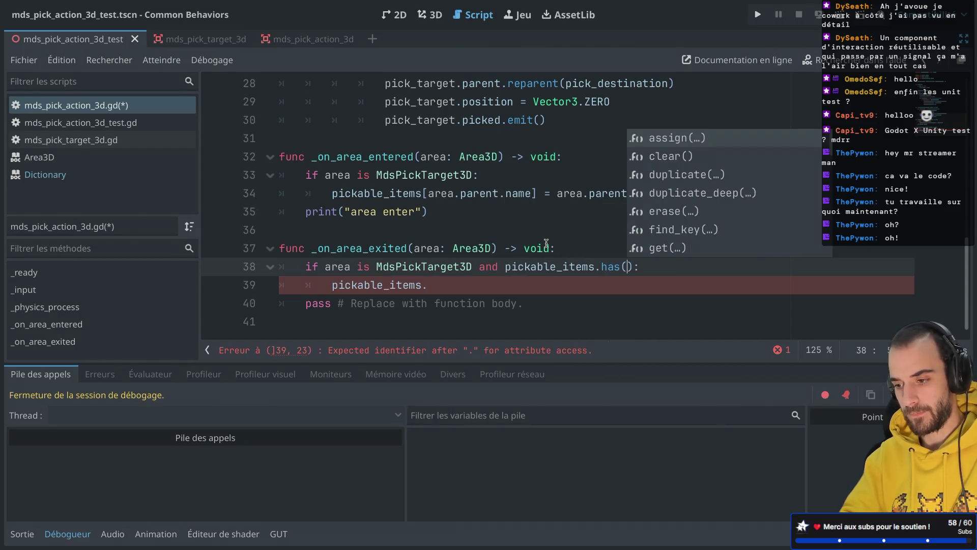
pyautogui.write('ea.')
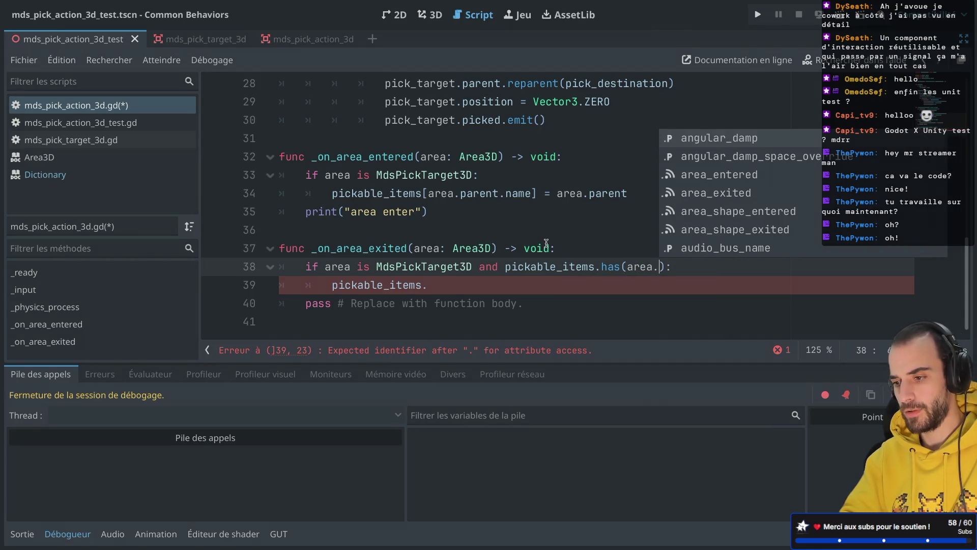
pyautogui.write('par')
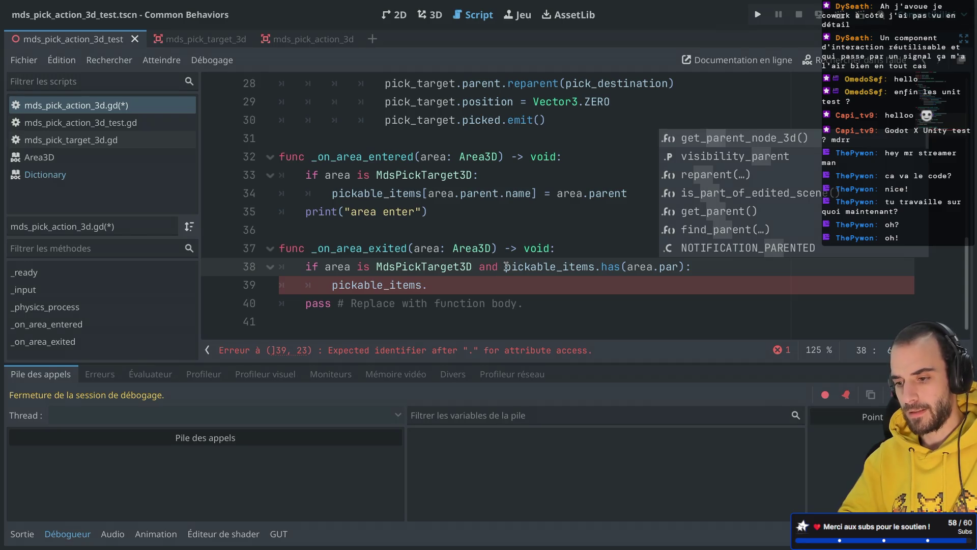
pyautogui.moveTo(479, 265); pyautogui.dragTo(687, 259)
pyautogui.press('BackSpace')
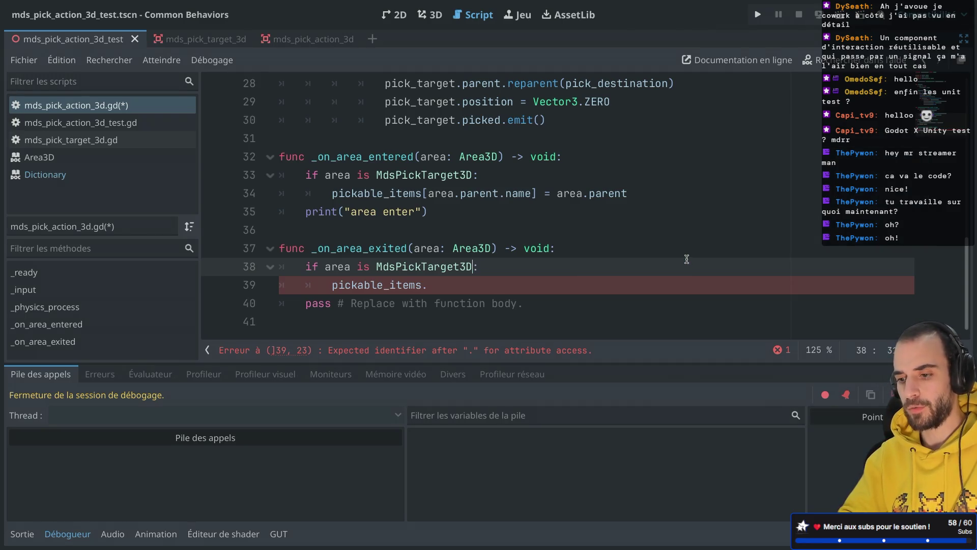
# Add a new 'if' line under the MdsPickTarget3D check and indent pickable_items beneath it
pyautogui.click(522, 266)
pyautogui.press('Return')
pyautogui.write('if')
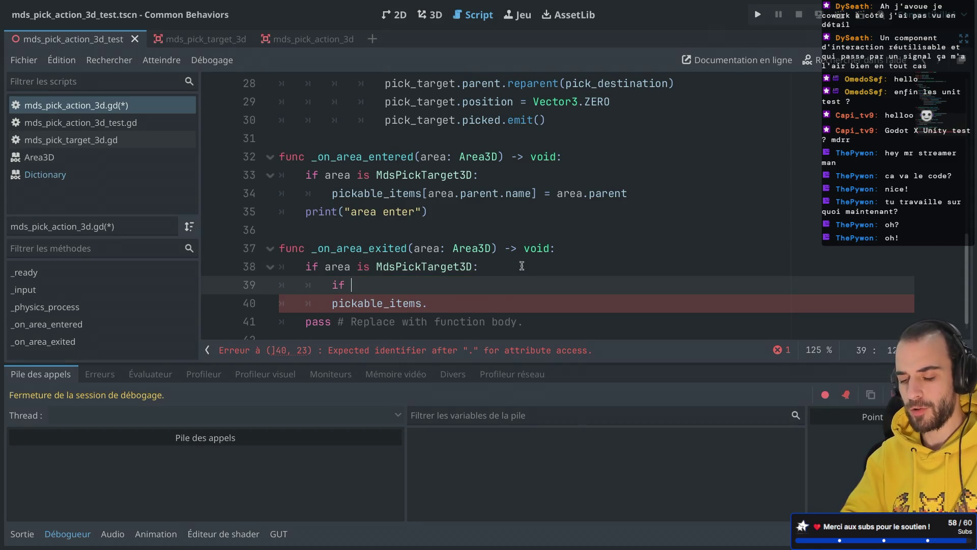
pyautogui.press('Down')
pyautogui.press('Home')
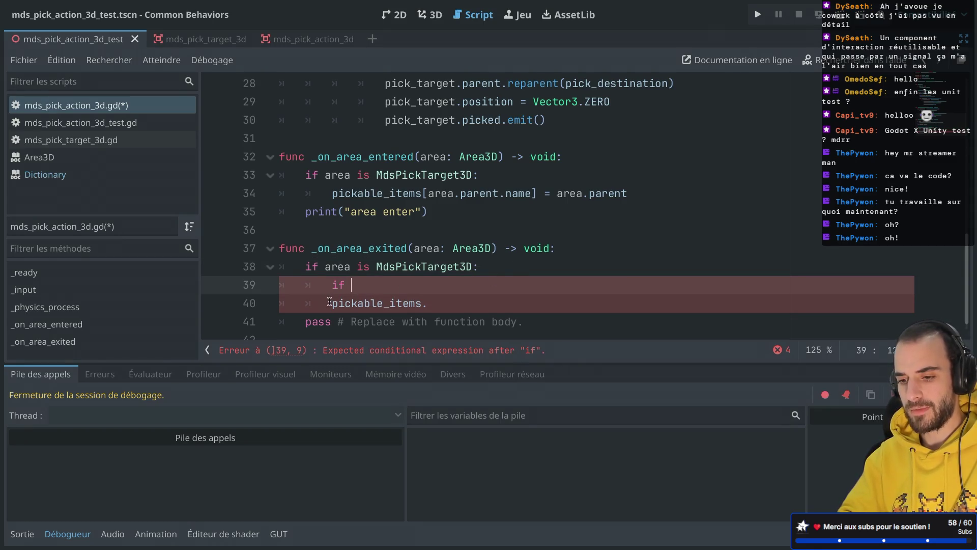
pyautogui.press('Tab')
pyautogui.click(408, 286)
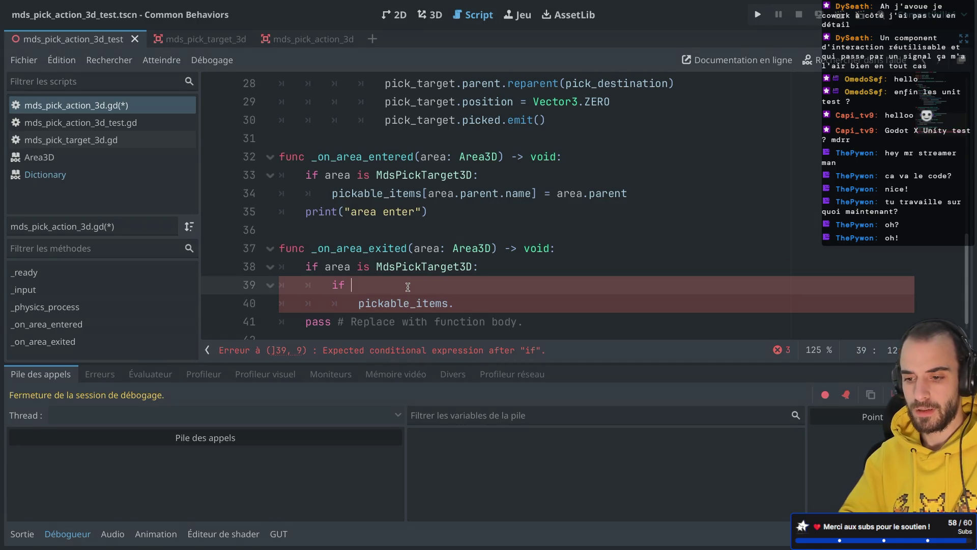
pyautogui.moveTo(324, 265); pyautogui.dragTo(472, 265)
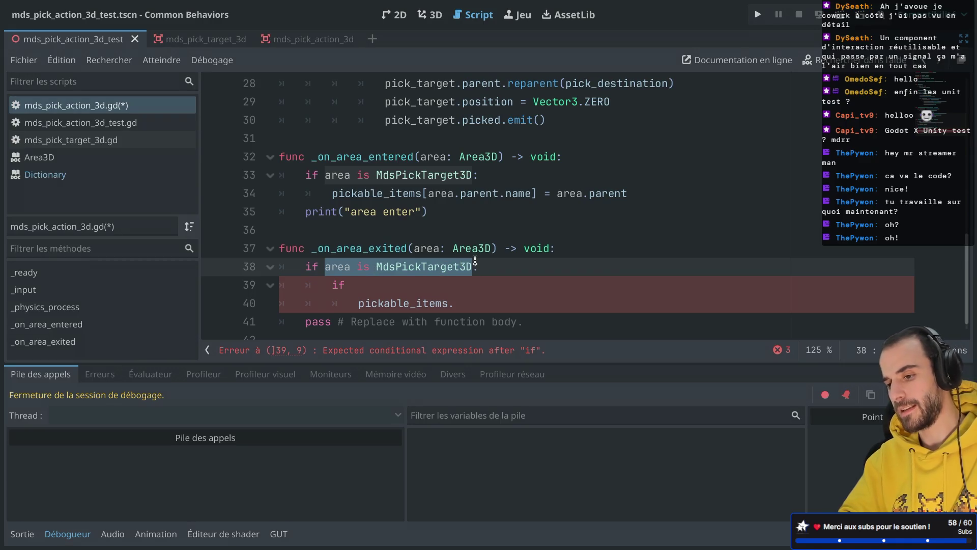
pyautogui.click(474, 261)
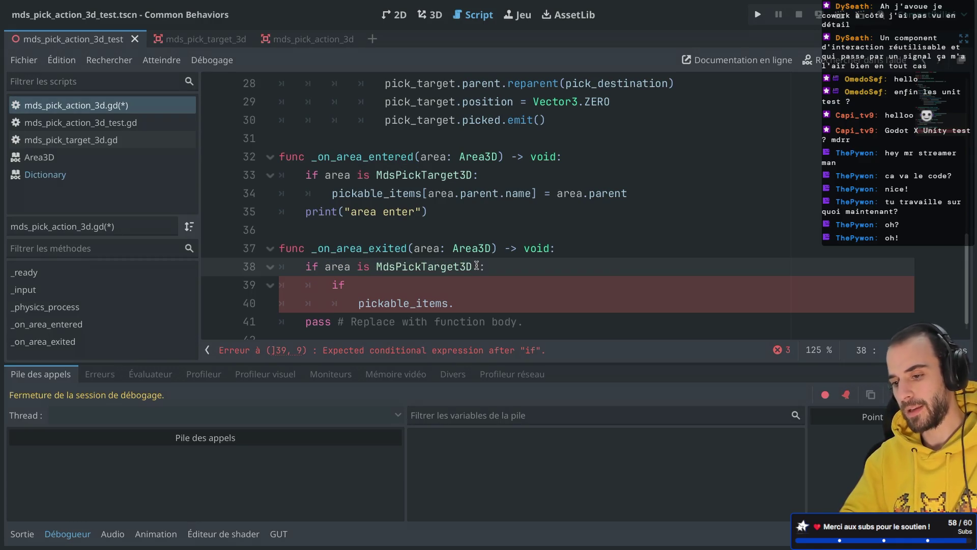
pyautogui.moveTo(478, 265); pyautogui.dragTo(437, 265)
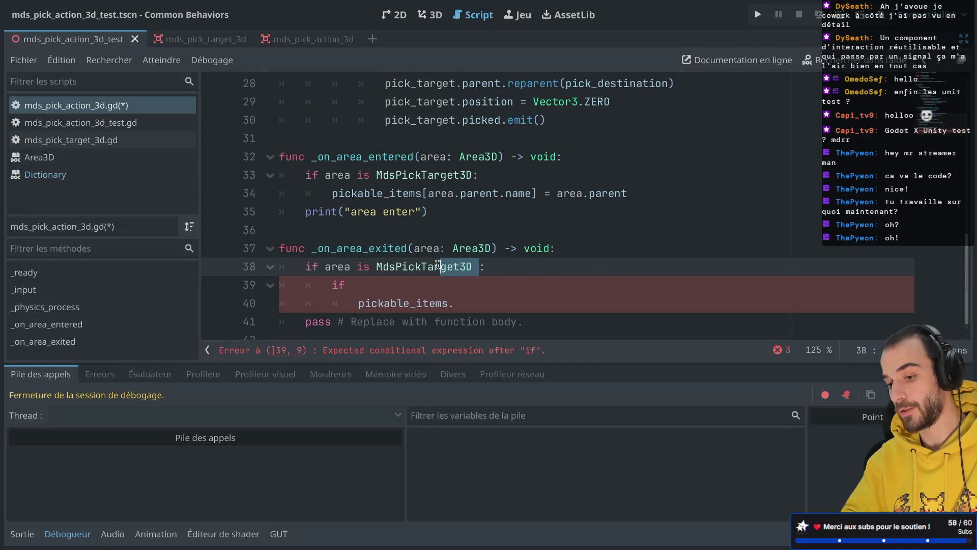
pyautogui.click(479, 267)
pyautogui.click(389, 284)
# Complete line 39 as 'if pickable_items.has(area.parent.name):'
pyautogui.write('area.')
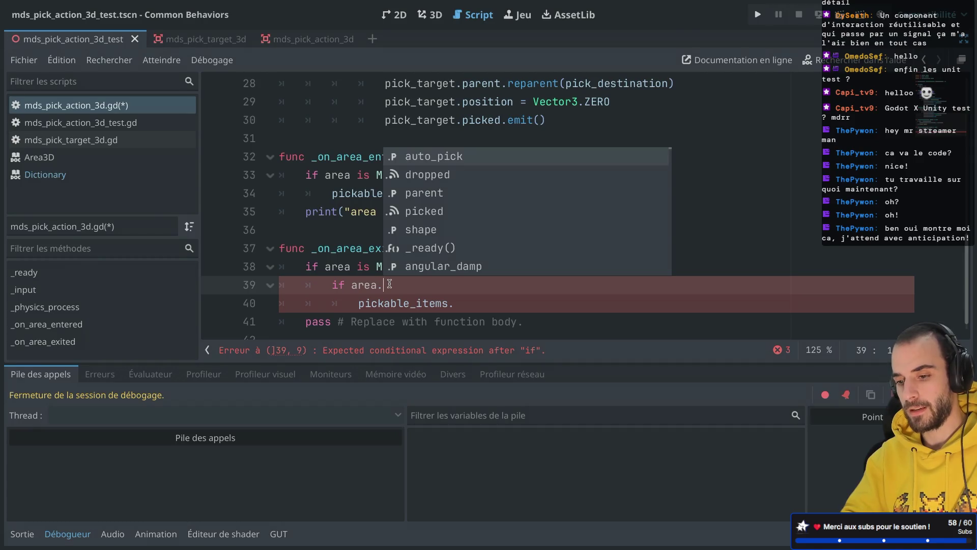
pyautogui.write('parent.name')
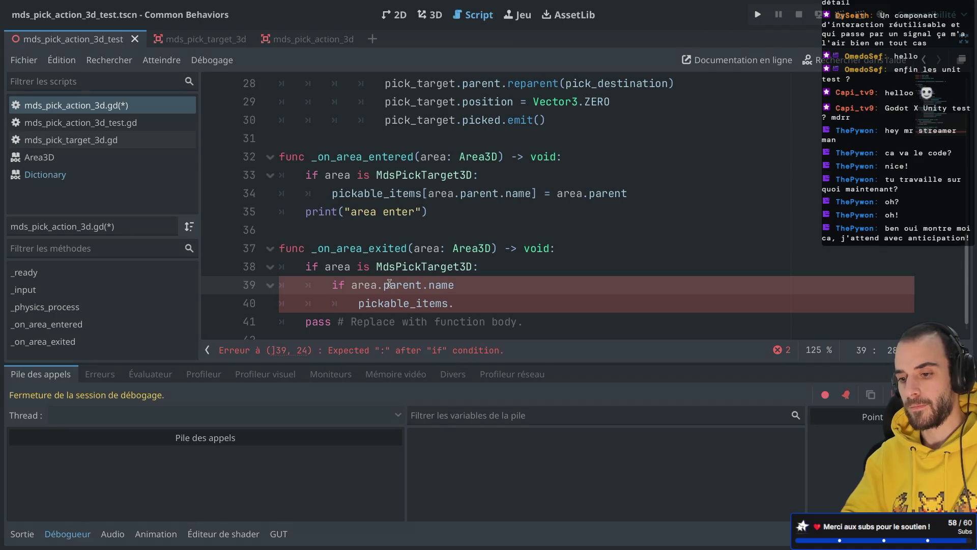
pyautogui.write('pic')
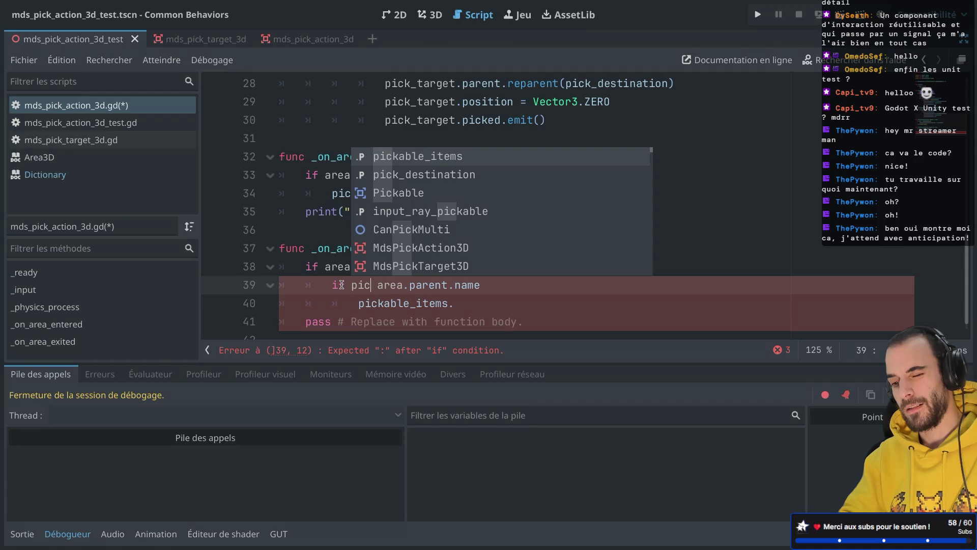
pyautogui.press('Return')
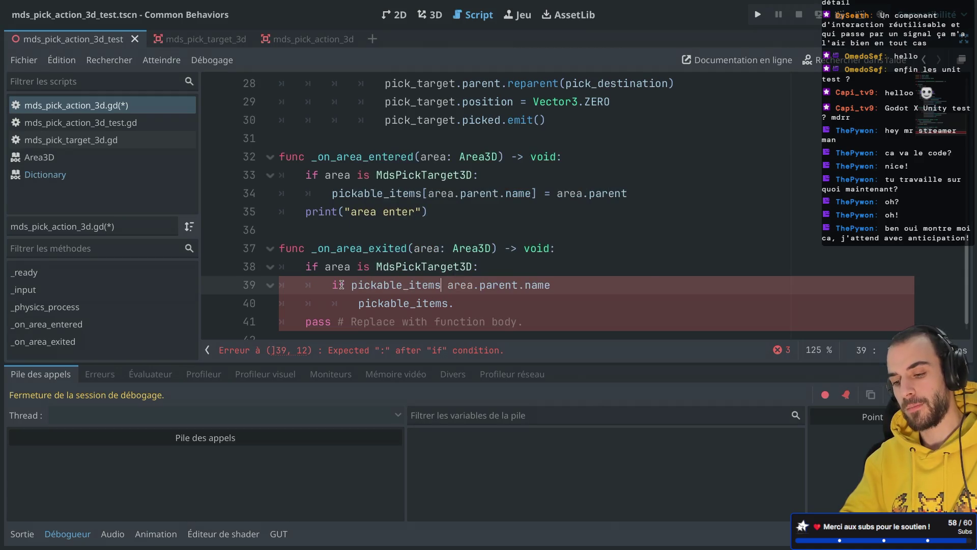
pyautogui.write('.ha')
pyautogui.press('Return')
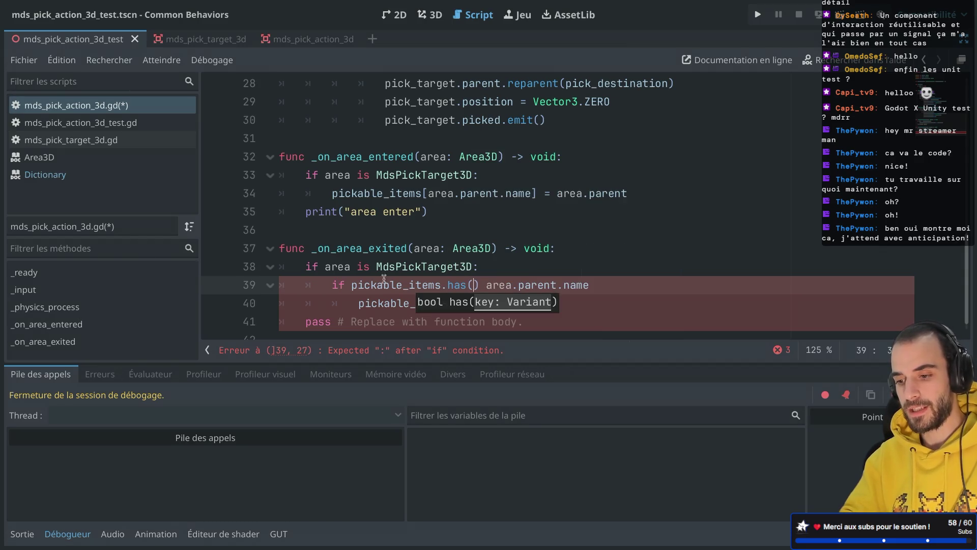
pyautogui.press('Delete')
pyautogui.press('Delete')
pyautogui.click(594, 292)
pyautogui.write('):')
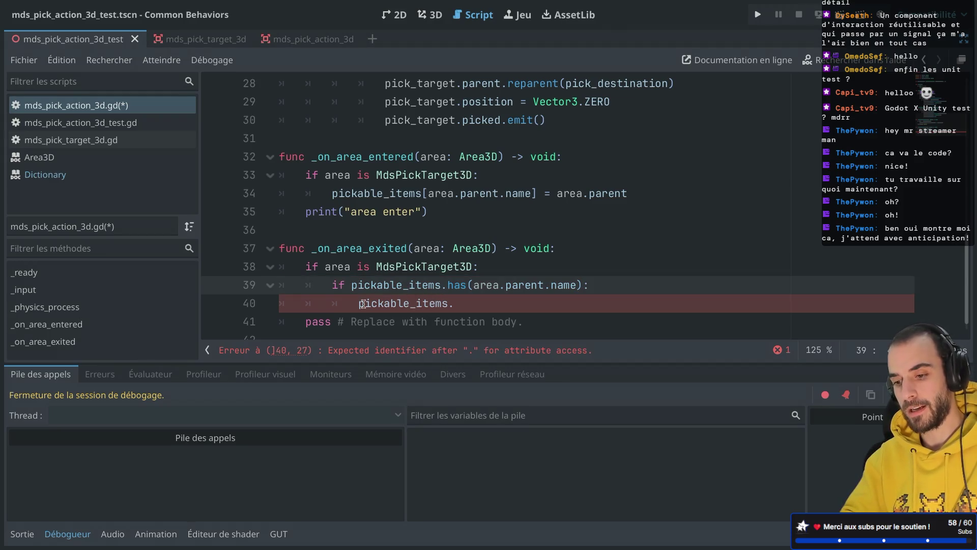
# Write 'pickable_items.erase(area.parent.name)' on line 40, save, and delete the placeholder pass line
pyautogui.press('Down')
pyautogui.write('e')
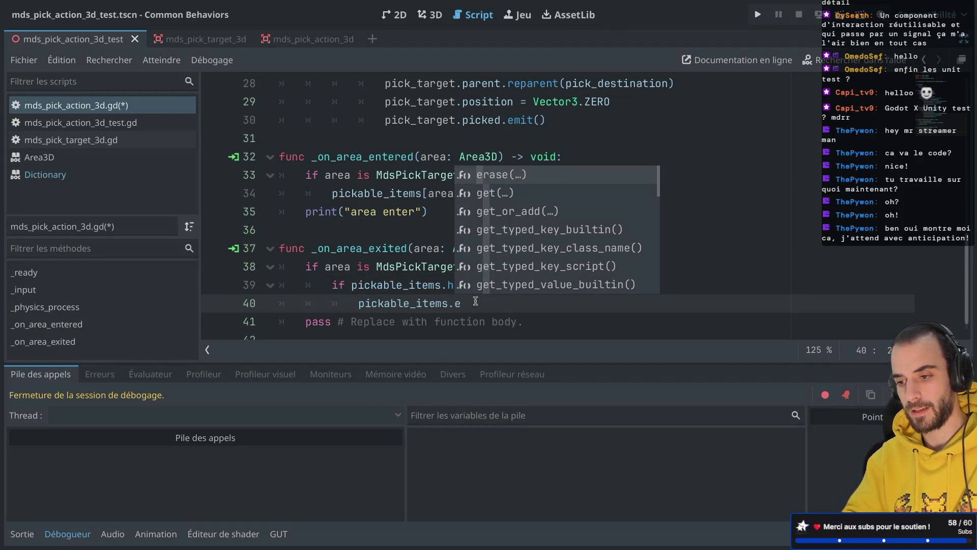
pyautogui.press('Return')
pyautogui.write('area.paren')
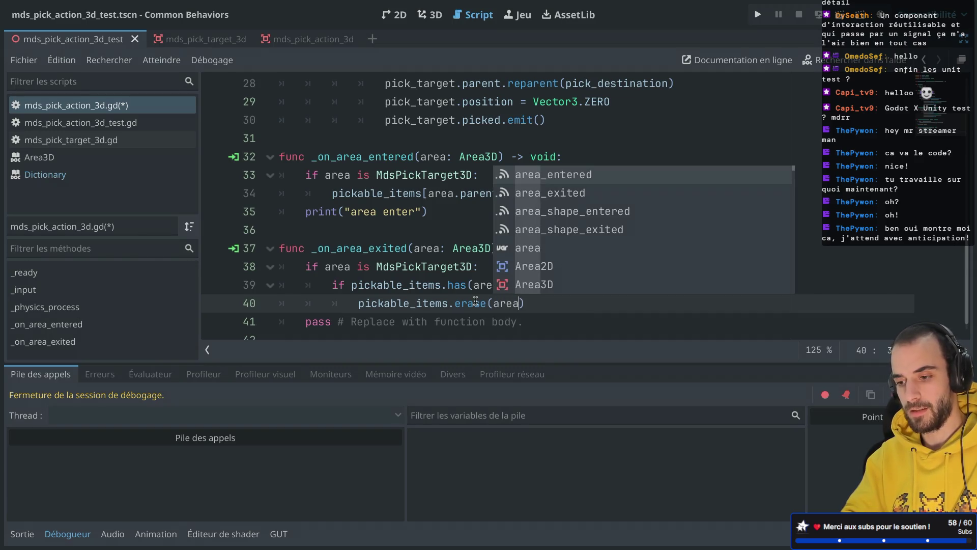
pyautogui.write('t.name')
pyautogui.hotkey('ctrl', 's')
pyautogui.click(505, 286)
pyautogui.moveTo(603, 321); pyautogui.dragTo(636, 303)
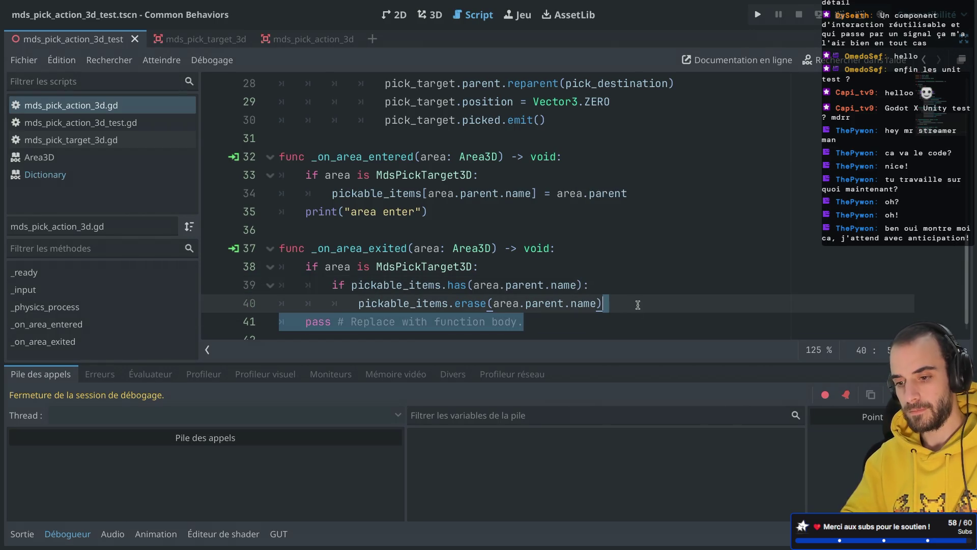
pyautogui.press('BackSpace')
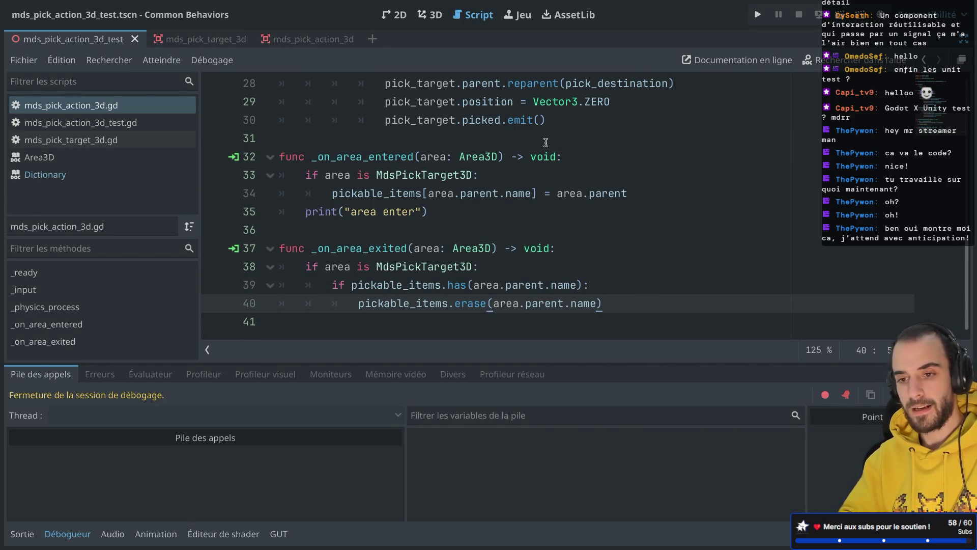
# Run the project, close the game, and list the debugger's runtime errors
pyautogui.click(845, 14)
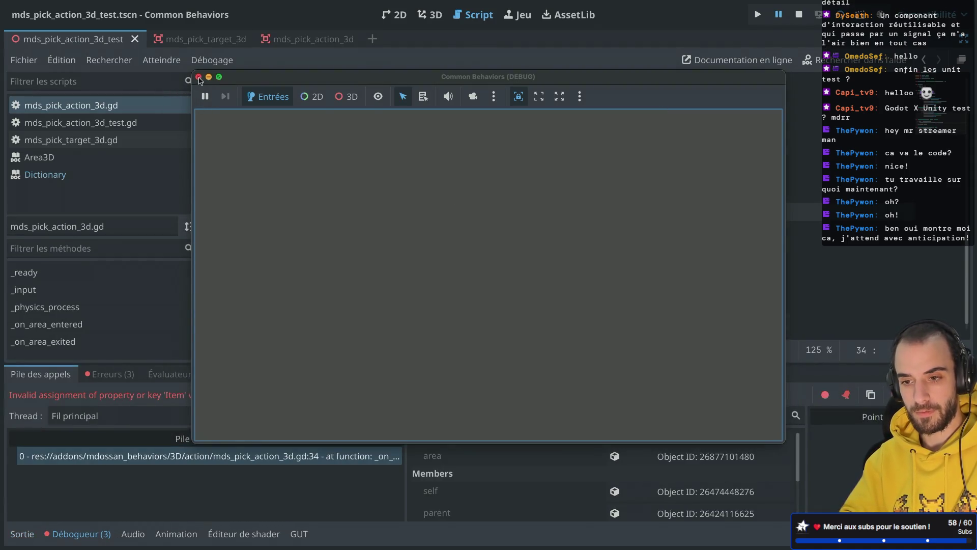
pyautogui.click(198, 77)
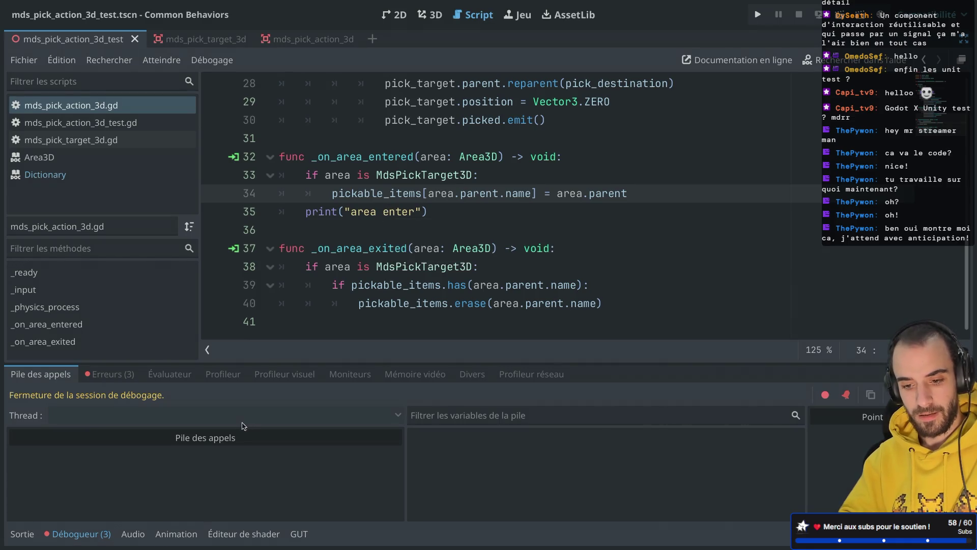
pyautogui.click(80, 534)
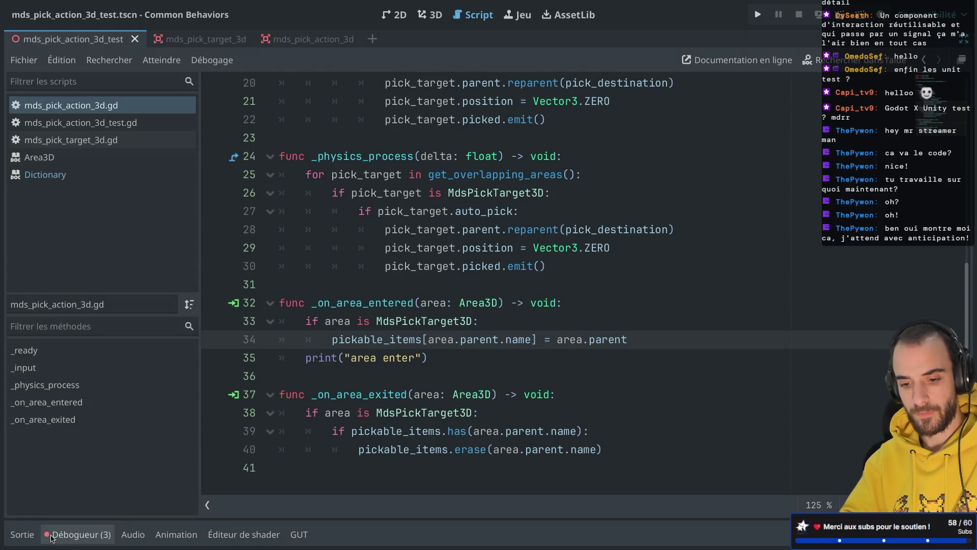
pyautogui.click(79, 533)
pyautogui.click(109, 374)
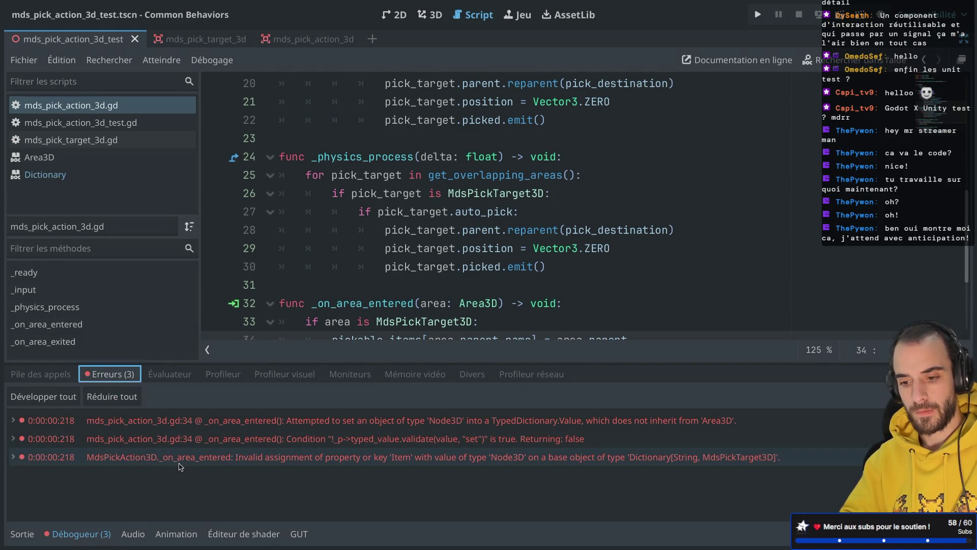
# Open the Node documentation for the name property used on line 34
pyautogui.moveTo(334, 461)
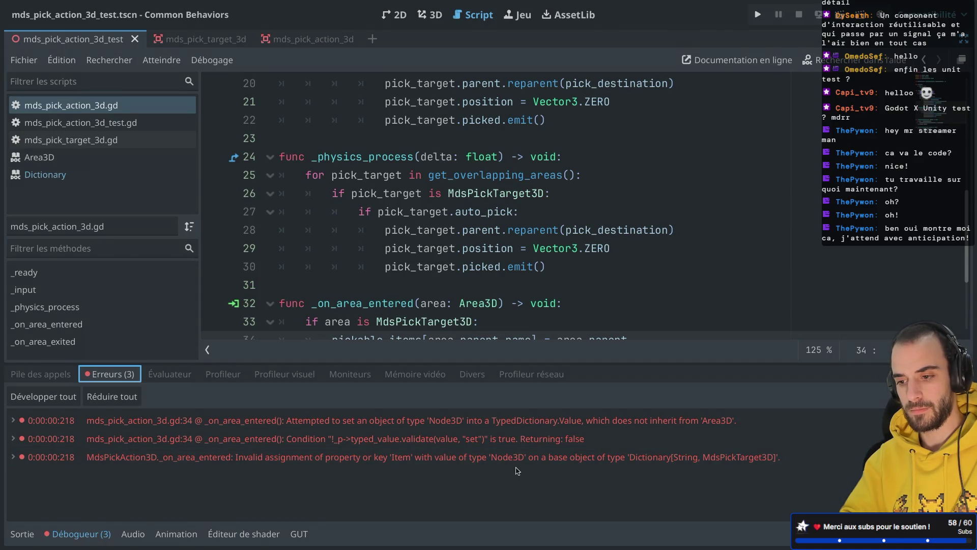
pyautogui.scroll(-3, 522, 249)
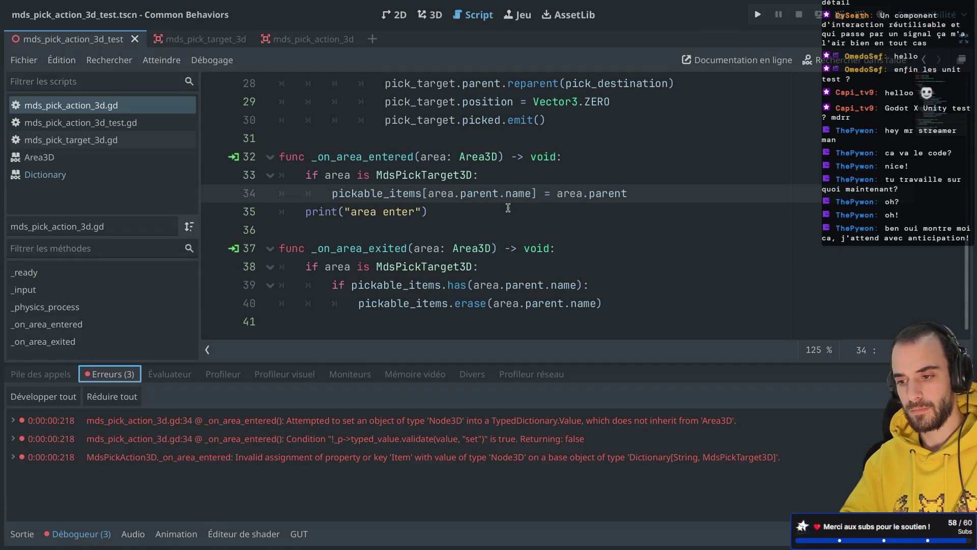
pyautogui.moveTo(512, 193)
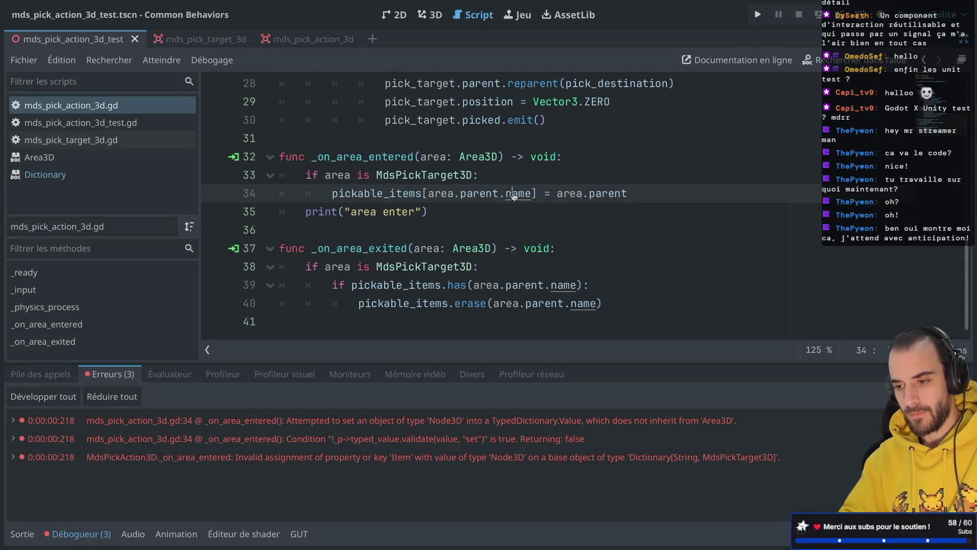
pyautogui.keyDown('ctrl'); pyautogui.click(511, 194); pyautogui.keyUp('ctrl')
pyautogui.scroll(1, 366, 173)
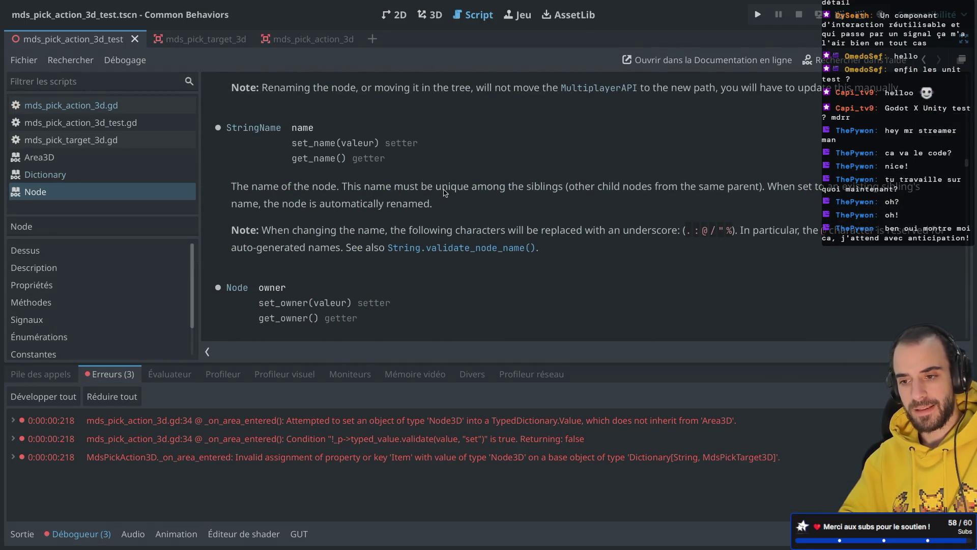
pyautogui.click(245, 130)
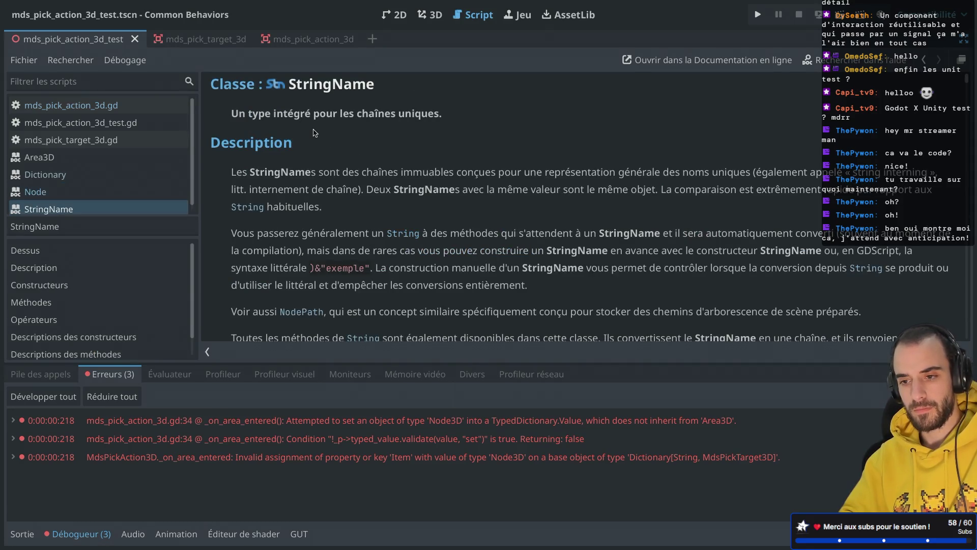
pyautogui.scroll(-5, 313, 133)
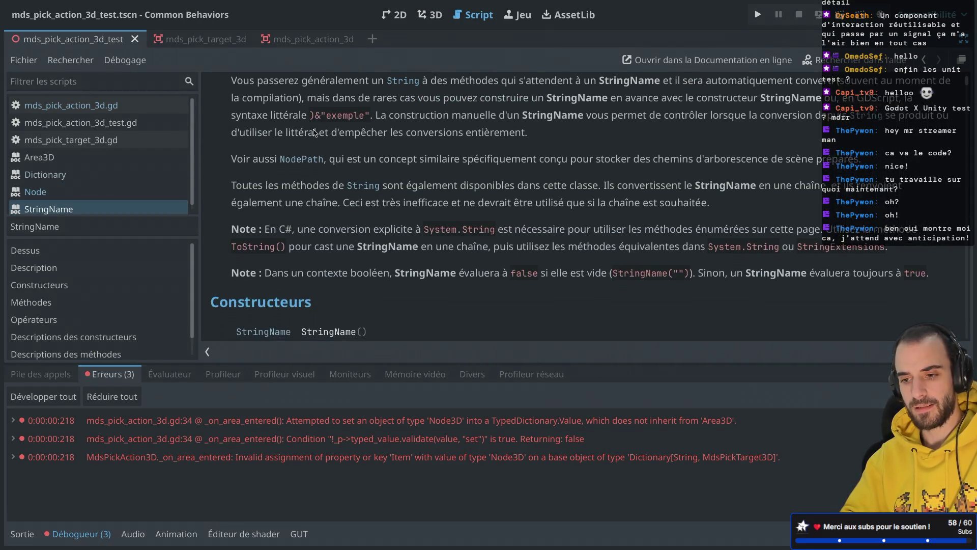
pyautogui.scroll(-7, 314, 133)
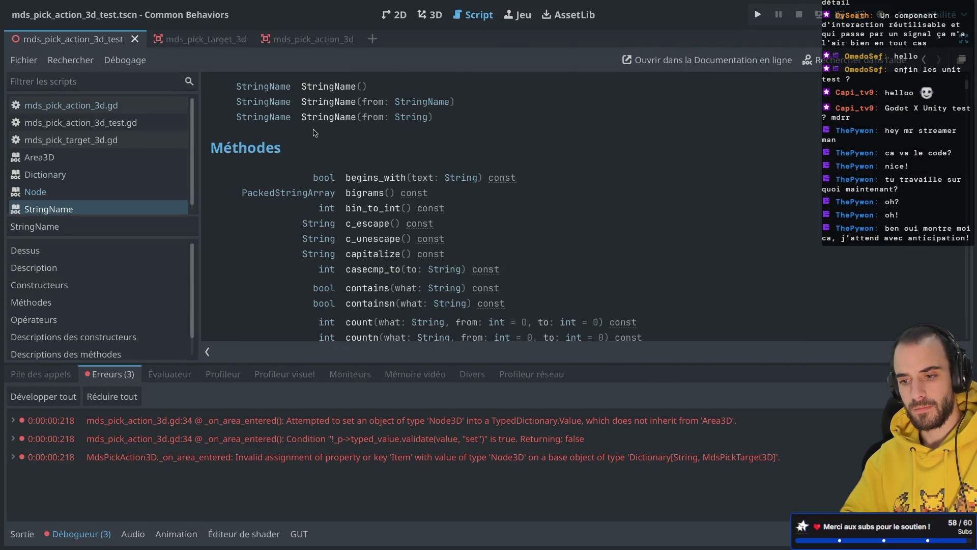
pyautogui.scroll(-5, 314, 133)
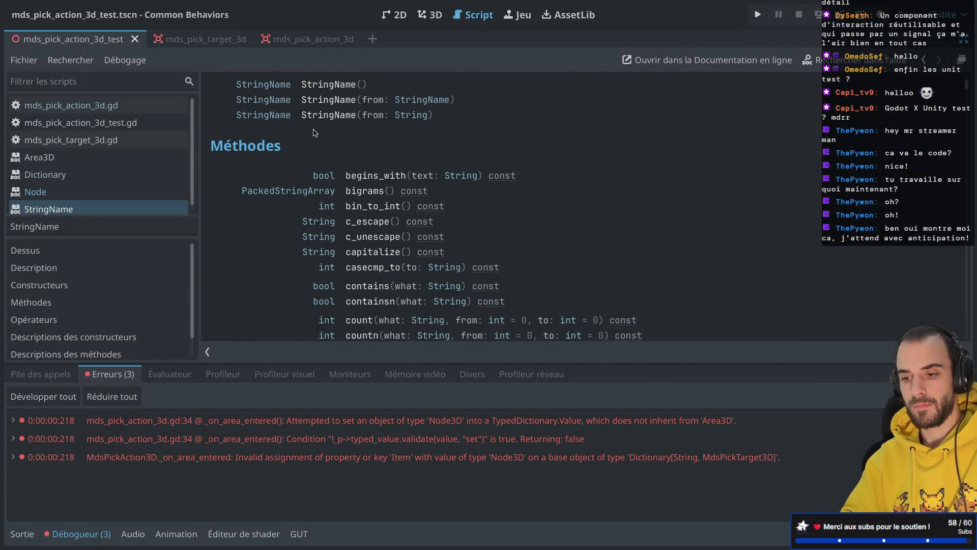
pyautogui.scroll(-4, 314, 133)
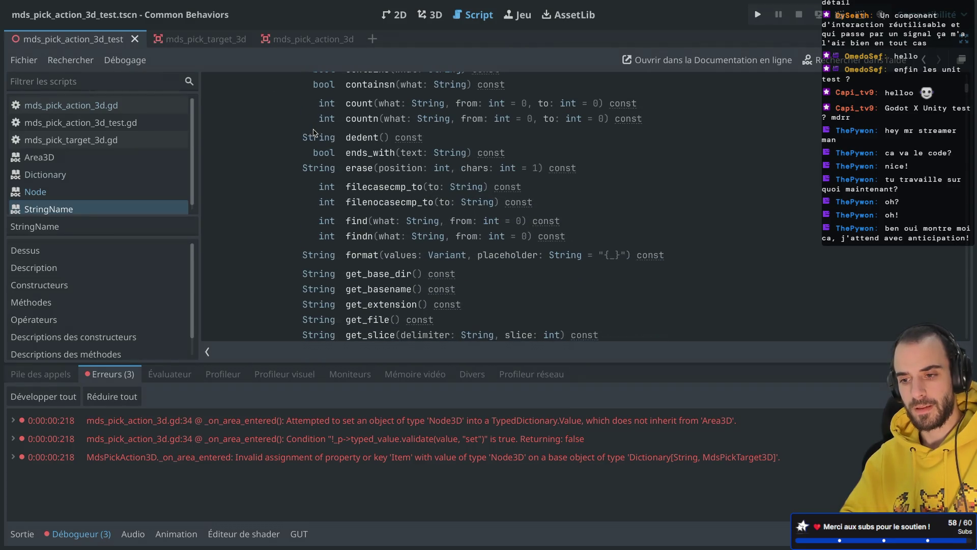
pyautogui.scroll(-4, 313, 133)
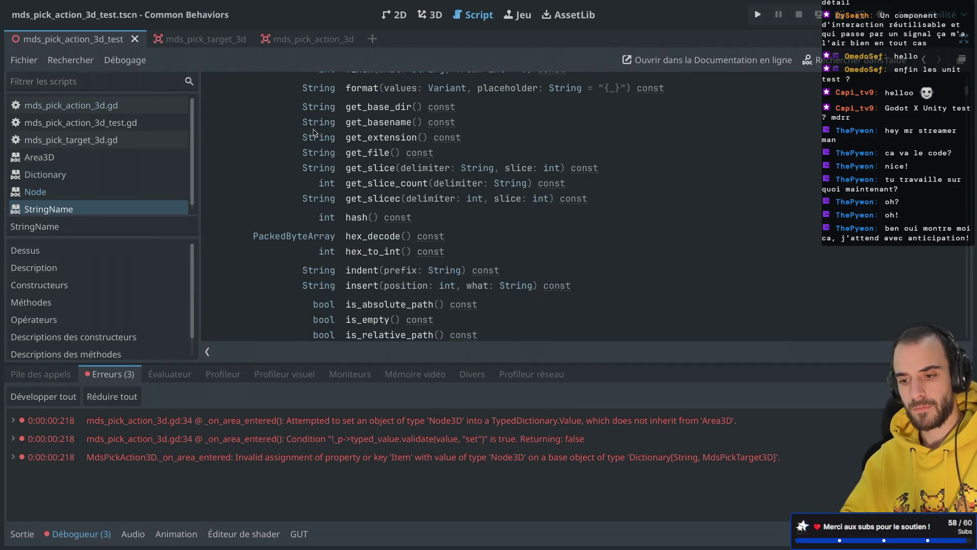
pyautogui.scroll(15, 314, 133)
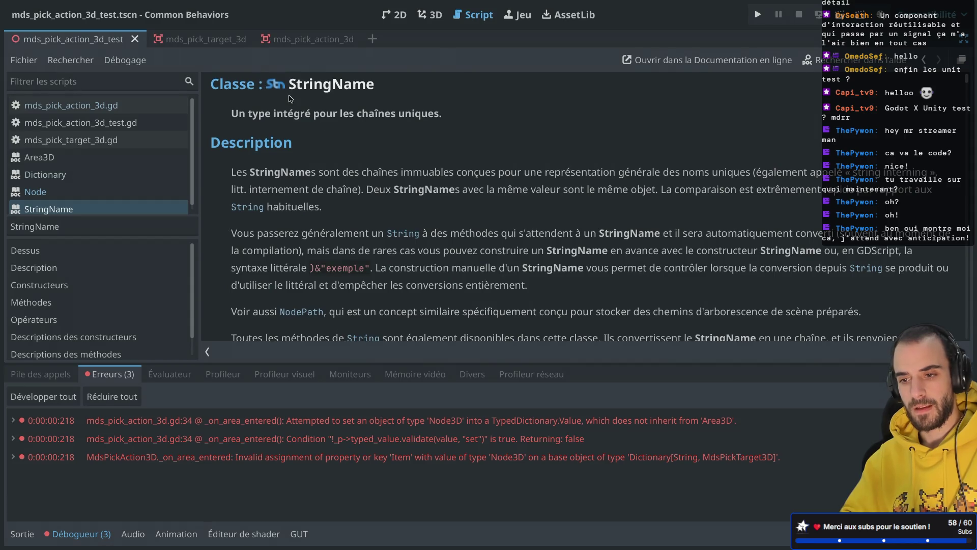
pyautogui.scroll(-5, 293, 130)
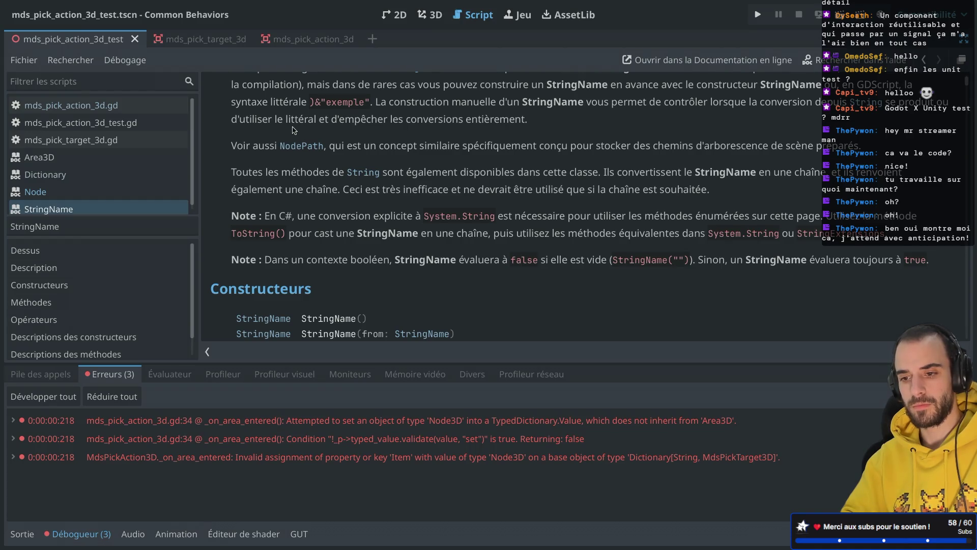
pyautogui.scroll(-1, 293, 129)
pyautogui.scroll(4, 293, 130)
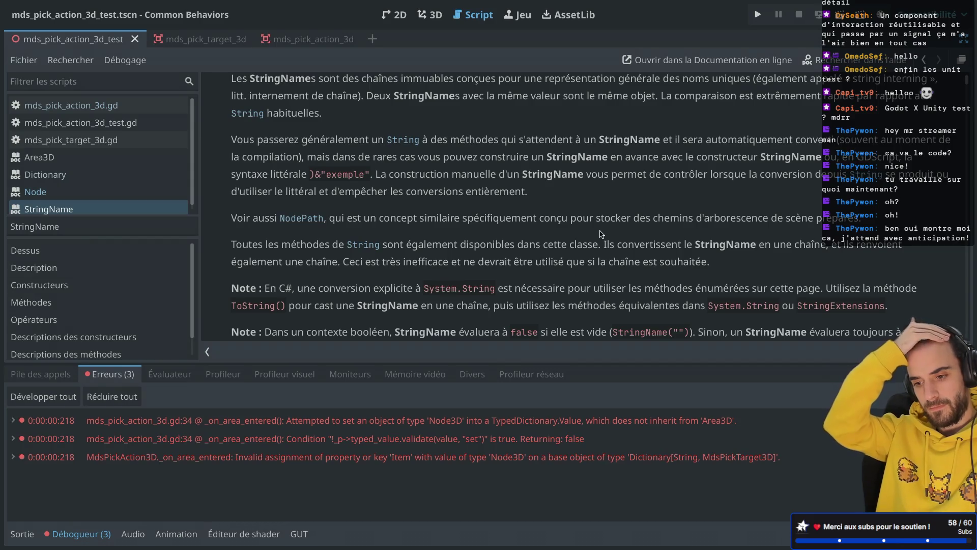
pyautogui.hotkey('ctrl', 'w')
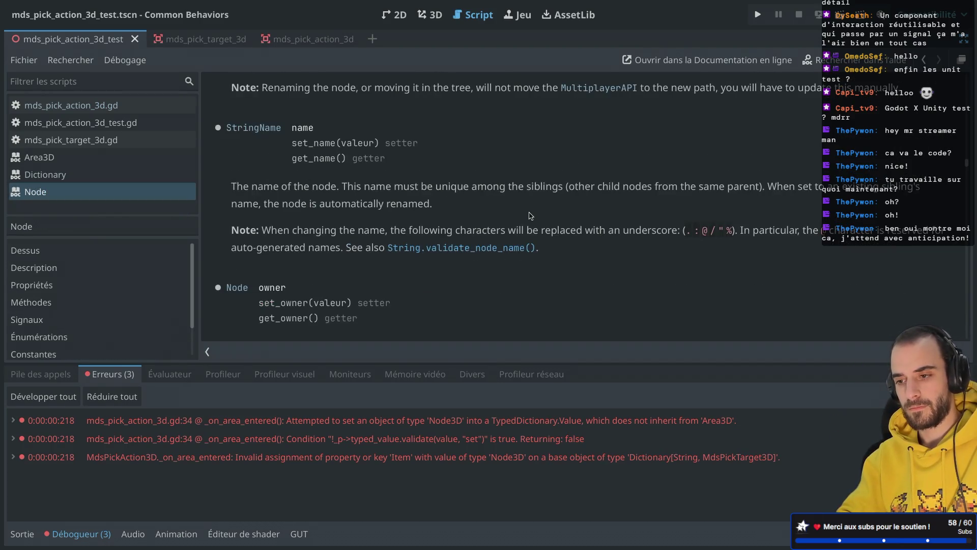
pyautogui.hotkey('ctrl', 'w')
pyautogui.moveTo(417, 194); pyautogui.dragTo(542, 195)
# Strip the keyed assignment from line 34, leaving pickable_items and starting a '.app' method call
pyautogui.press('BackSpace')
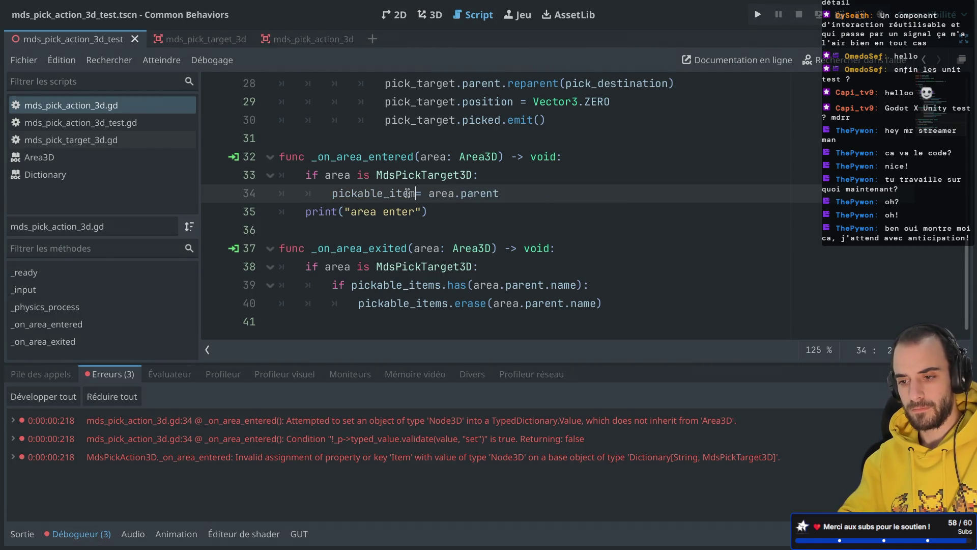
pyautogui.write('.a')
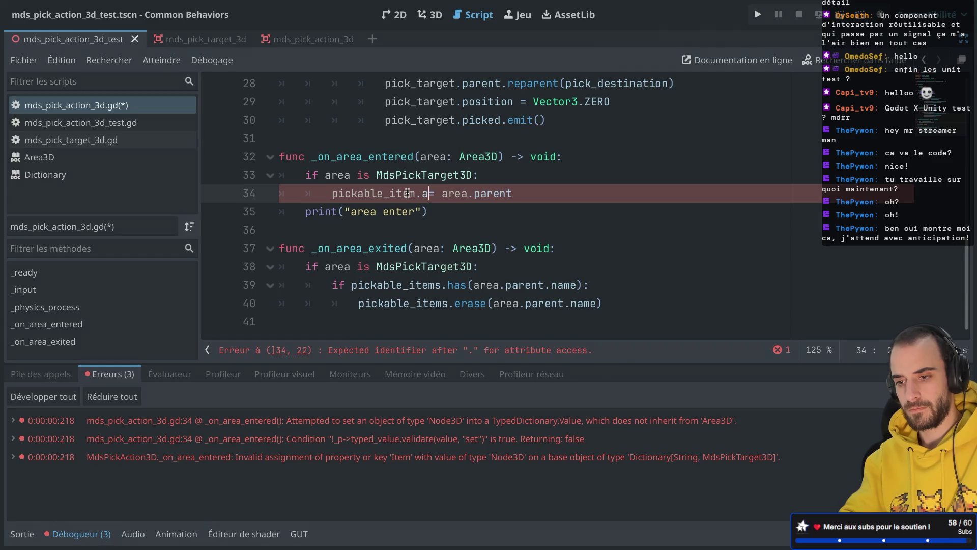
pyautogui.moveTo(431, 194); pyautogui.dragTo(563, 195)
pyautogui.press('BackSpace')
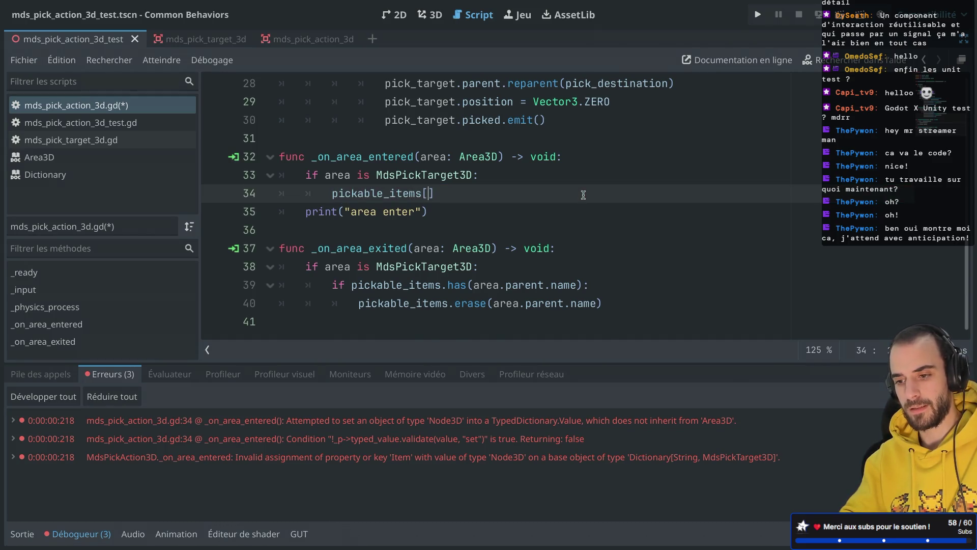
pyautogui.hotkey('ctrl', 'y')
pyautogui.hotkey('ctrl', 'y')
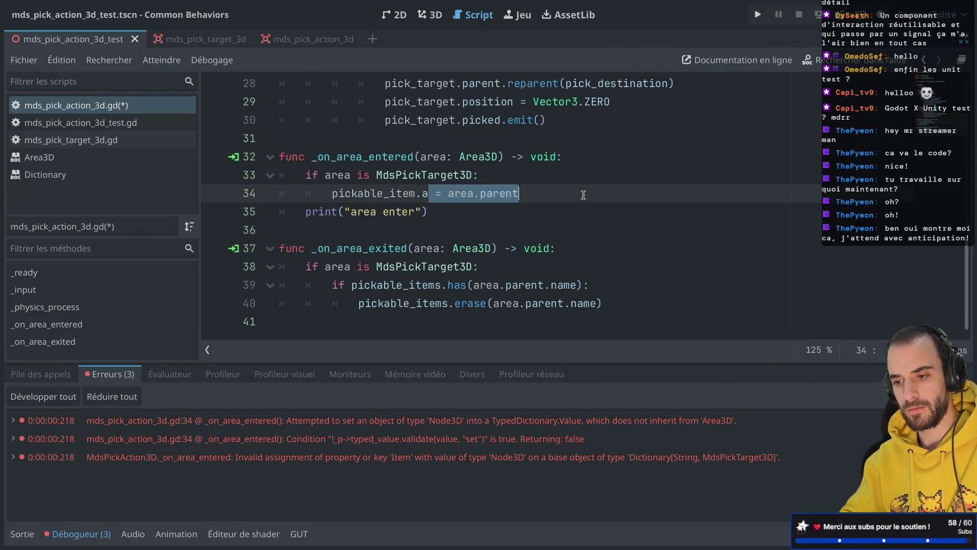
pyautogui.hotkey('ctrl', 'y')
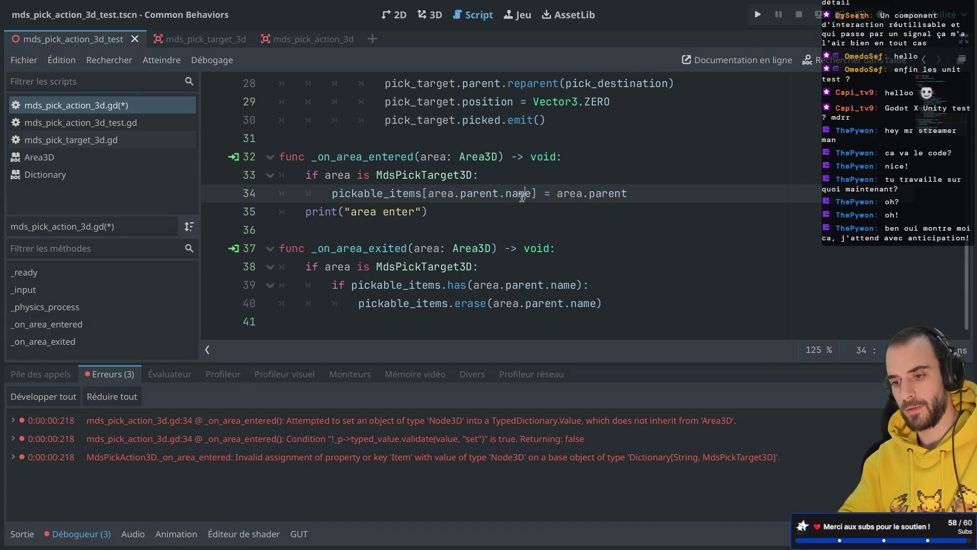
pyautogui.press('BackSpace')
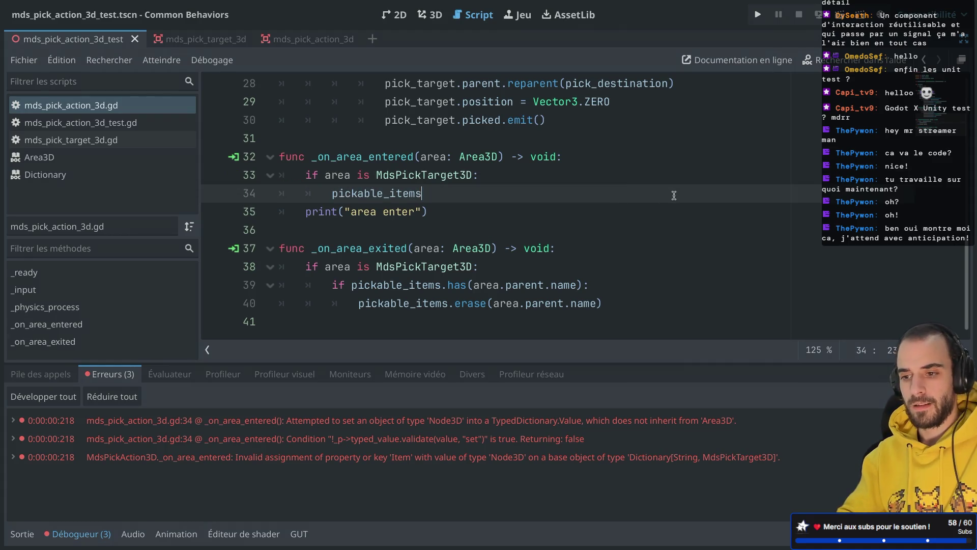
pyautogui.write('.')
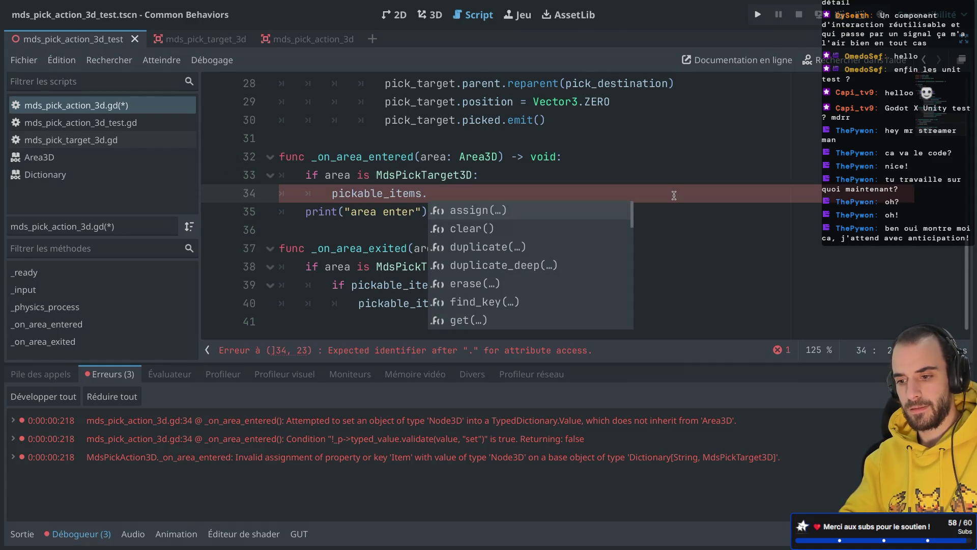
pyautogui.write('app')
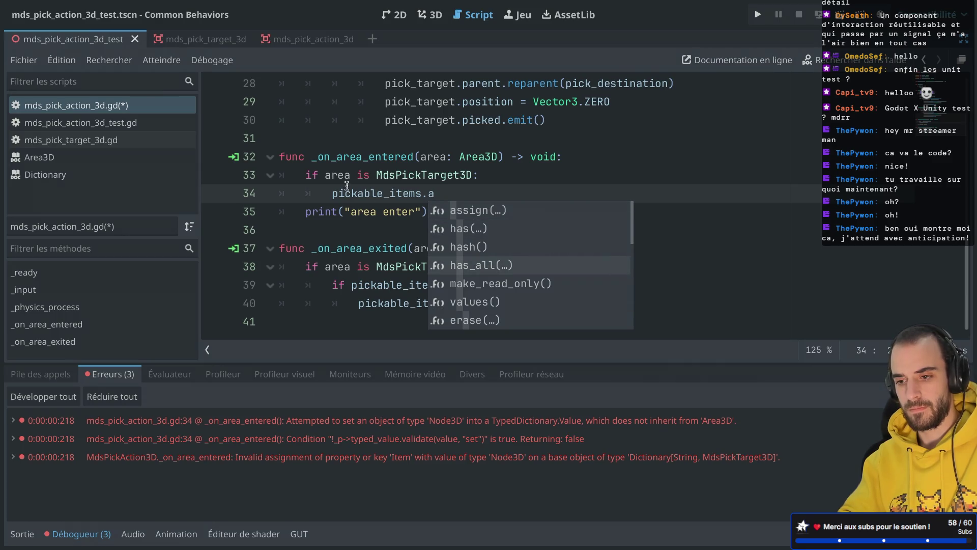
# Open the Dictionary class reference from the pickable_items declaration and jump to its Methods section
pyautogui.keyDown('ctrl'); pyautogui.click(361, 194); pyautogui.keyUp('ctrl')
pyautogui.keyDown('ctrl'); pyautogui.click(423, 194); pyautogui.keyUp('ctrl')
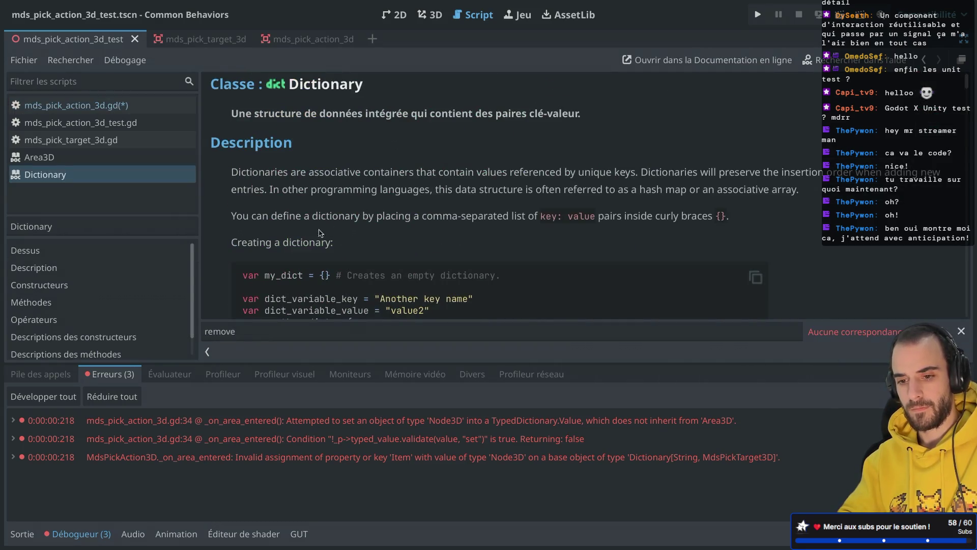
pyautogui.click(102, 302)
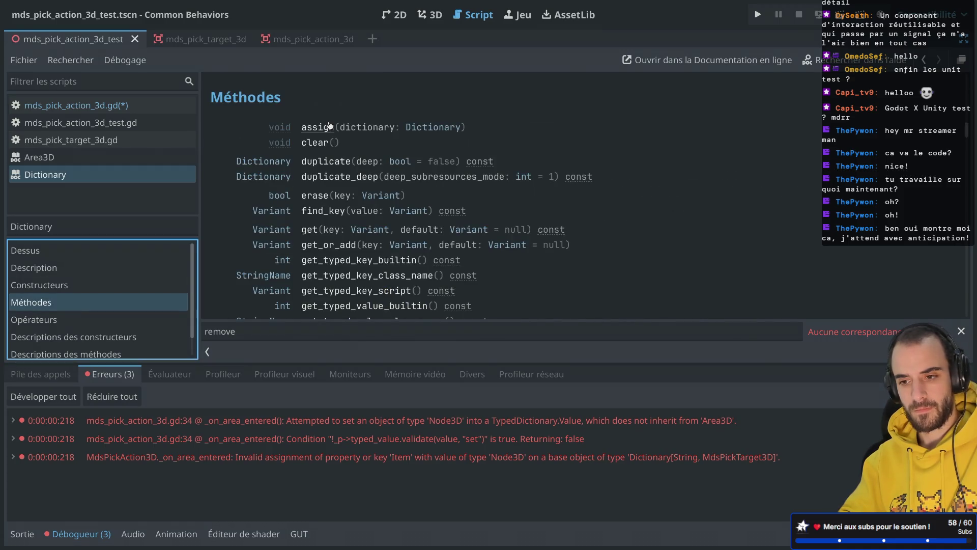
# Browse through the Dictionary methods list, then close the docs with Ctrl+W
pyautogui.scroll(10, 329, 138)
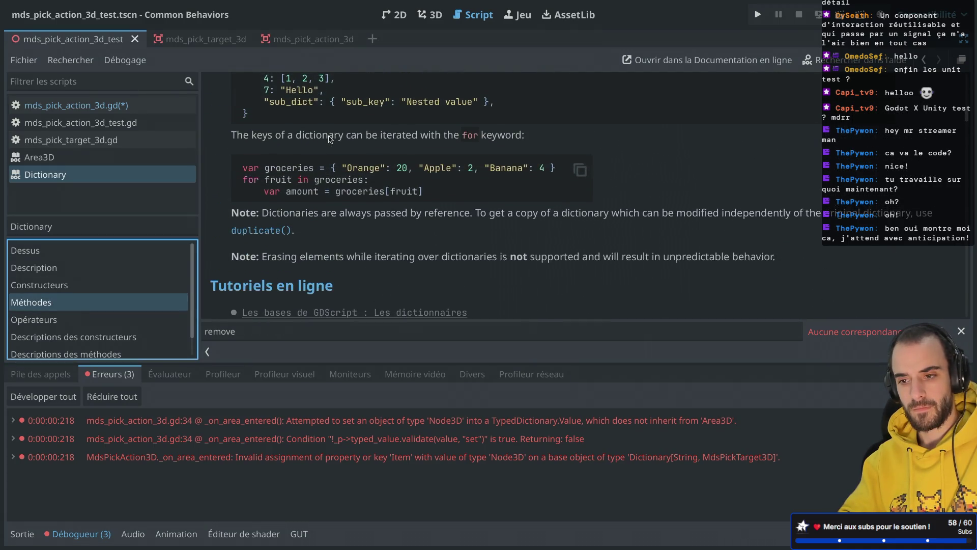
pyautogui.scroll(5, 328, 139)
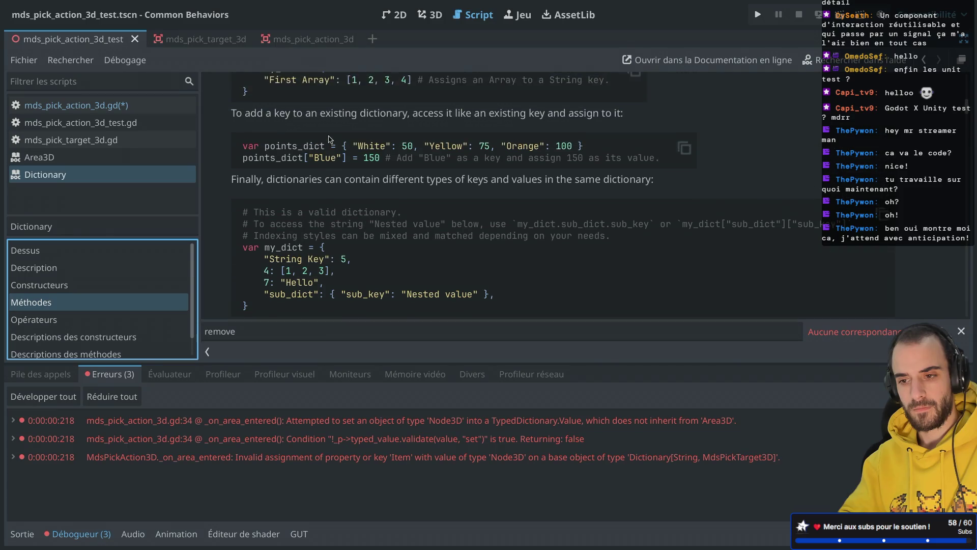
pyautogui.scroll(5, 329, 138)
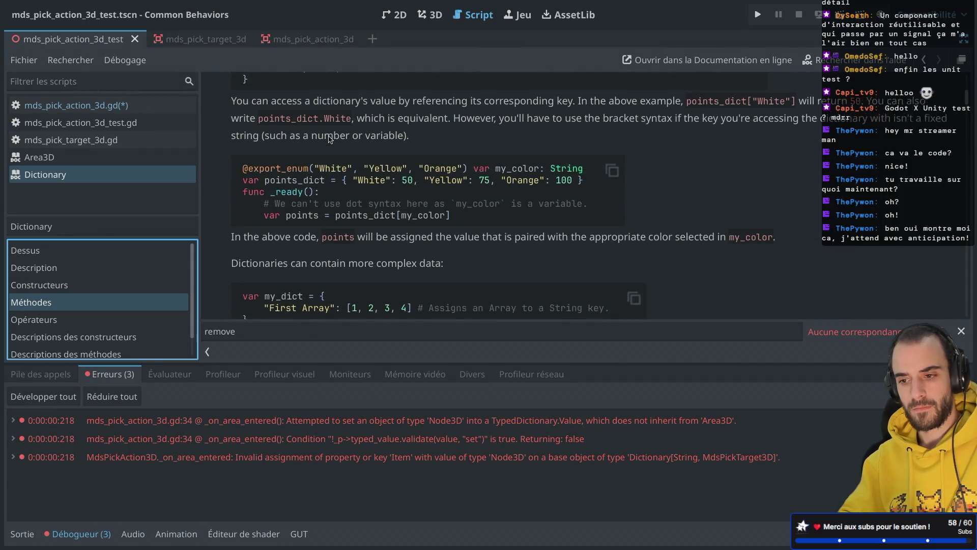
pyautogui.scroll(5, 329, 139)
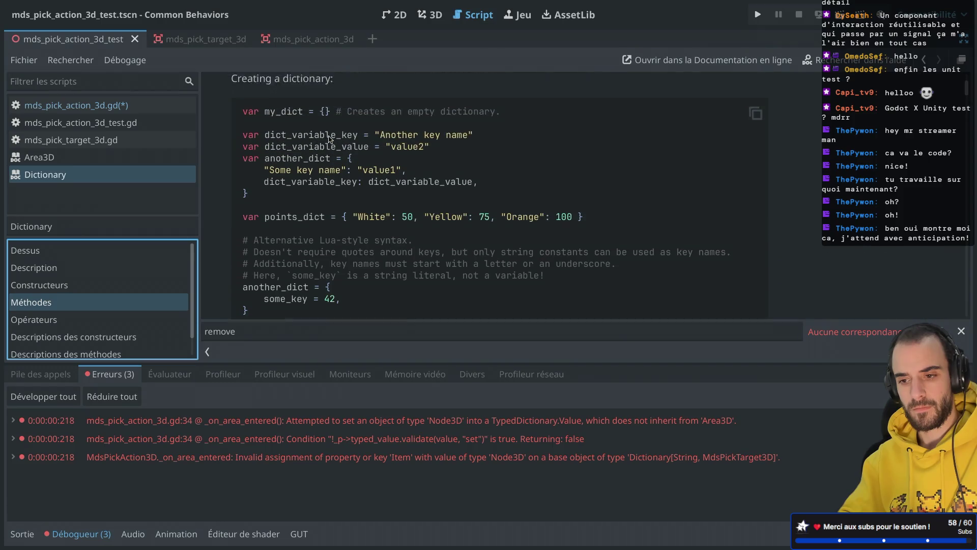
pyautogui.scroll(-3, 329, 139)
pyautogui.scroll(6, 328, 139)
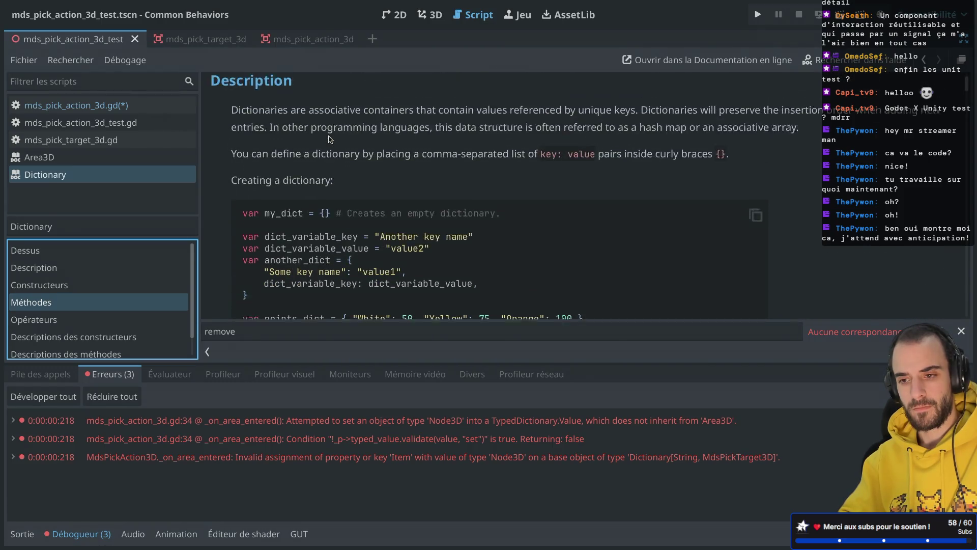
pyautogui.scroll(-8, 328, 139)
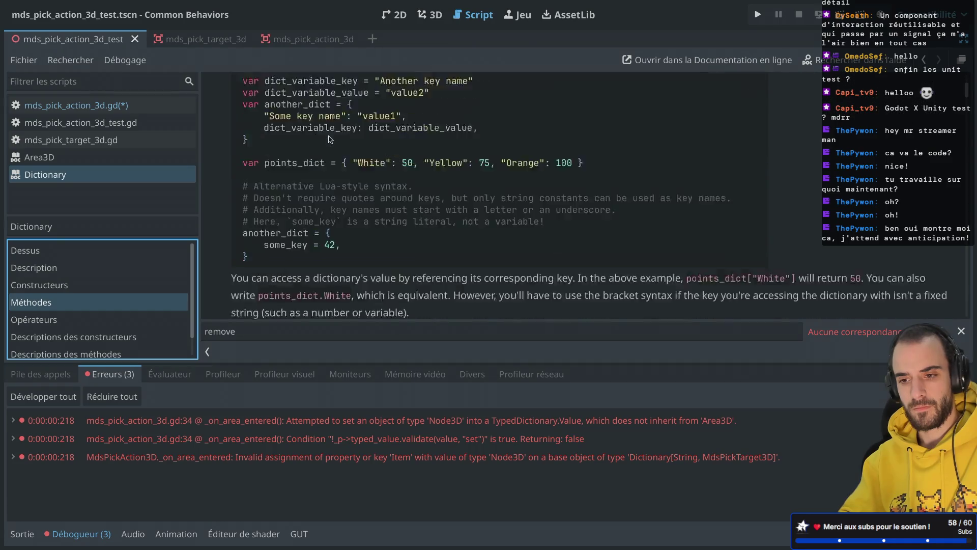
pyautogui.scroll(-10, 329, 139)
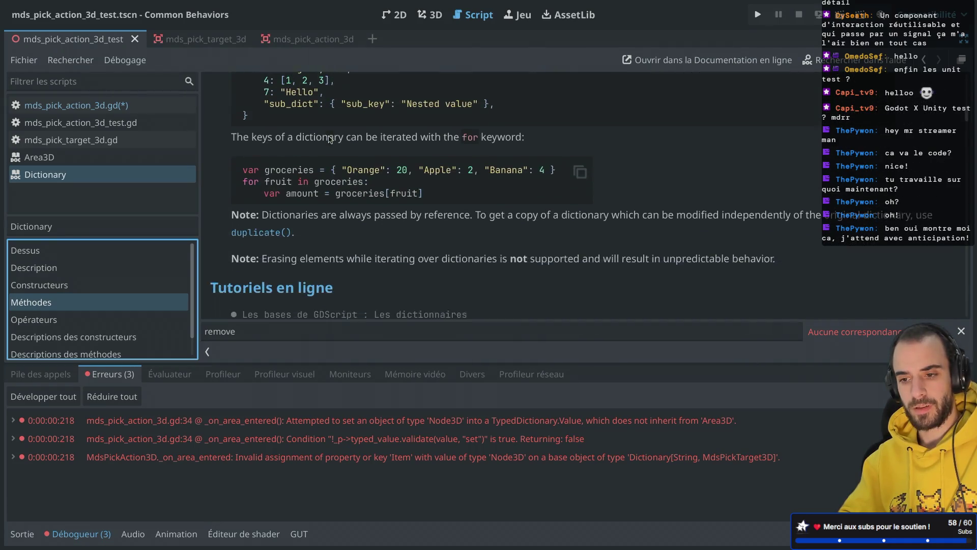
pyautogui.scroll(-8, 329, 138)
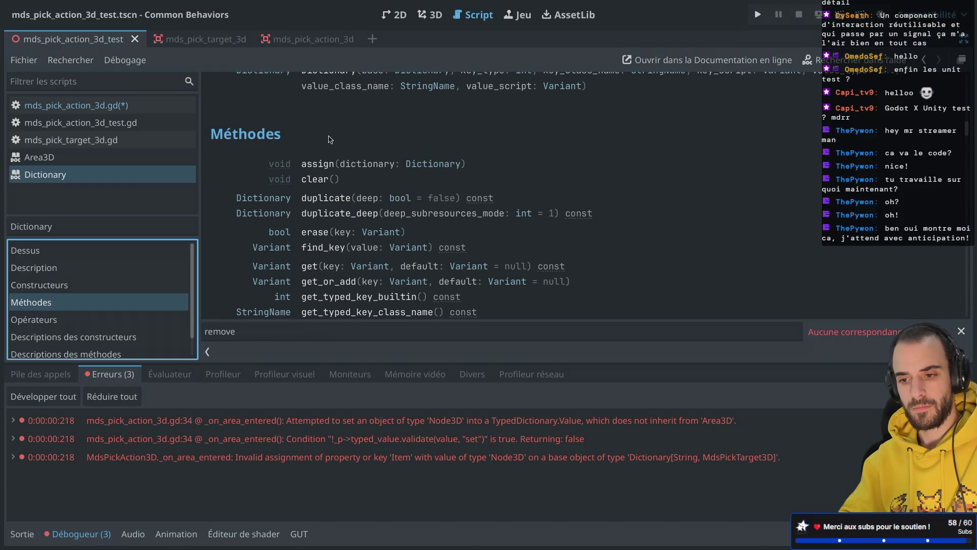
pyautogui.scroll(-2, 329, 139)
pyautogui.scroll(-12, 329, 138)
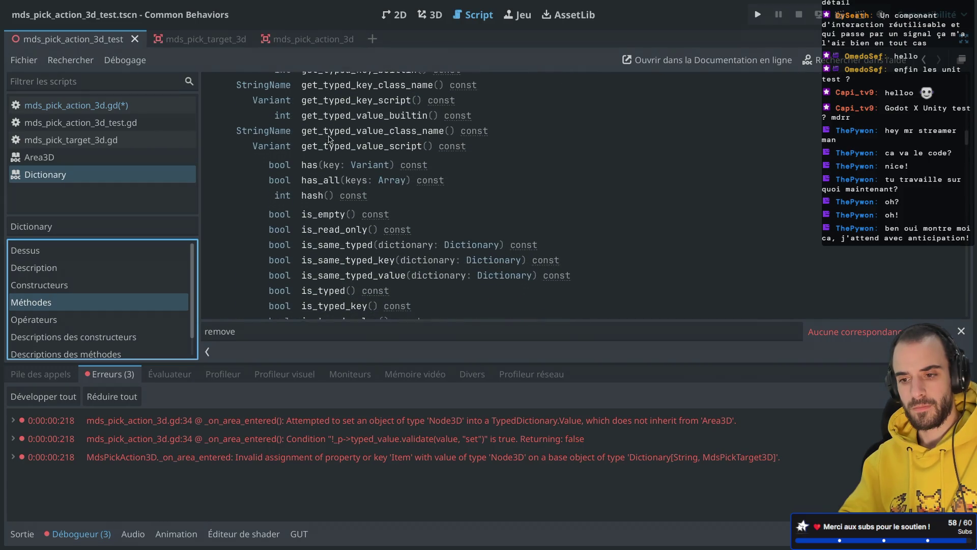
pyautogui.scroll(-7, 329, 138)
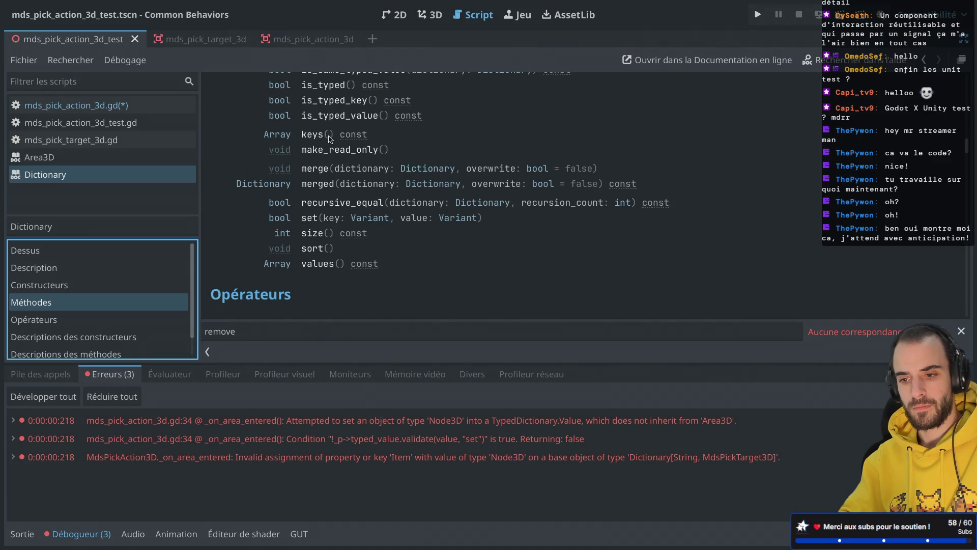
pyautogui.scroll(-12, 329, 138)
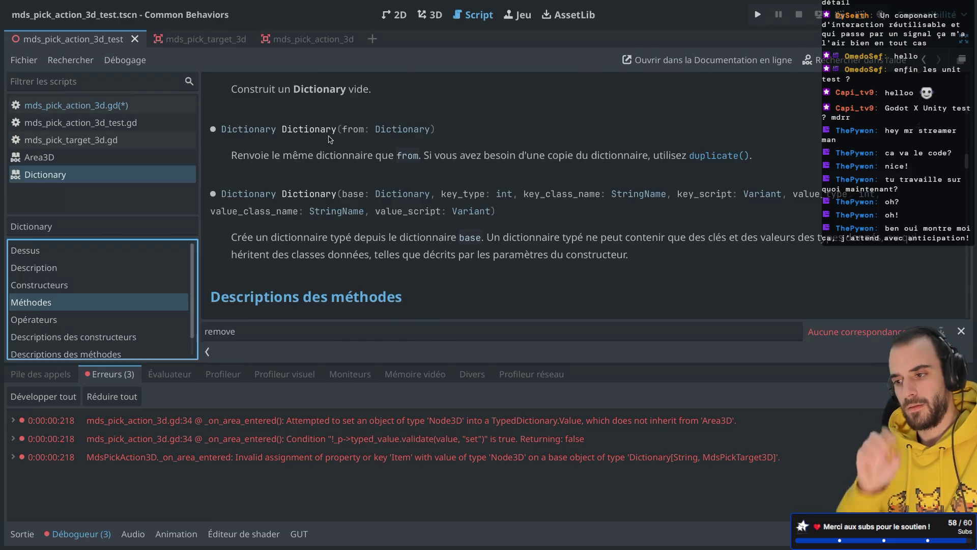
pyautogui.hotkey('ctrl', 'w')
# Append '[area.parent' to pickable_items at the end of line 34
pyautogui.scroll(-2, 509, 221)
pyautogui.scroll(2, 510, 221)
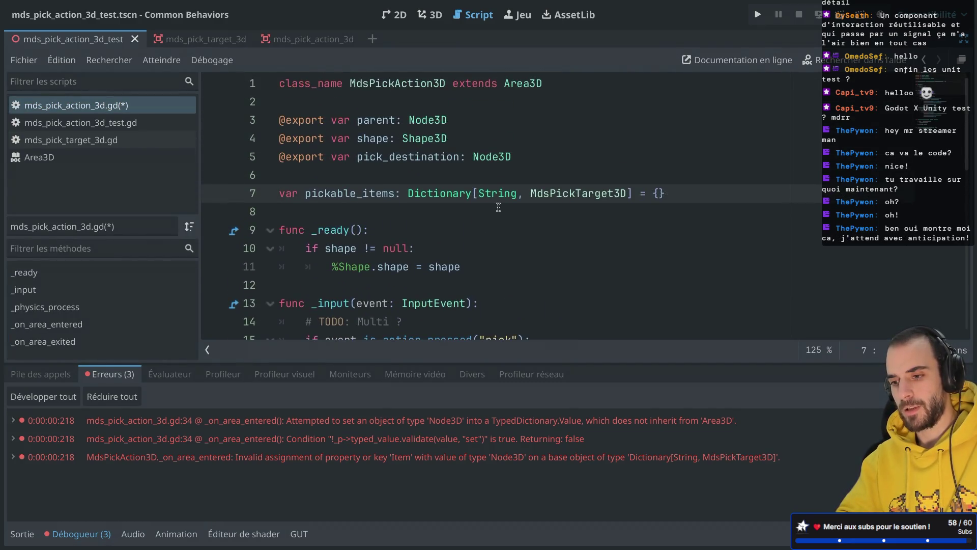
pyautogui.scroll(-3, 564, 196)
pyautogui.scroll(-6, 565, 197)
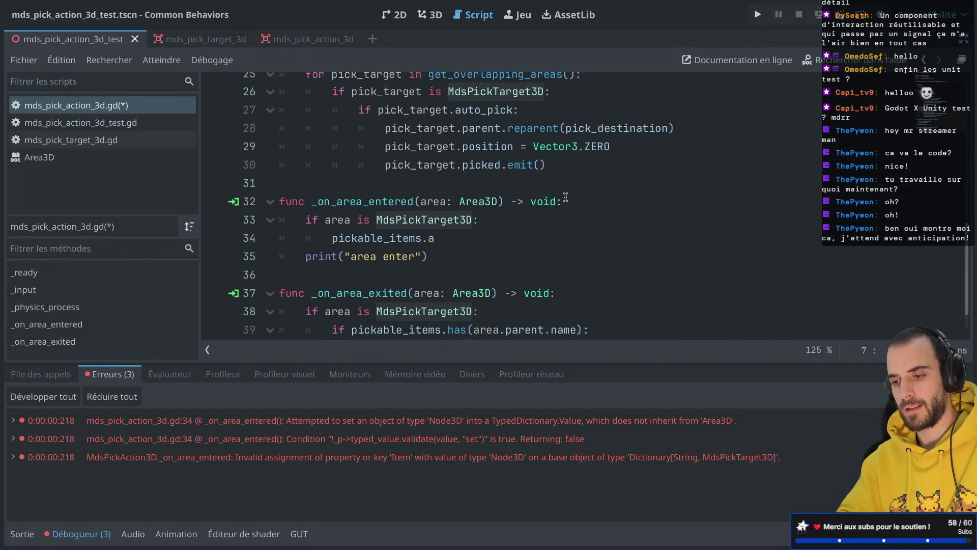
pyautogui.scroll(2, 565, 196)
pyautogui.scroll(-2, 565, 196)
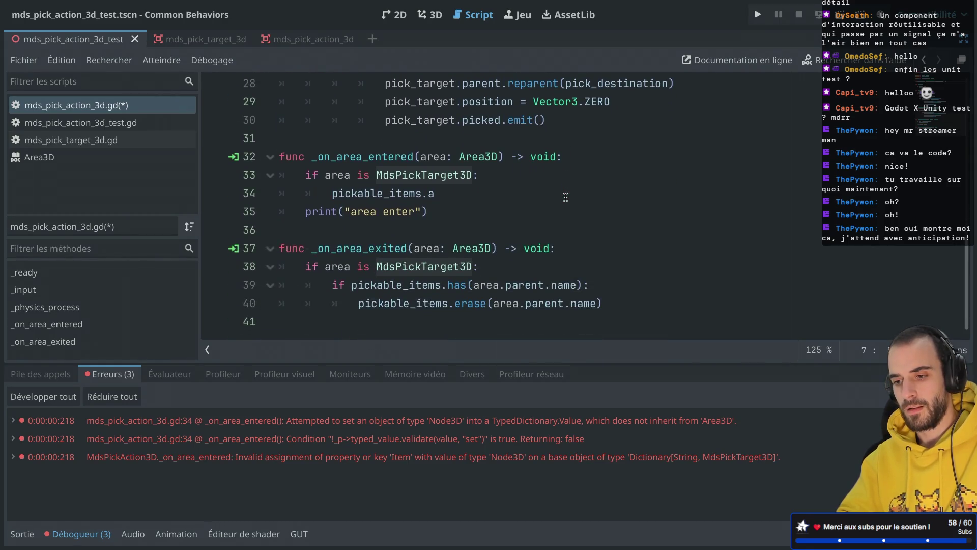
pyautogui.click(446, 196)
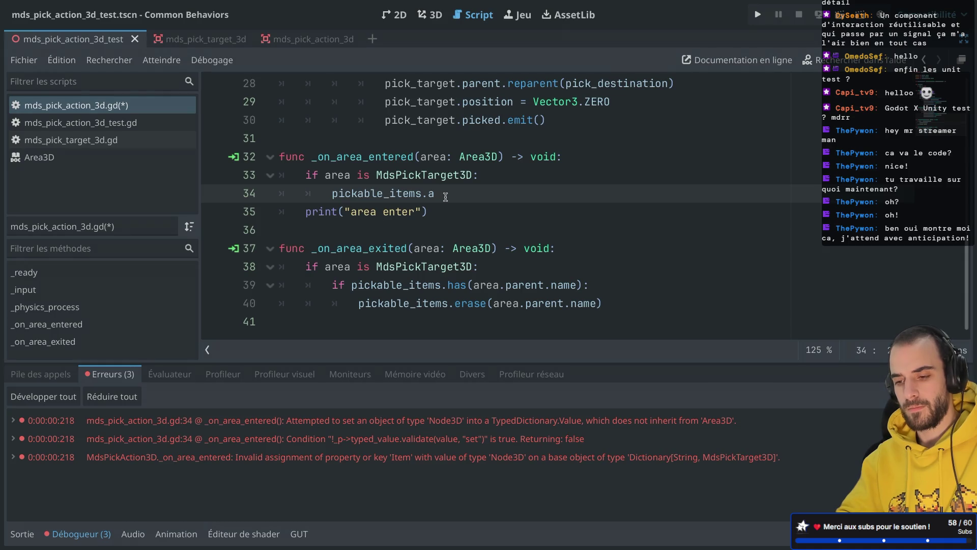
pyautogui.write('[area')
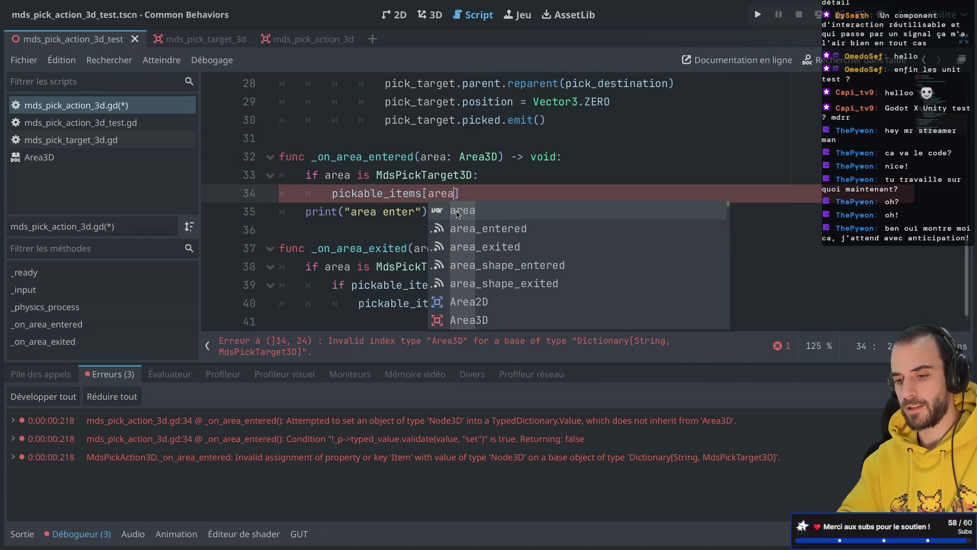
pyautogui.write('.parent')
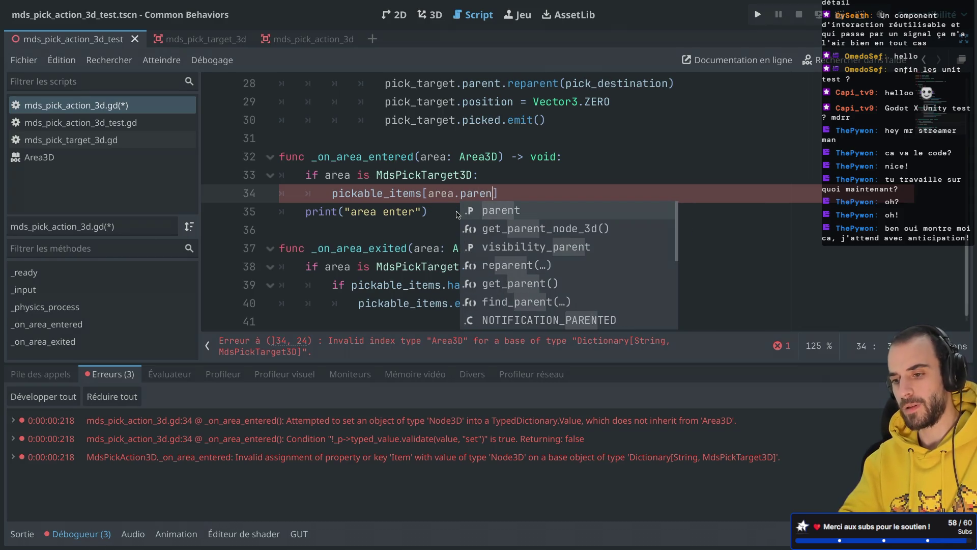
pyautogui.press('Escape')
# Check parent in the pick target script, add '.name' on line 34, and open Node's name docs
pyautogui.click(481, 196)
pyautogui.keyDown('ctrl'); pyautogui.click(473, 196); pyautogui.keyUp('ctrl')
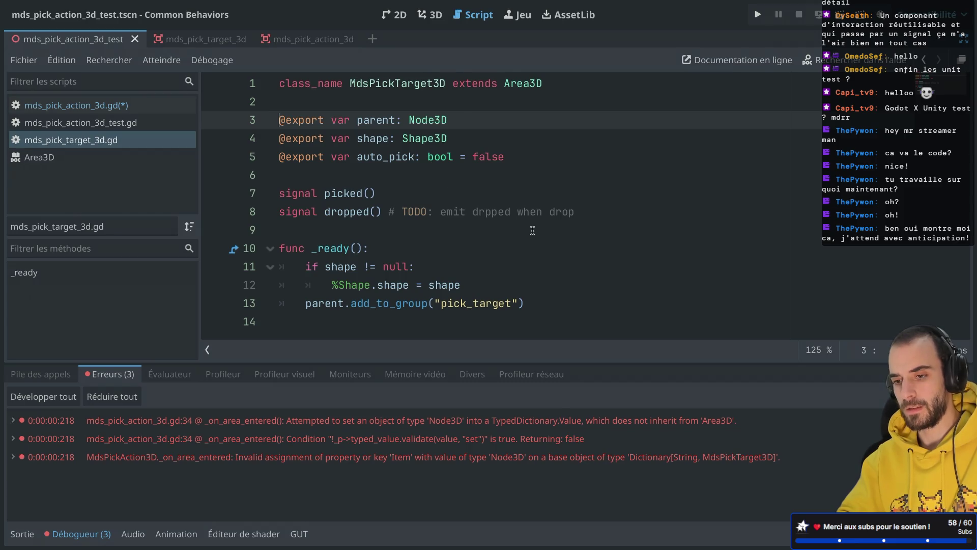
pyautogui.hotkey('alt', 'Left')
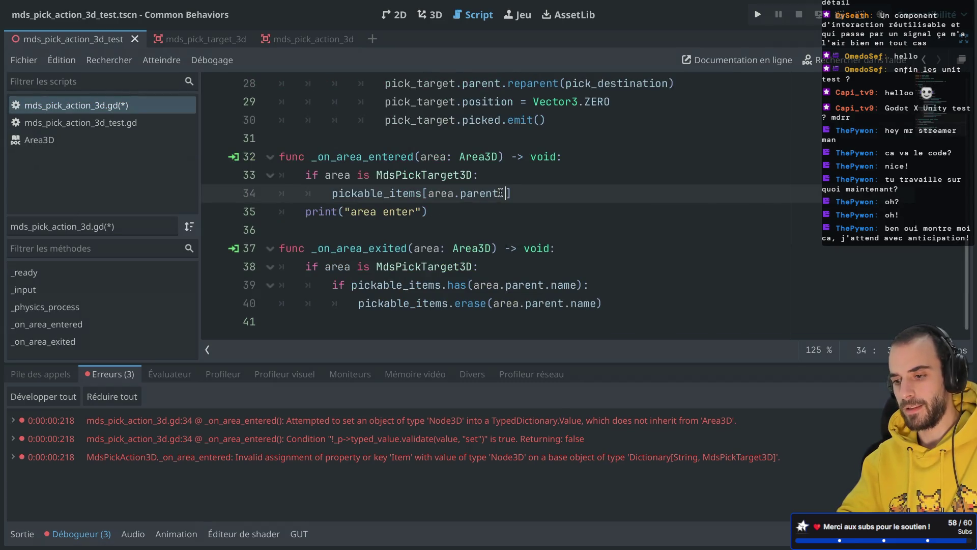
pyautogui.write('.name')
pyautogui.keyDown('ctrl'); pyautogui.click(511, 196); pyautogui.keyUp('ctrl')
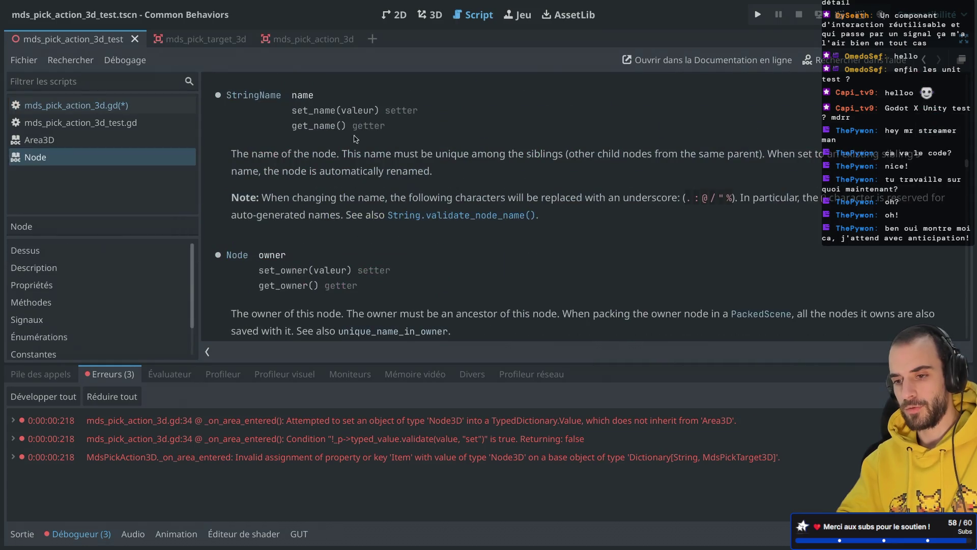
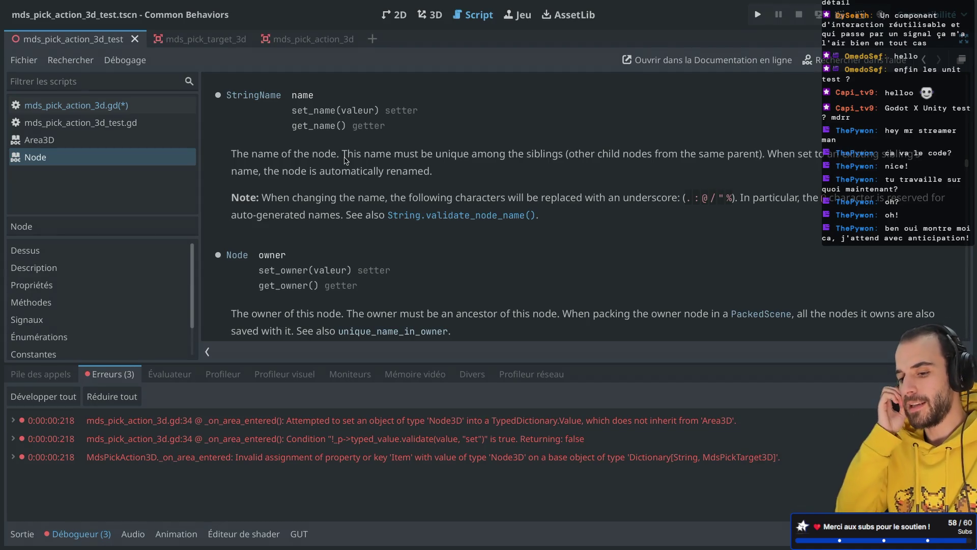
# Add a key variable set to area.parent.name and use pickable_items[key] = area, then save
pyautogui.hotkey('ctrl', 'w')
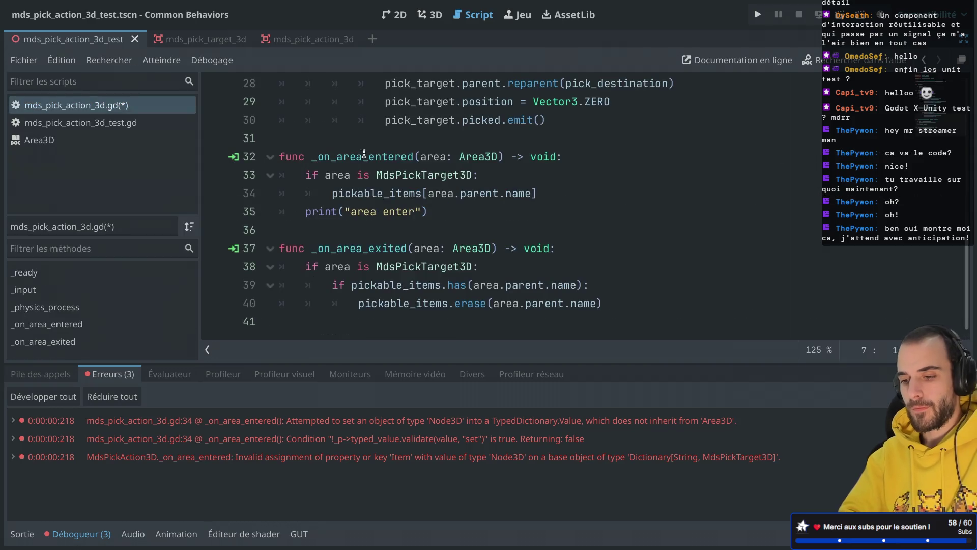
pyautogui.moveTo(431, 193); pyautogui.dragTo(532, 192)
pyautogui.hotkey('ctrl', 'c')
pyautogui.press('BackSpace')
pyautogui.click(524, 173)
pyautogui.press('Return')
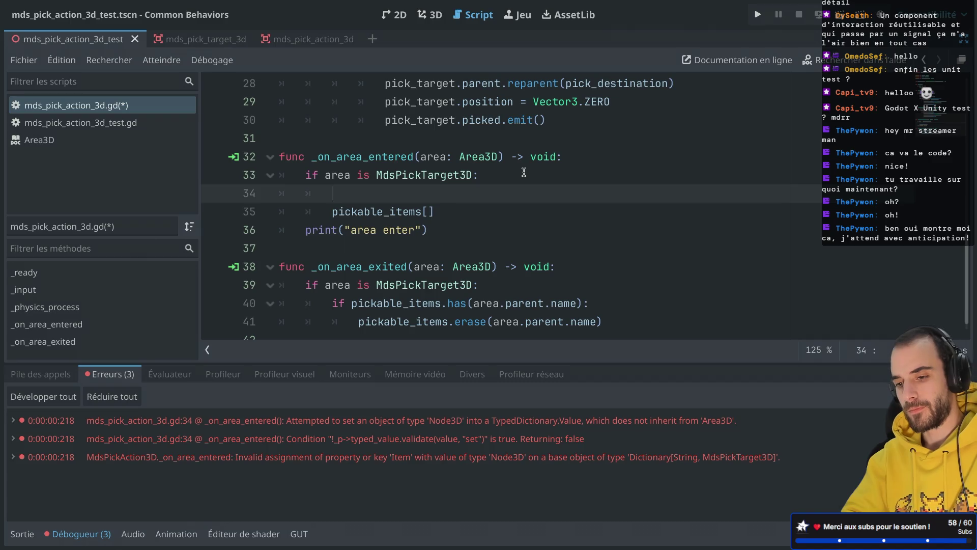
pyautogui.write('var key: String =')
pyautogui.hotkey('ctrl', 'v')
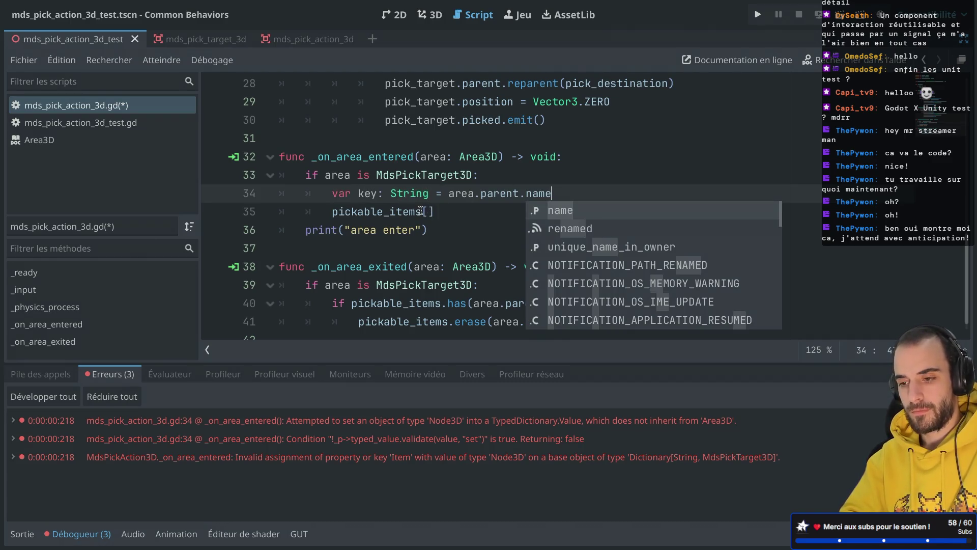
pyautogui.click(421, 211)
pyautogui.write('key] = ')
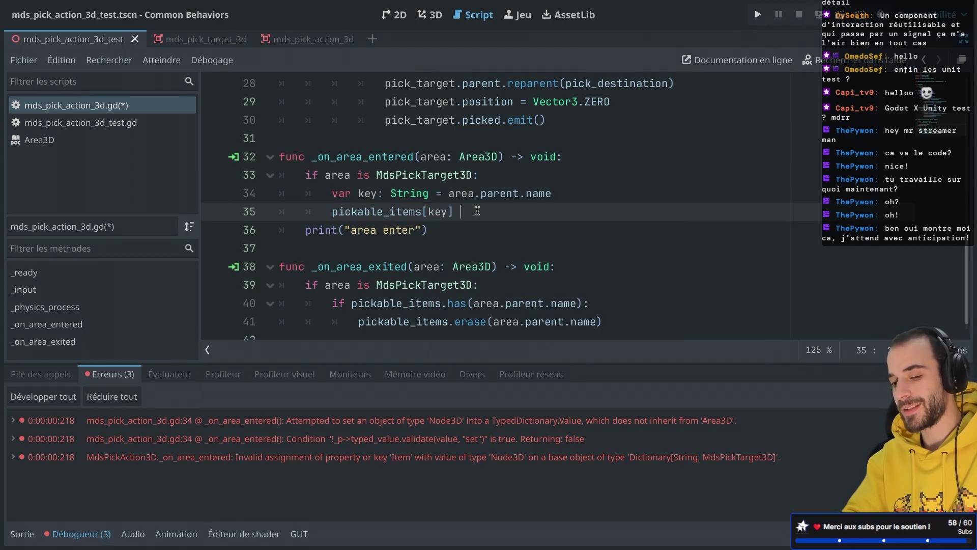
pyautogui.write('area')
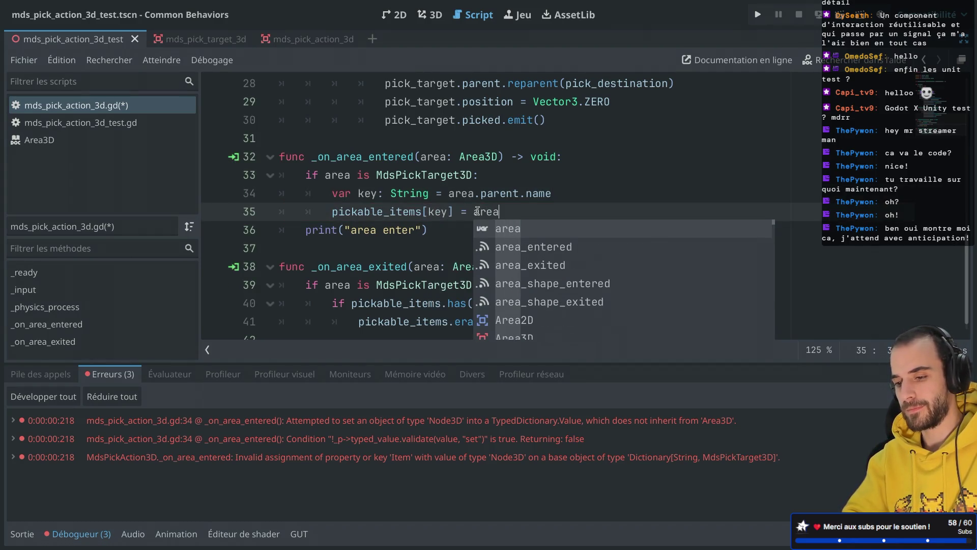
pyautogui.click(568, 169)
pyautogui.hotkey('ctrl', 's')
# Remove the key variable line and edit the assignment back toward area.parent
pyautogui.scroll(-1, 542, 173)
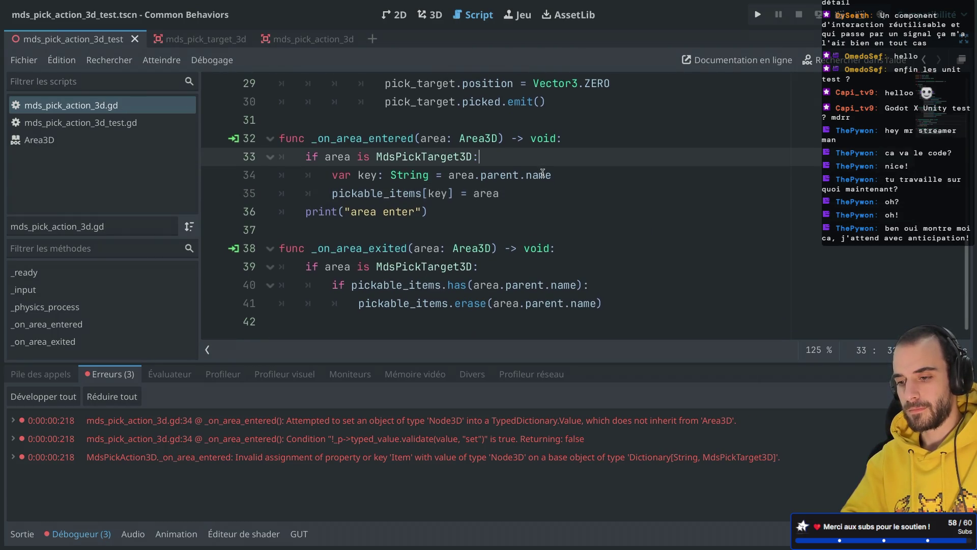
pyautogui.click(511, 194)
pyautogui.write('.parent')
pyautogui.click(545, 168)
pyautogui.press('Down')
pyautogui.hotkey('ctrl', 'BackSpace')
pyautogui.hotkey('ctrl', 'BackSpace')
pyautogui.hotkey('ctrl', 'BackSpace')
pyautogui.press('Up')
pyautogui.hotkey('shift', 'Up')
pyautogui.press('BackSpace')
# Step back through the edit history to restore the area.parent.name assignment
pyautogui.hotkey('ctrl', 'z')
pyautogui.hotkey('ctrl', 'BackSpace')
pyautogui.hotkey('ctrl', 'BackSpace')
pyautogui.hotkey('ctrl', 'BackSpace')
pyautogui.press('BackSpace')
pyautogui.press('Delete')
pyautogui.write('.a')
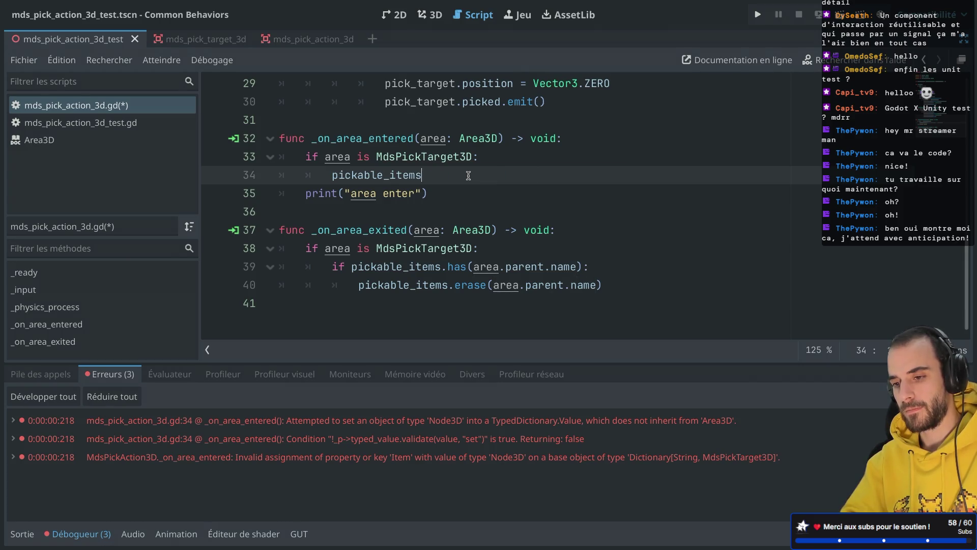
pyautogui.hotkey('ctrl', 'z')
# Delete the stray word so line 34 reads pickable_items[area.parent.name] = area, save, and run
pyautogui.click(640, 175)
pyautogui.doubleClick(613, 174)
pyautogui.press('BackSpace')
pyautogui.press('BackSpace')
pyautogui.hotkey('ctrl', 's')
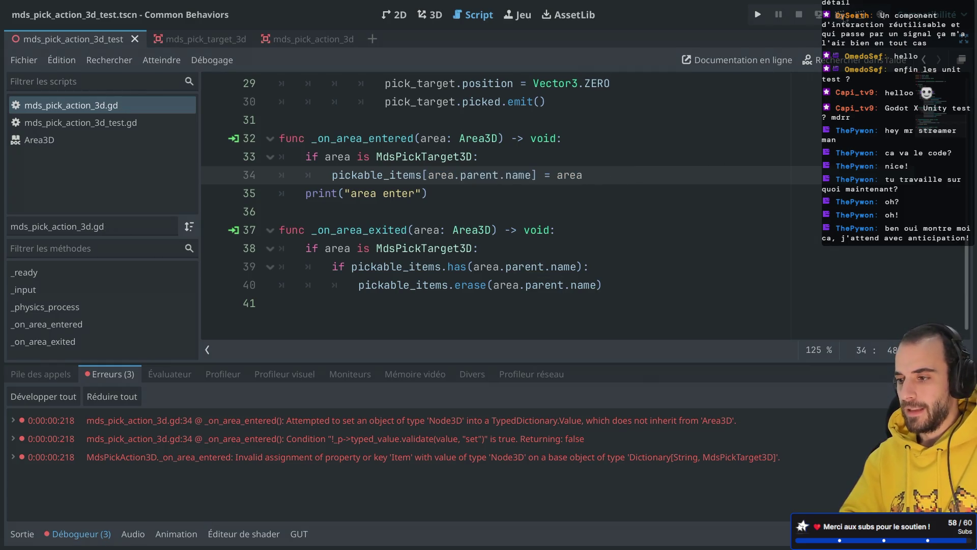
pyautogui.click(849, 20)
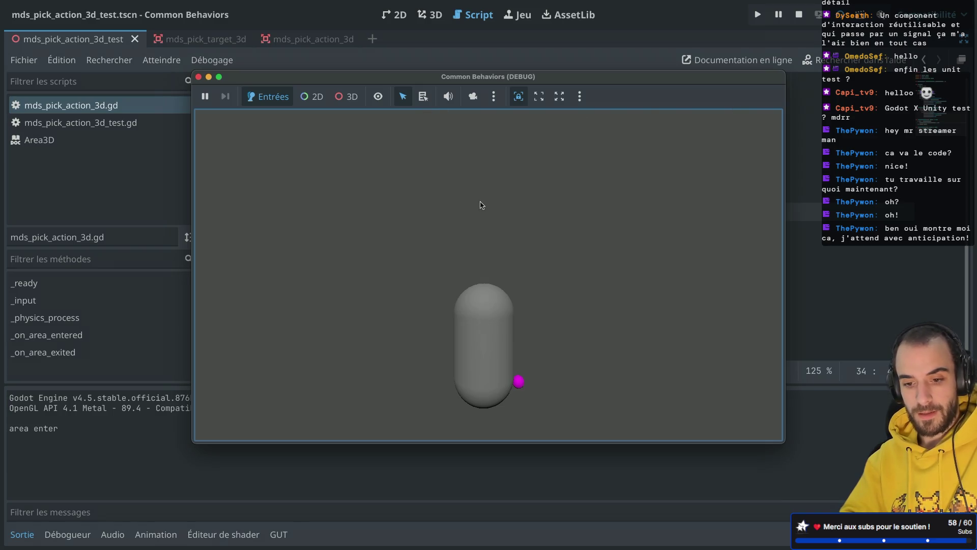
# Trigger the pick action several times in the running game, then stop it
pyautogui.click(482, 205)
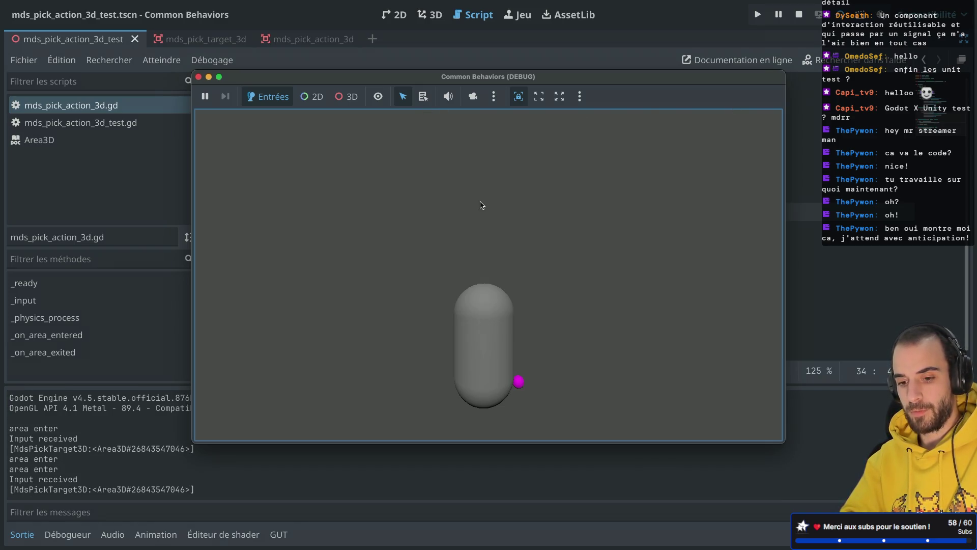
pyautogui.click(481, 203)
pyautogui.click(460, 274)
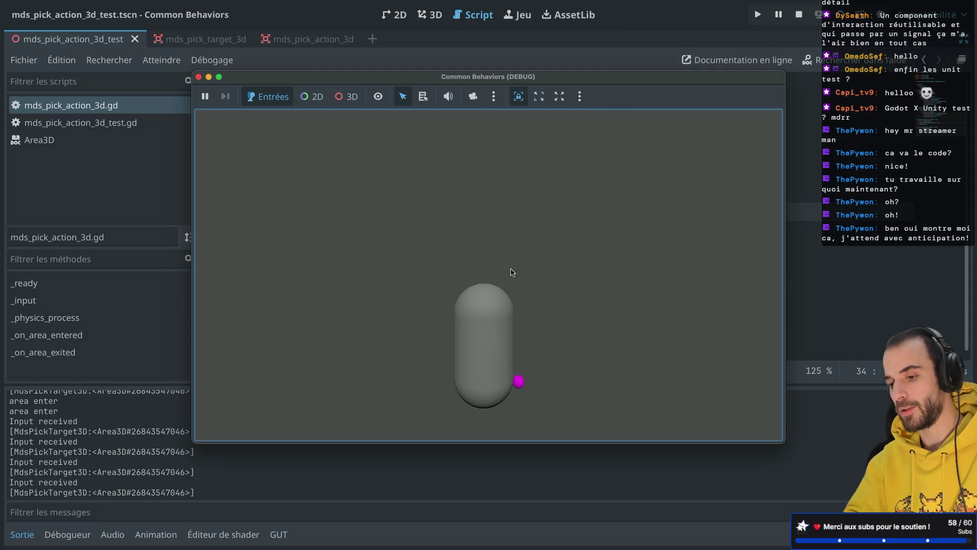
pyautogui.click(517, 382)
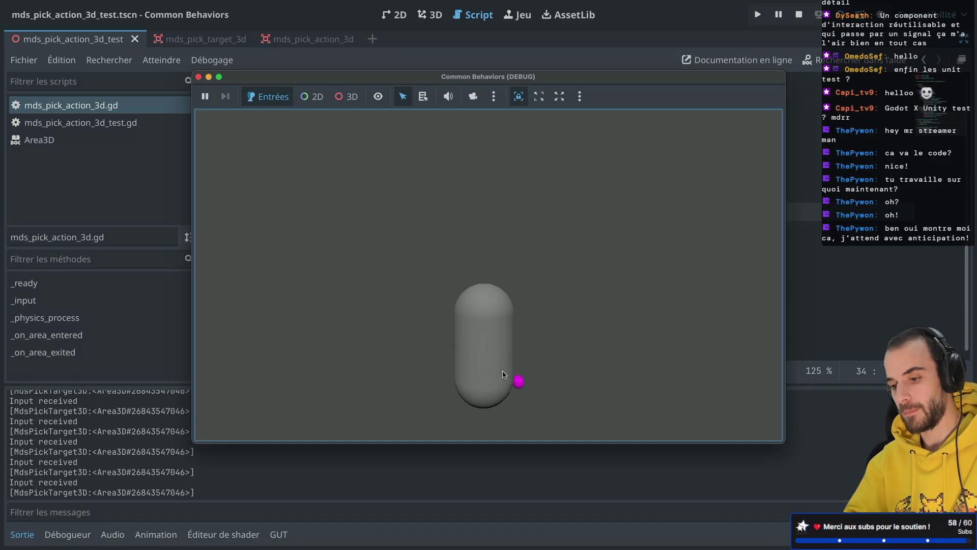
pyautogui.click(198, 77)
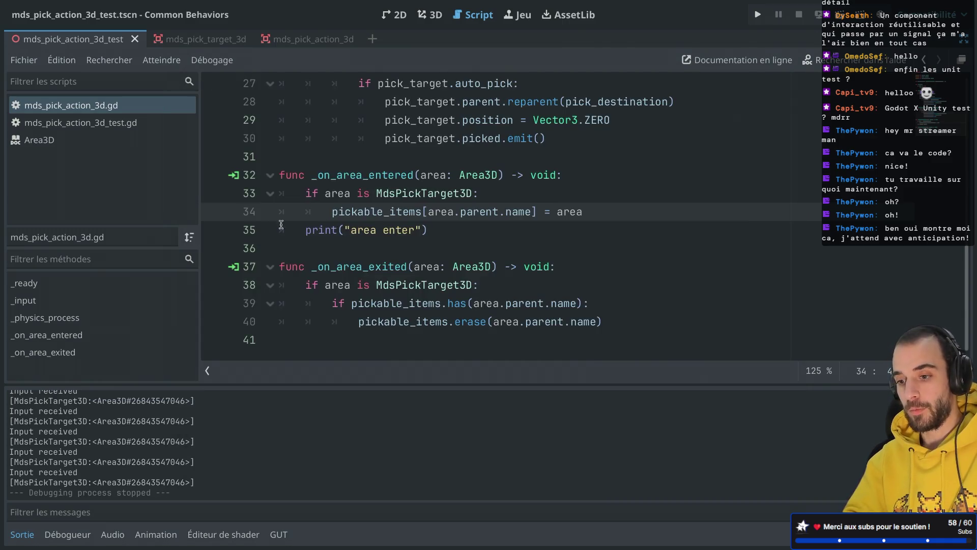
# Delete the print area enter debug line and save the script
pyautogui.moveTo(358, 212)
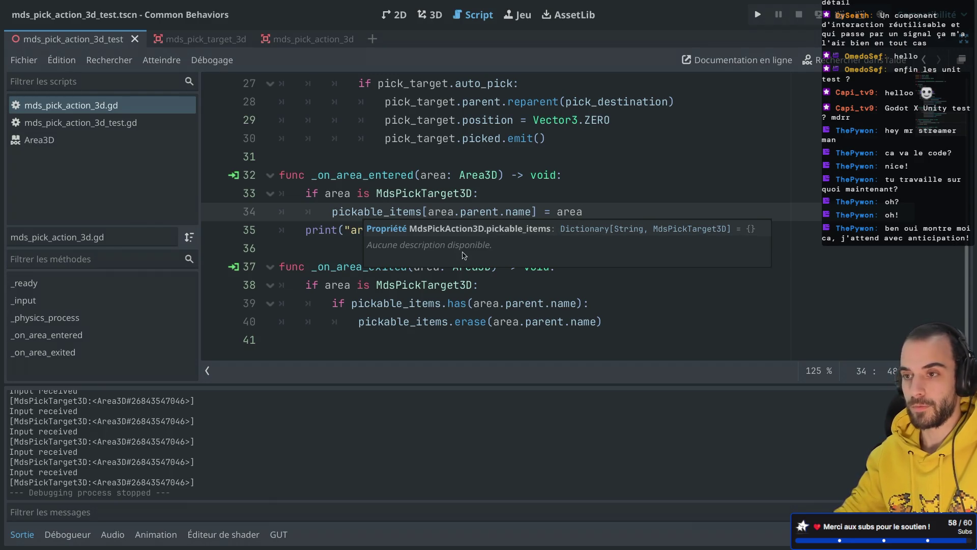
pyautogui.click(490, 208)
pyautogui.scroll(1, 518, 234)
pyautogui.scroll(-1, 518, 234)
pyautogui.moveTo(452, 230); pyautogui.dragTo(607, 209)
pyautogui.press('BackSpace')
pyautogui.hotkey('ctrl', 's')
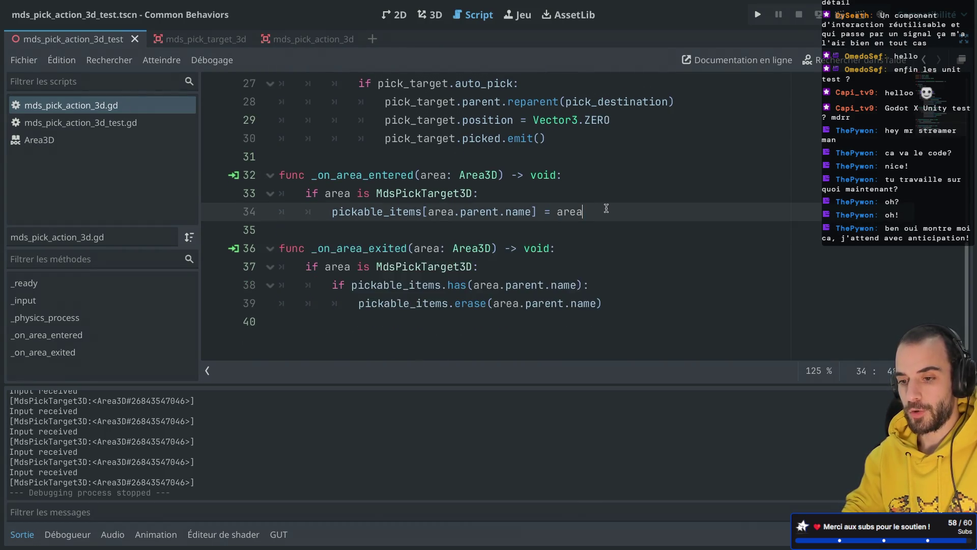
# Make the pick loop iterate over pickable_items.values() instead of get_overlapping_areas
pyautogui.scroll(7, 606, 209)
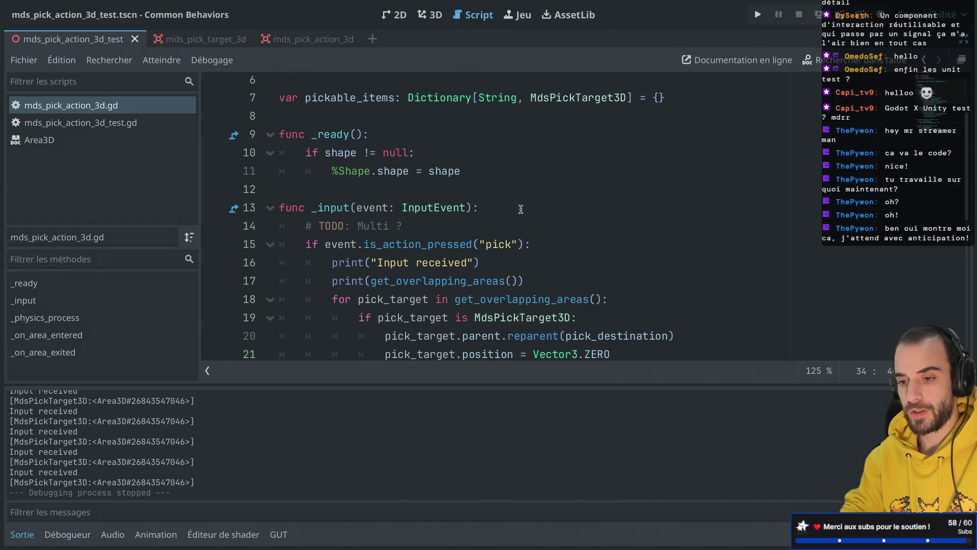
pyautogui.scroll(-1, 380, 242)
pyautogui.click(473, 232)
pyautogui.scroll(3, 450, 165)
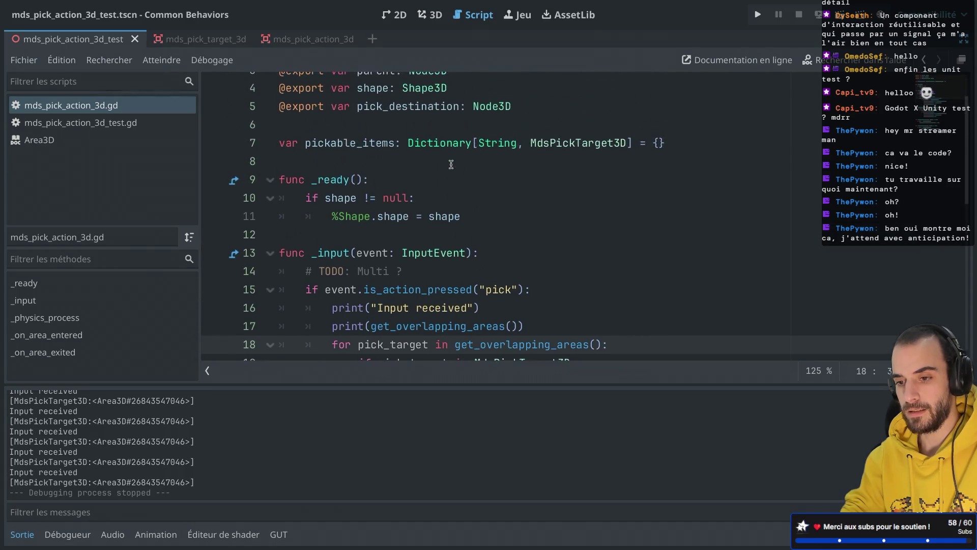
pyautogui.doubleClick(372, 126)
pyautogui.hotkey('ctrl', 'c')
pyautogui.scroll(-3, 378, 127)
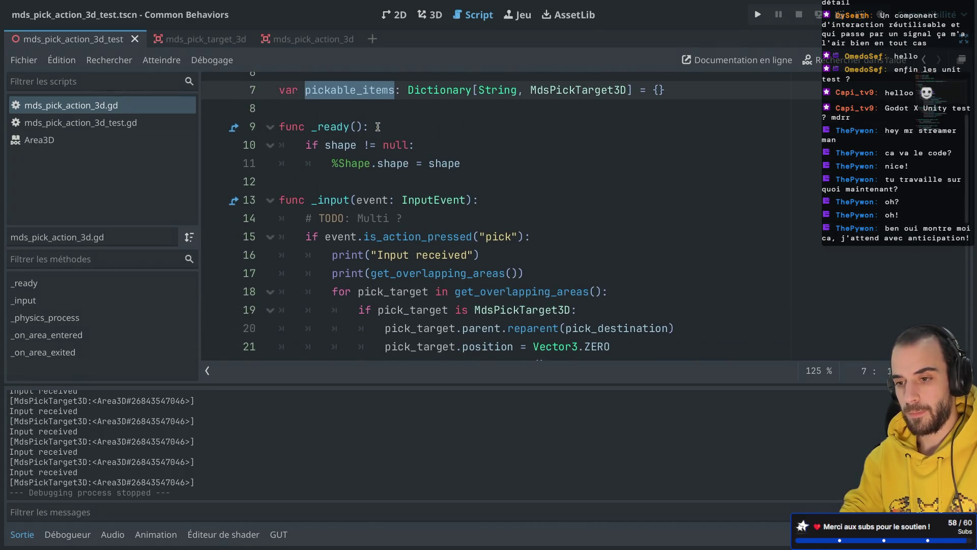
pyautogui.doubleClick(500, 240)
pyautogui.hotkey('ctrl', 'v')
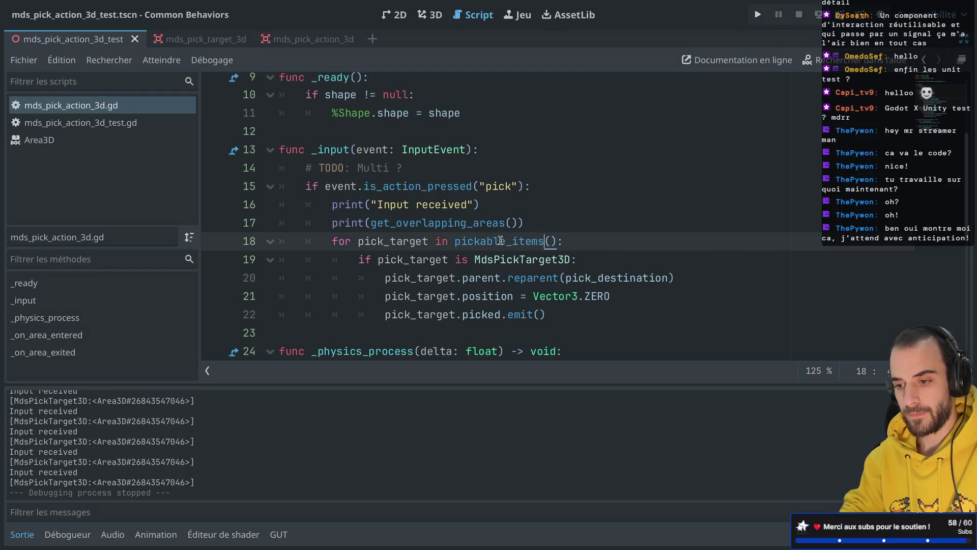
pyautogui.click(539, 207)
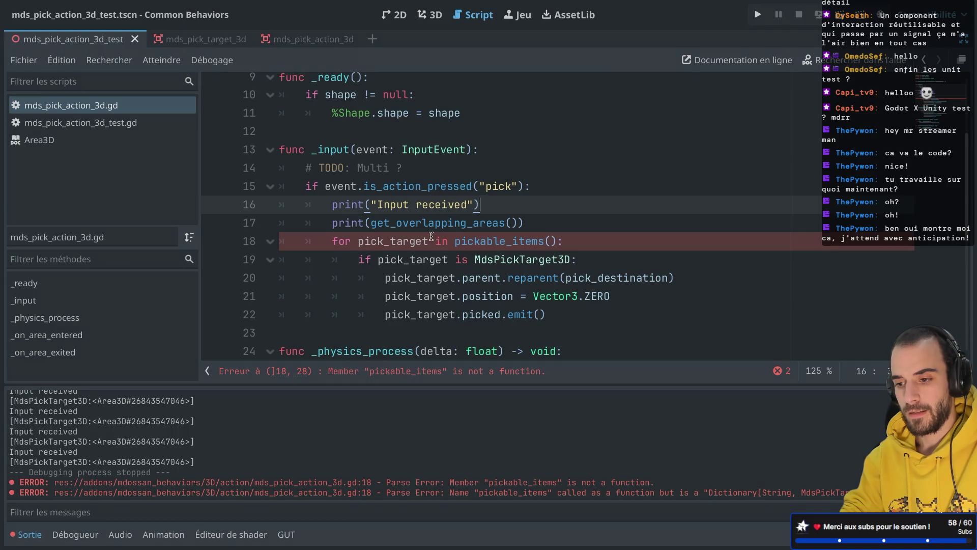
pyautogui.click(543, 242)
pyautogui.write('.')
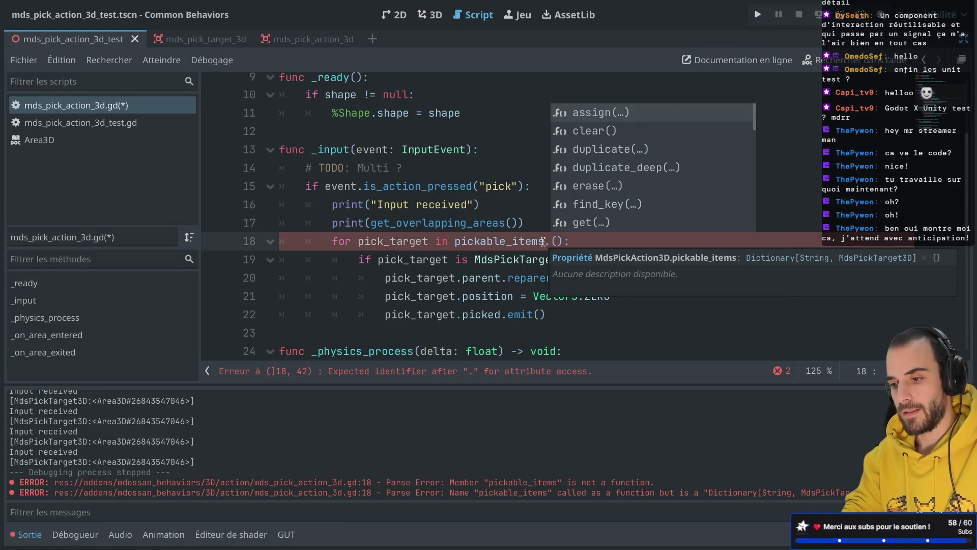
pyautogui.write('val')
pyautogui.press('Return')
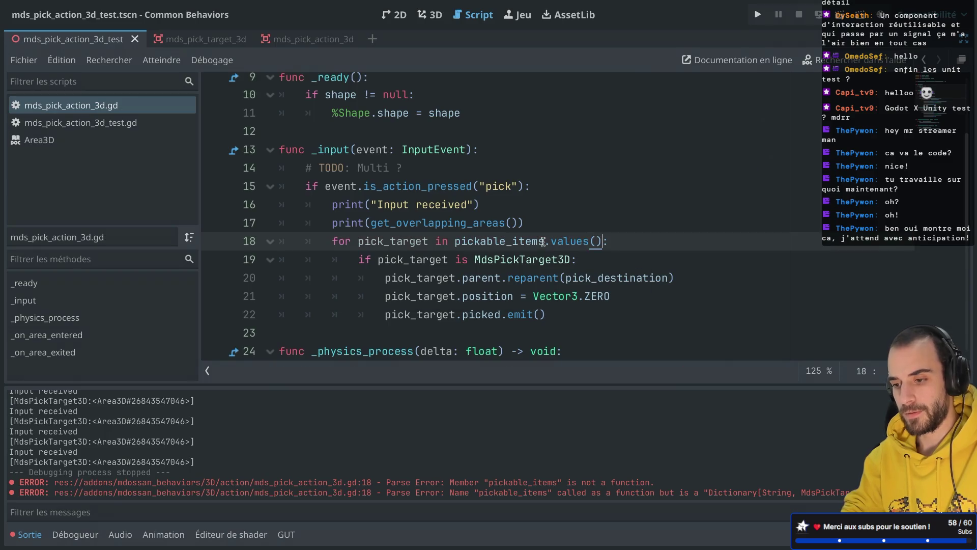
# Remove the redundant type check line, save, and unindent the loop body one level
pyautogui.moveTo(572, 258); pyautogui.dragTo(614, 243)
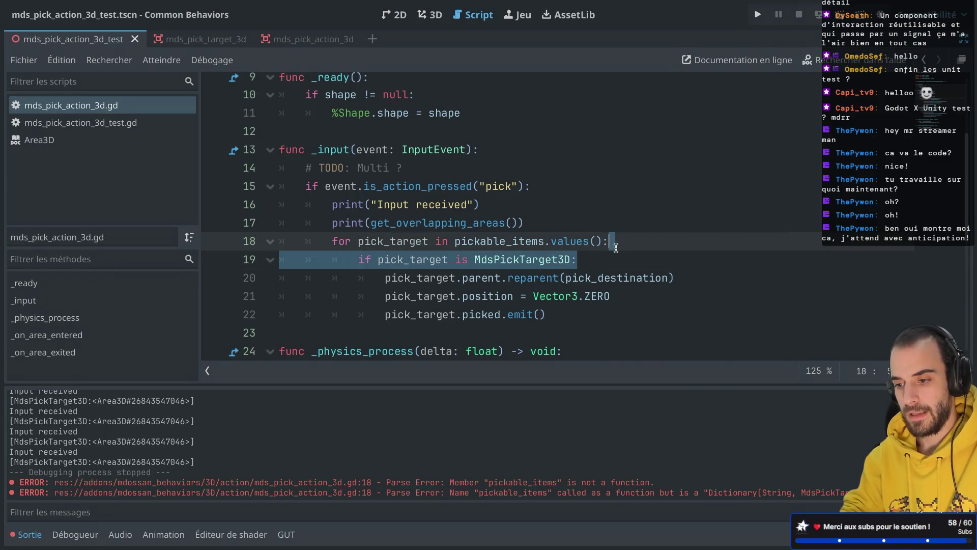
pyautogui.press('BackSpace')
pyautogui.hotkey('ctrl', 's')
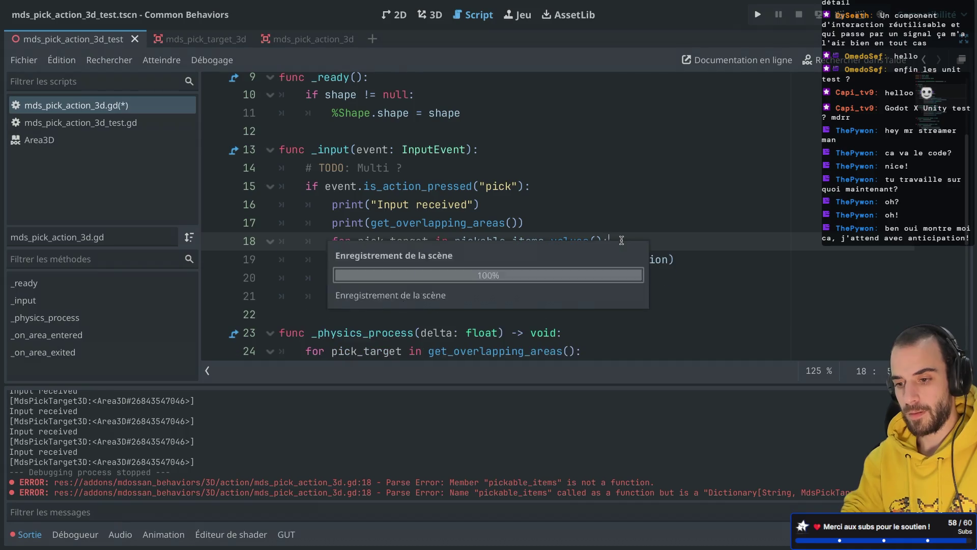
pyautogui.click(386, 297)
pyautogui.press('Tab')
pyautogui.press('BackSpace')
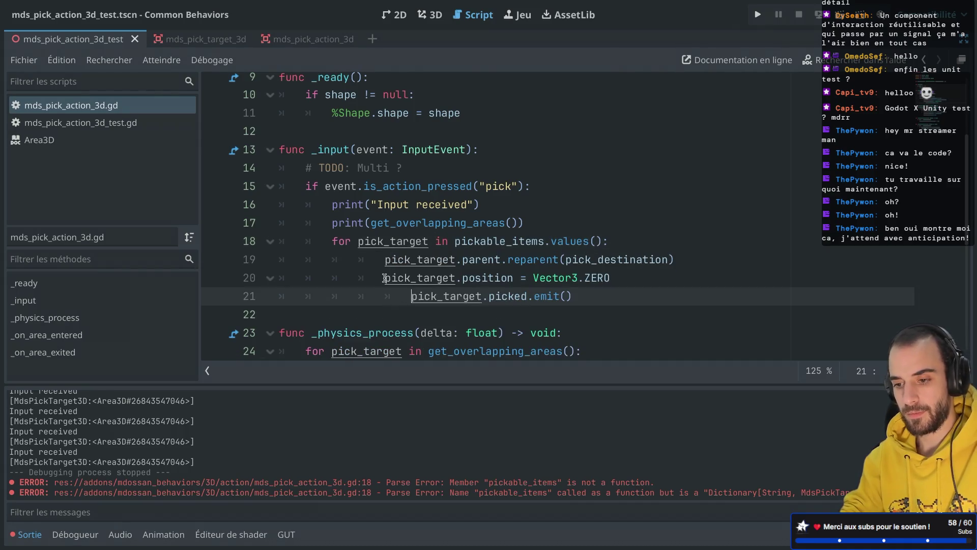
pyautogui.moveTo(392, 296); pyautogui.dragTo(397, 261)
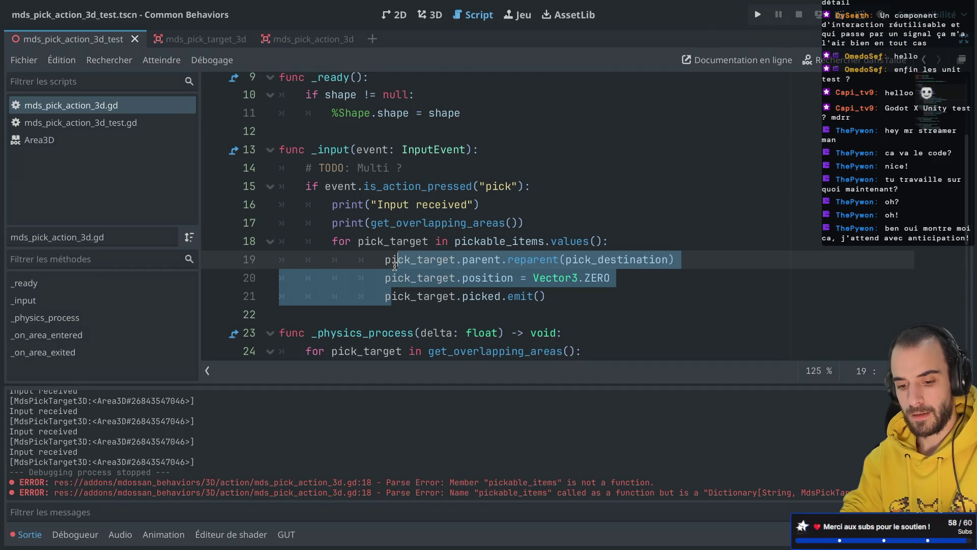
pyautogui.hotkey('shift', 'Tab')
pyautogui.click(537, 223)
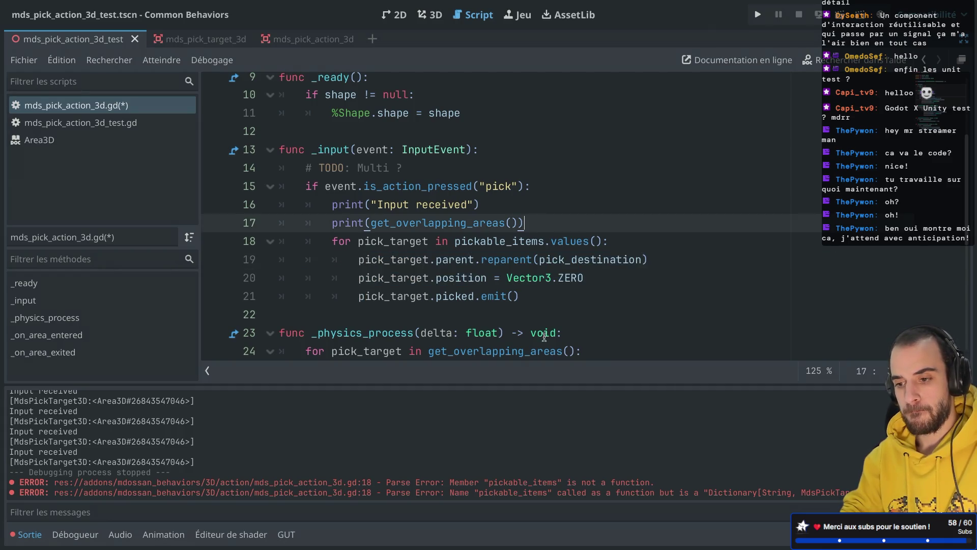
# Add pickable_items = {} after the loop to reset it, and save
pyautogui.click(548, 300)
pyautogui.press('Return')
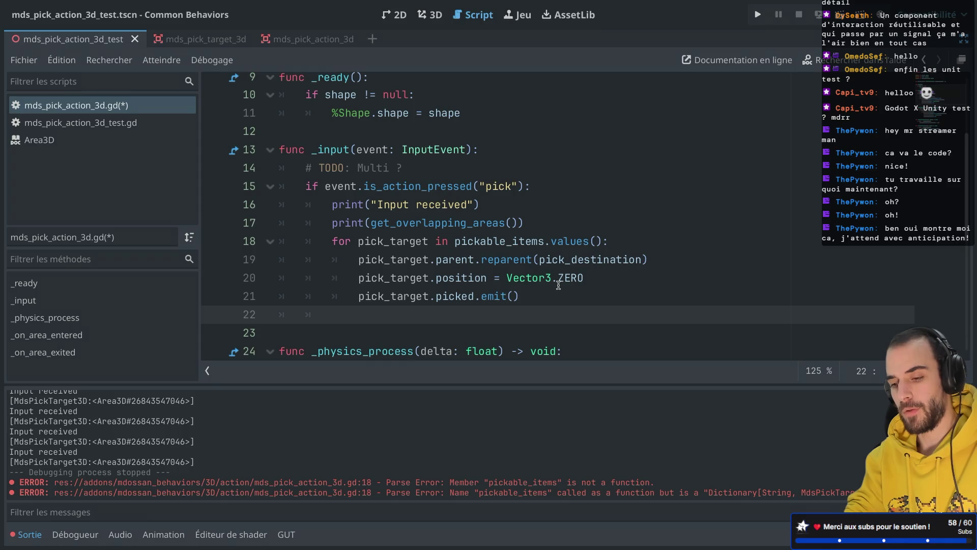
pyautogui.write('pi')
pyautogui.press('Return')
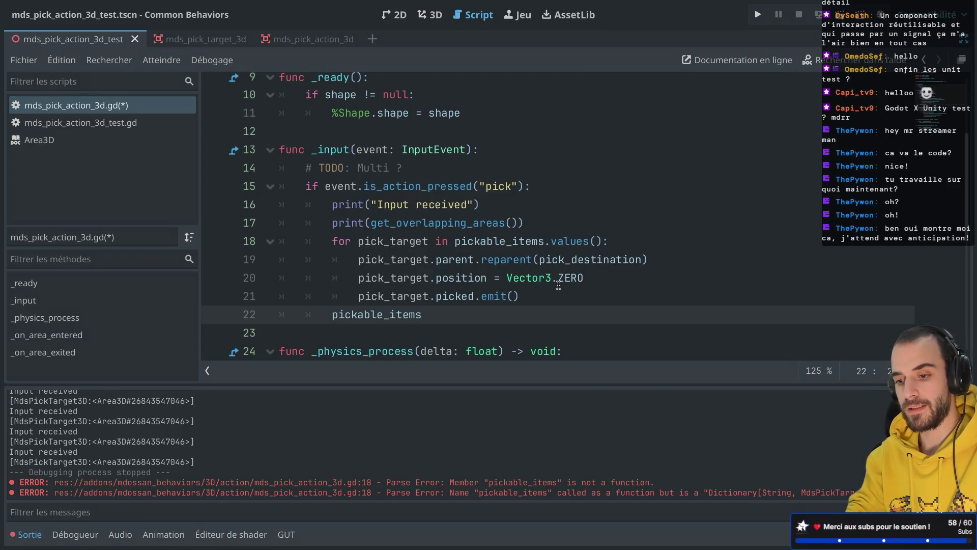
pyautogui.write('{')
pyautogui.hotkey('ctrl', 's')
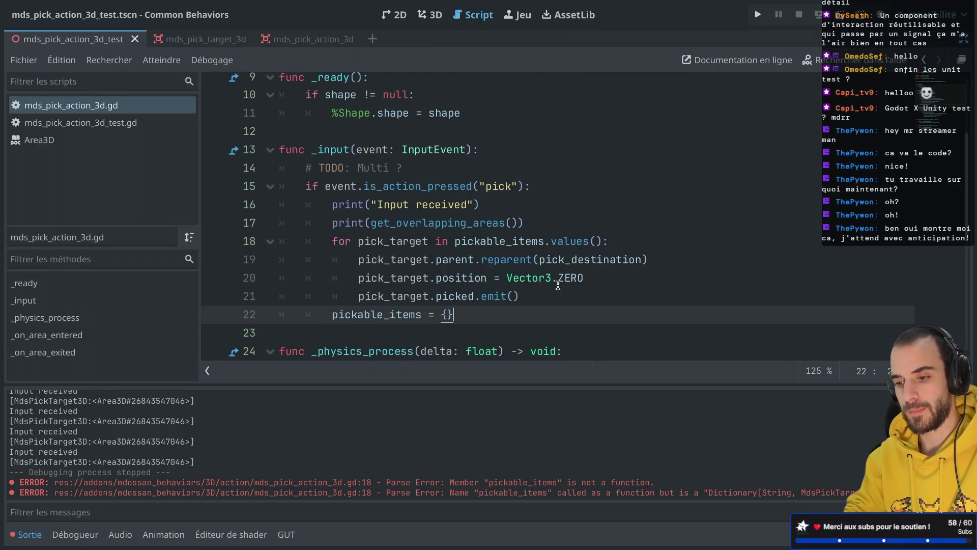
# Delete the two debug print lines and run the test scene
pyautogui.moveTo(514, 223); pyautogui.dragTo(544, 193)
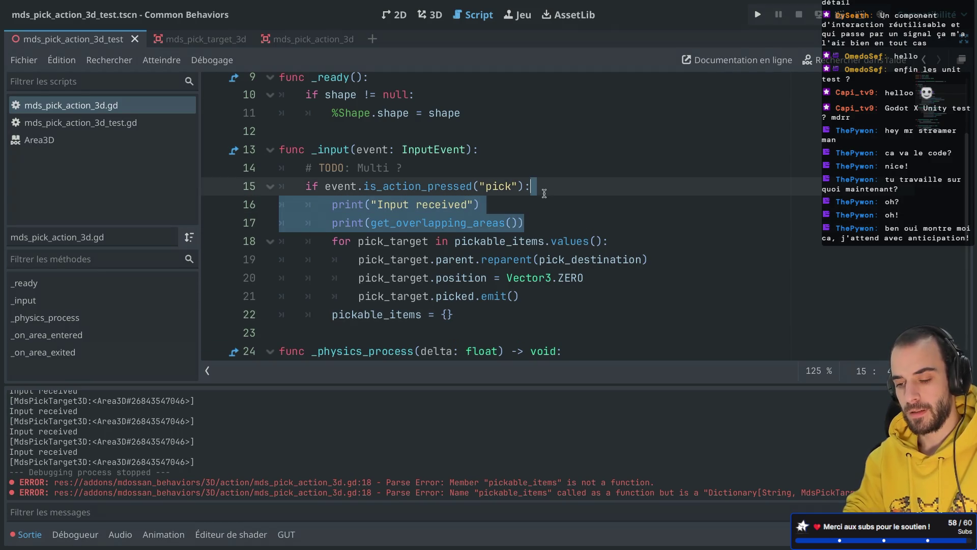
pyautogui.press('BackSpace')
pyautogui.press('super+r')
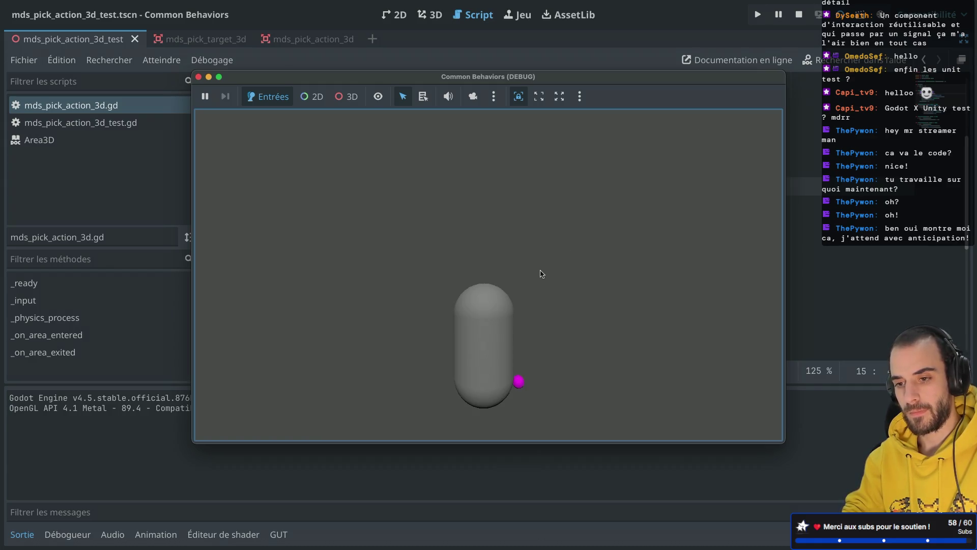
# Stop the game and review pick_target, area and MdsPickTarget3D usages in the script
pyautogui.click(199, 77)
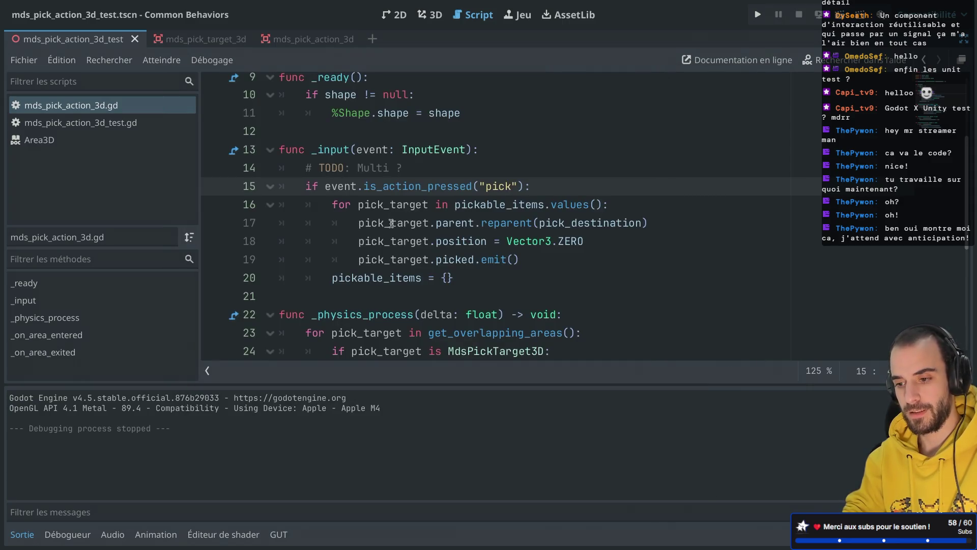
pyautogui.scroll(-3, 397, 219)
pyautogui.scroll(3, 398, 219)
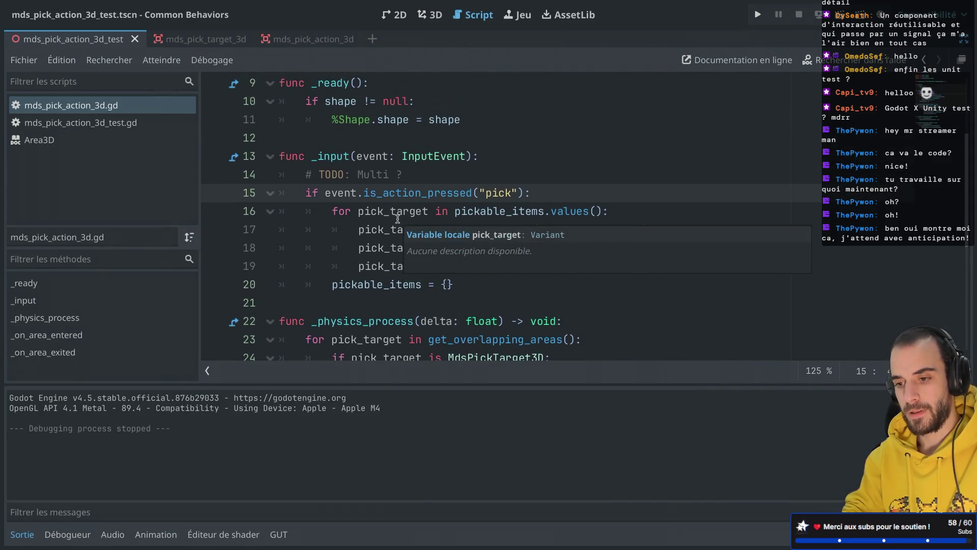
pyautogui.click(474, 186)
pyautogui.doubleClick(396, 229)
pyautogui.click(412, 212)
pyautogui.doubleClick(411, 212)
pyautogui.scroll(3, 411, 212)
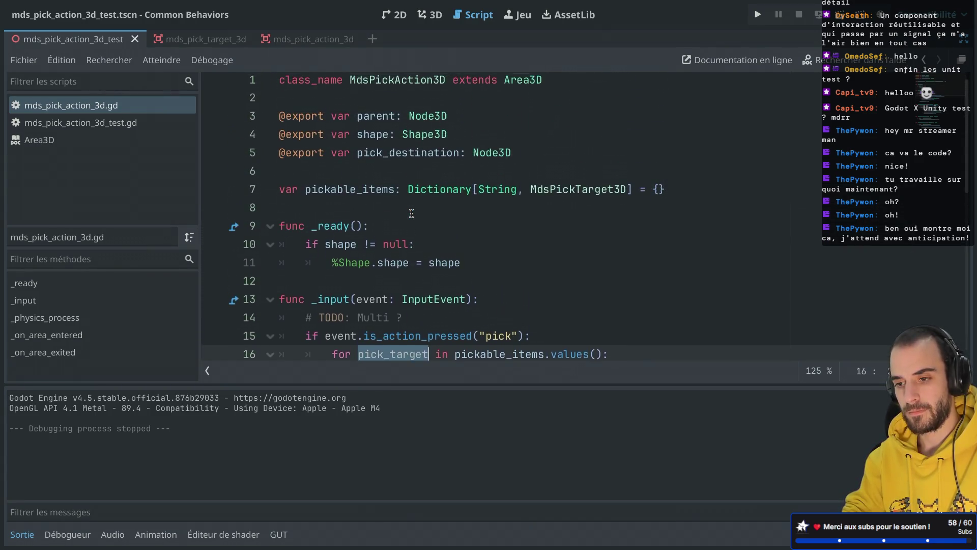
pyautogui.scroll(-2, 412, 212)
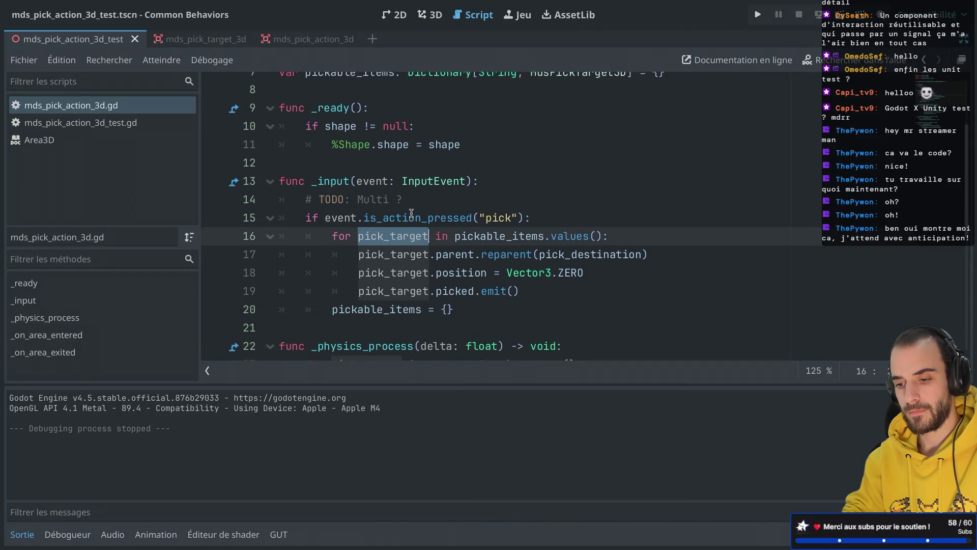
pyautogui.scroll(2, 411, 213)
pyautogui.scroll(-7, 411, 213)
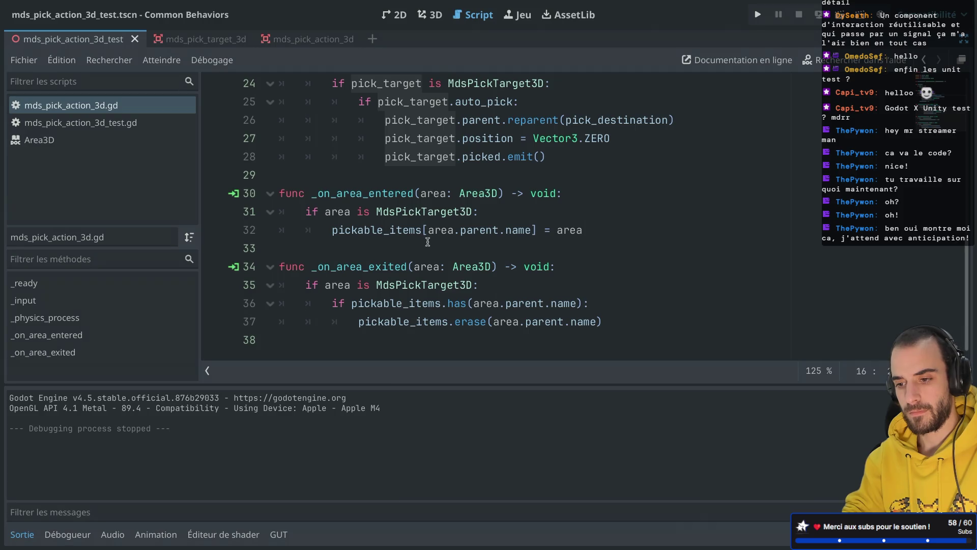
pyautogui.doubleClick(338, 211)
pyautogui.doubleClick(429, 212)
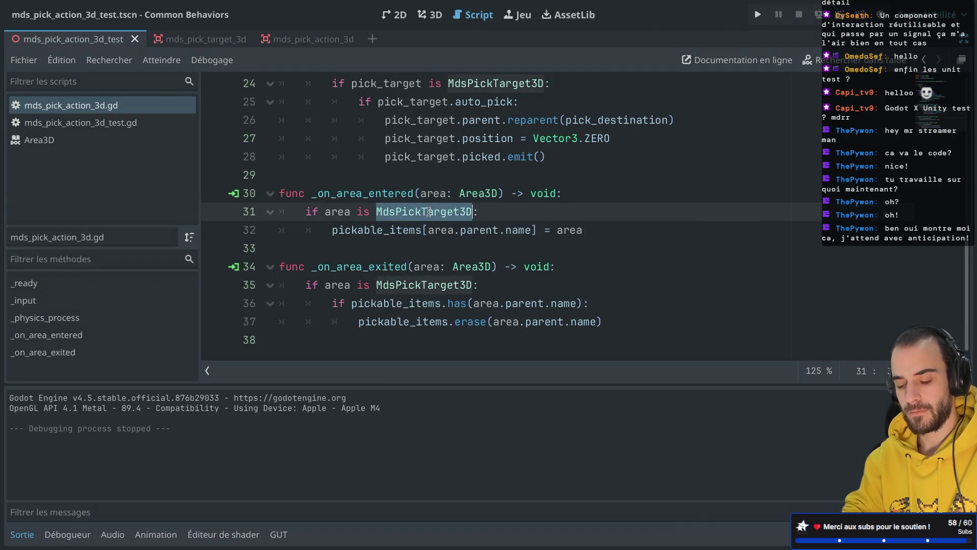
pyautogui.scroll(5, 429, 211)
# Add print("coucou") inside the pick loop, run the scene, and stop it
pyautogui.click(691, 205)
pyautogui.press('Return')
pyautogui.write('print("coucou')
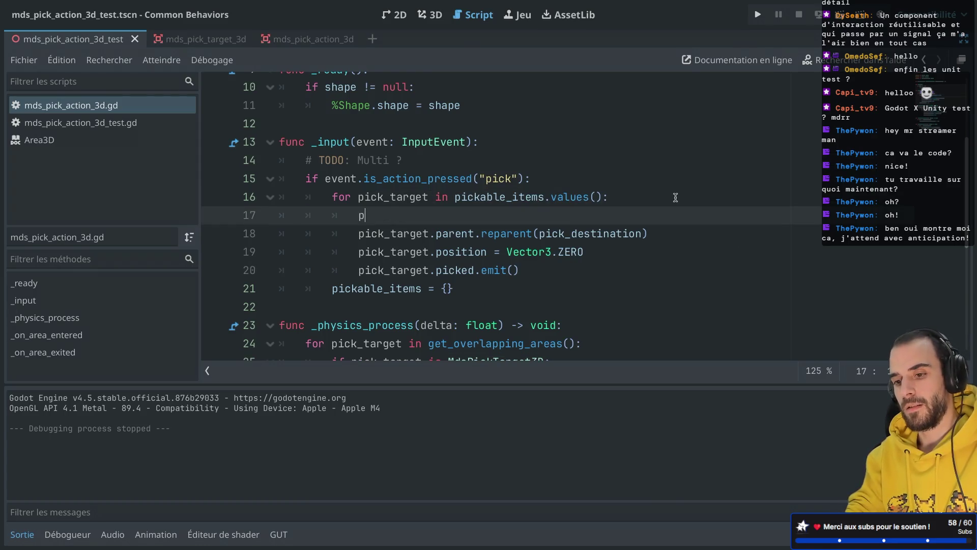
pyautogui.press('super+r')
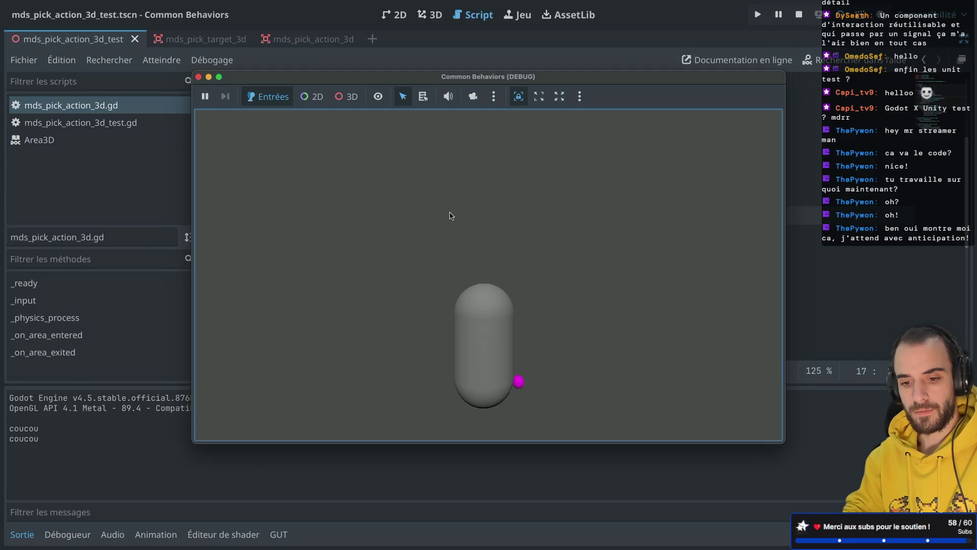
pyautogui.click(198, 76)
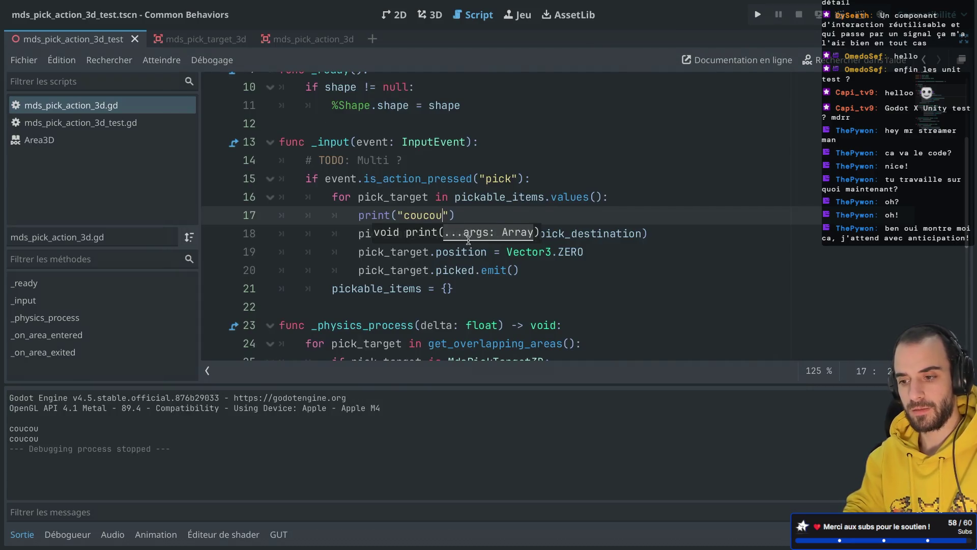
# Delete the temporary coucou print and turn off distraction-free mode
pyautogui.scroll(-1, 469, 239)
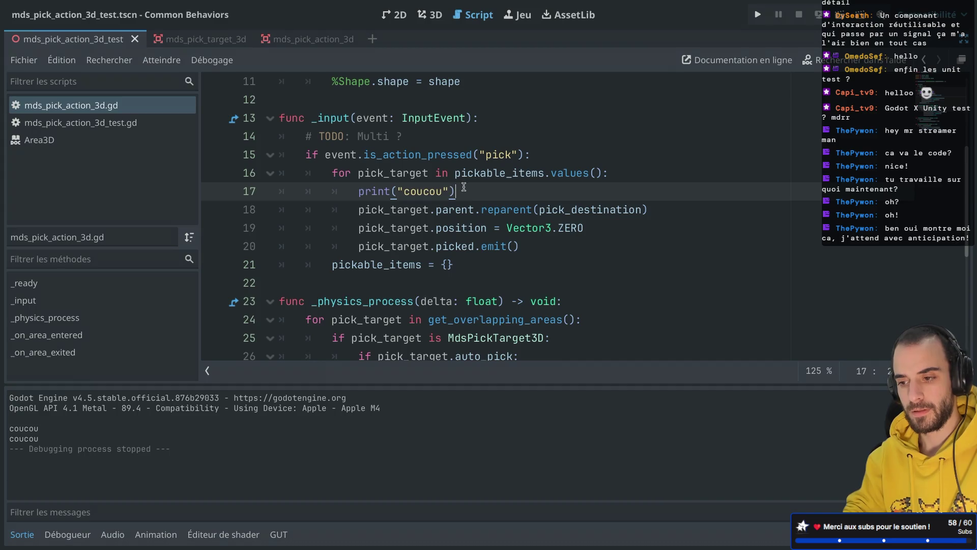
pyautogui.moveTo(463, 187); pyautogui.dragTo(645, 171)
pyautogui.press('BackSpace')
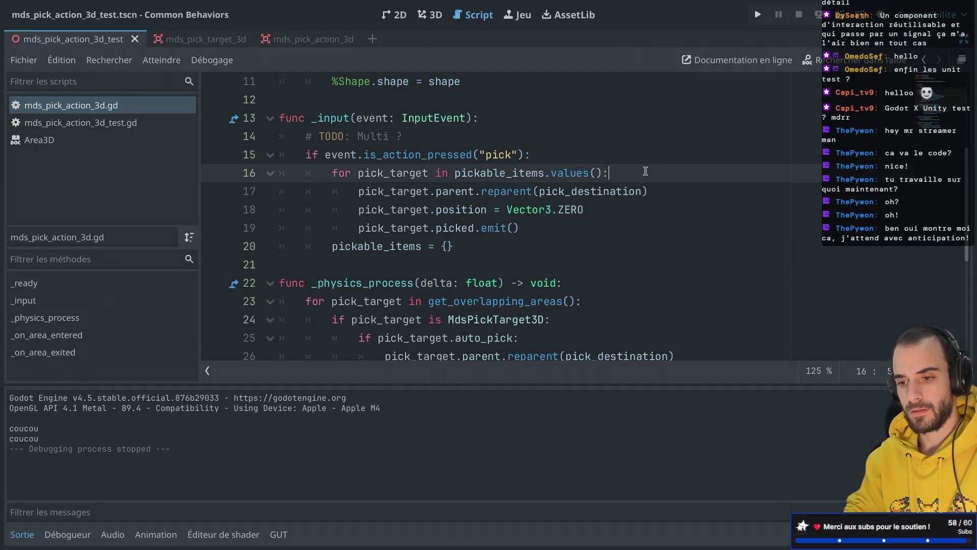
pyautogui.press('ctrl+super+d')
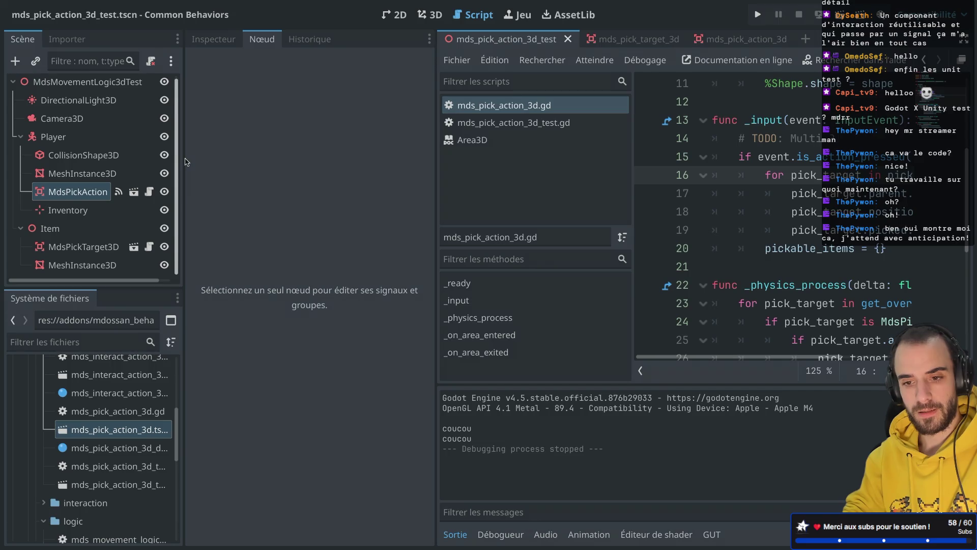
# Widen the docks and view MdsPickAction3D's signals and Inspector properties
pyautogui.moveTo(185, 161); pyautogui.dragTo(260, 163)
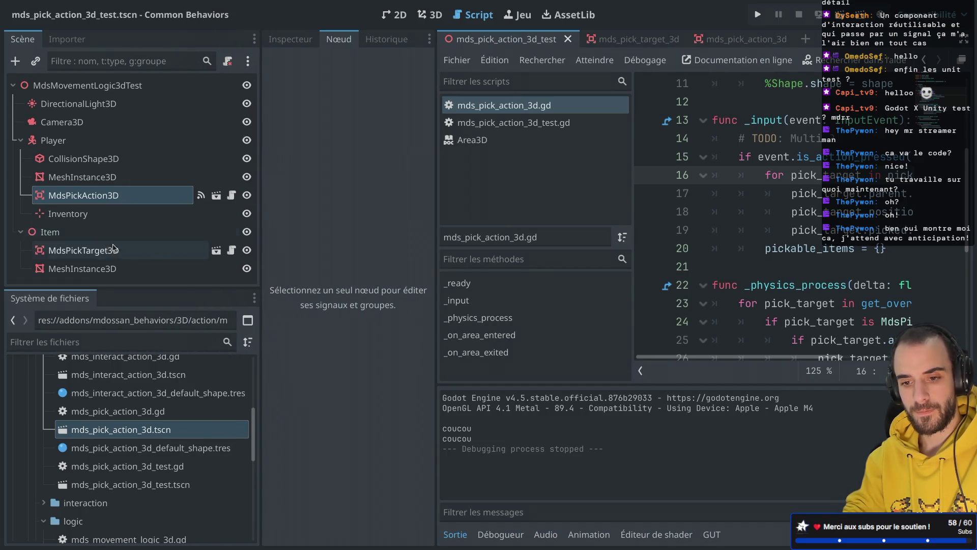
pyautogui.click(122, 196)
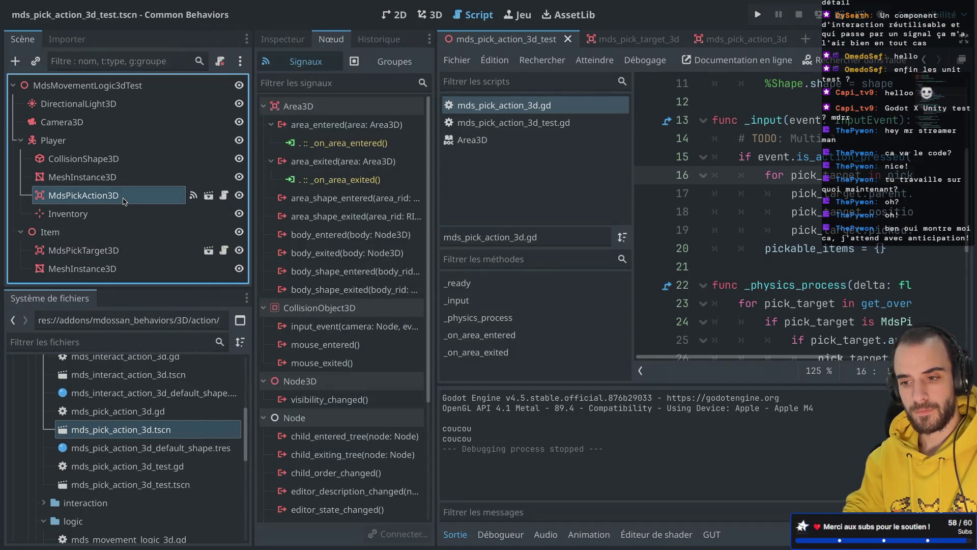
pyautogui.click(283, 40)
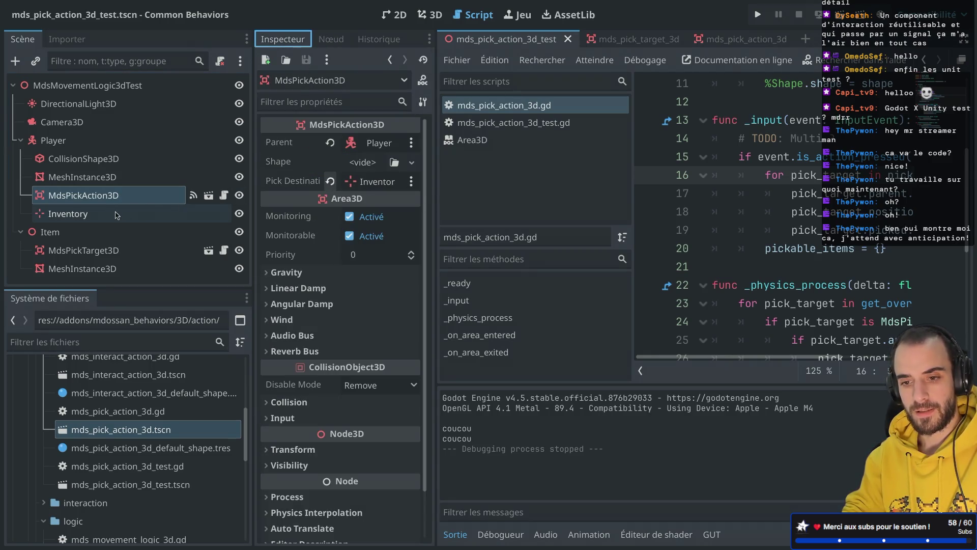
# Run the scene, expand Player and Item in the Remote tree, and pick up the item
pyautogui.click(820, 17)
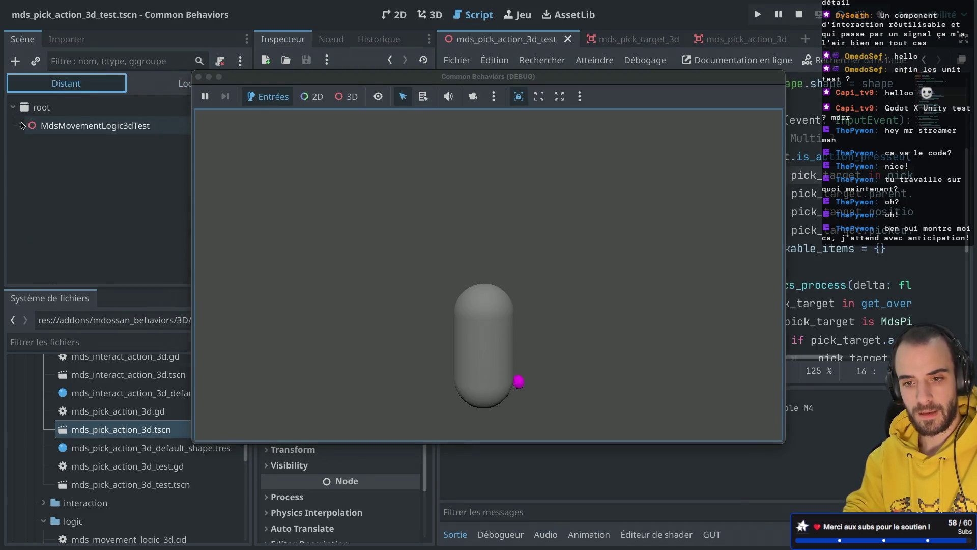
pyautogui.click(21, 125)
pyautogui.click(29, 180)
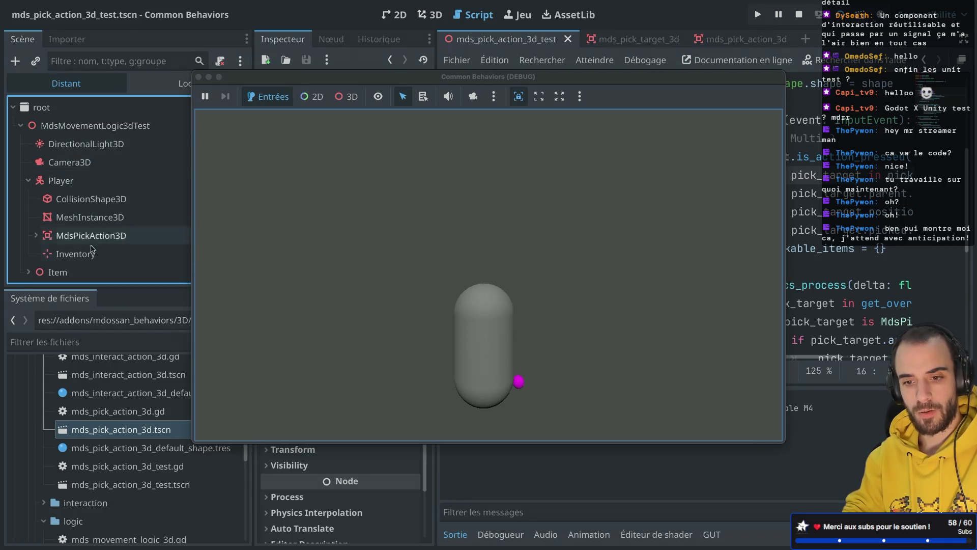
pyautogui.doubleClick(57, 271)
pyautogui.click(93, 217)
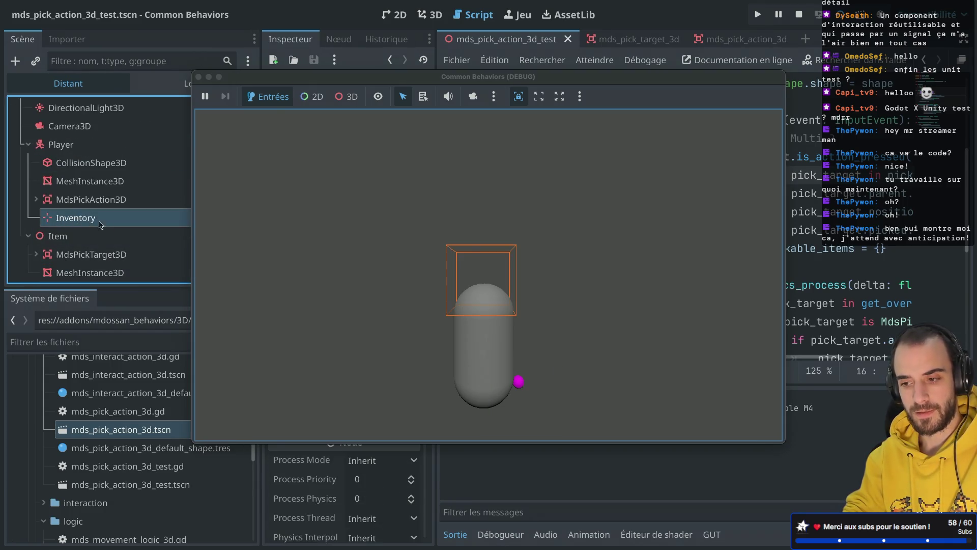
pyautogui.click(370, 233)
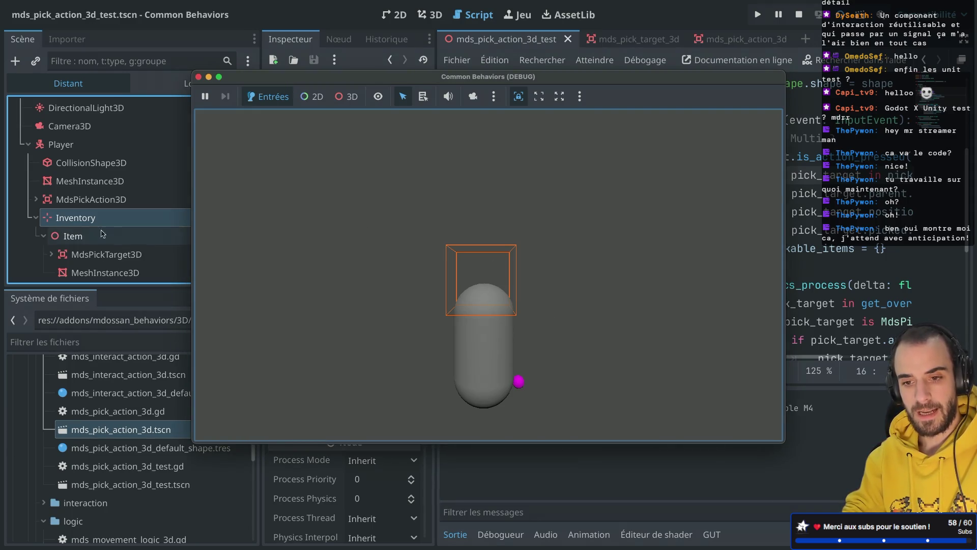
# Locate Item under Player's Inventory in the live tree, then stop the game and hide side panels
pyautogui.click(44, 237)
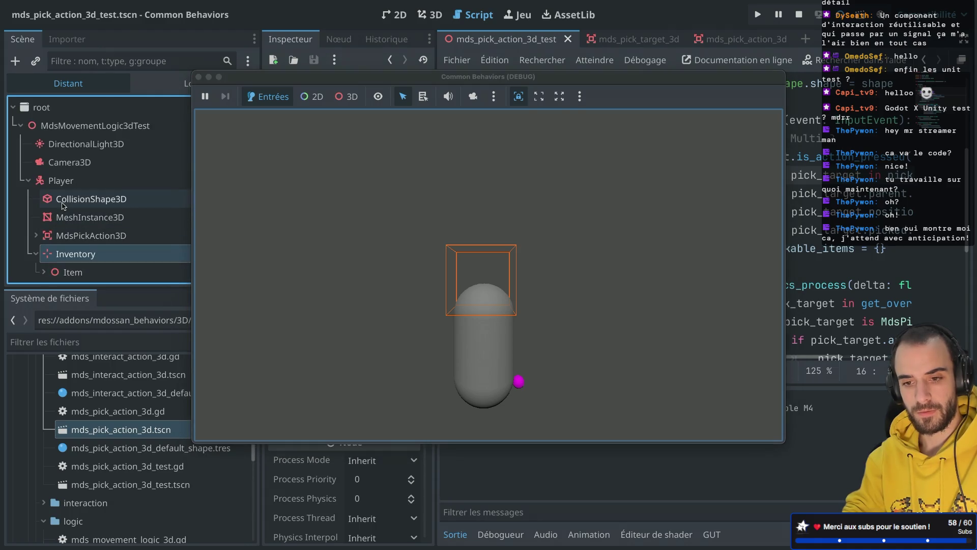
pyautogui.click(44, 272)
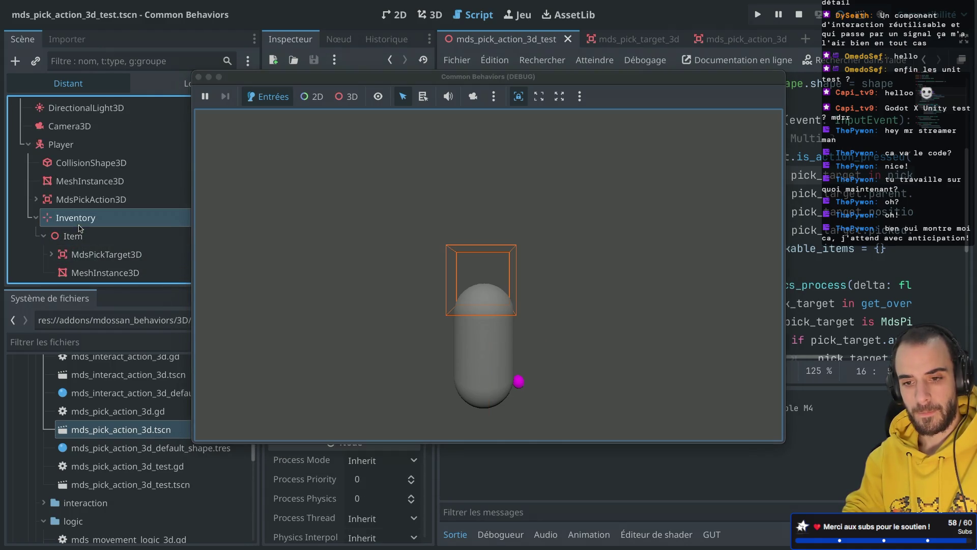
pyautogui.click(45, 238)
pyautogui.click(44, 236)
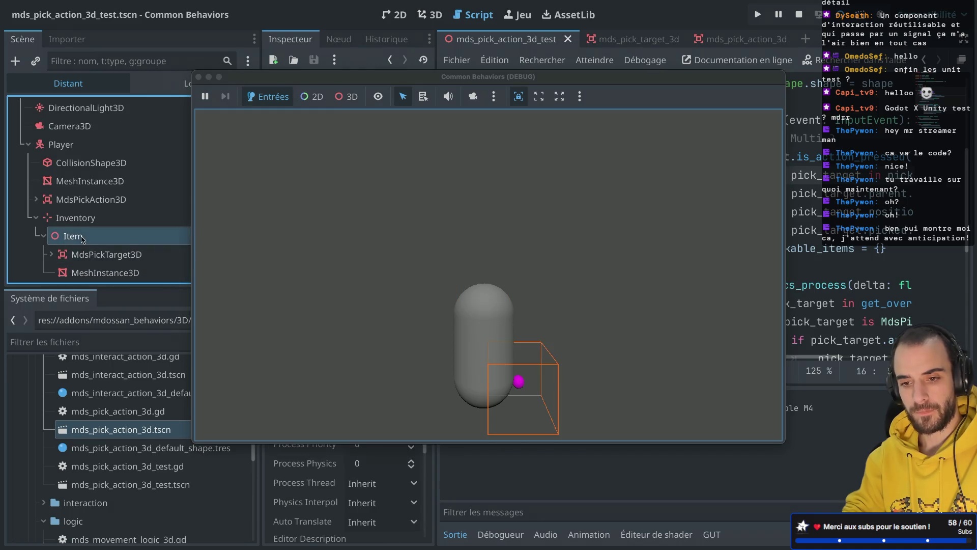
pyautogui.click(44, 235)
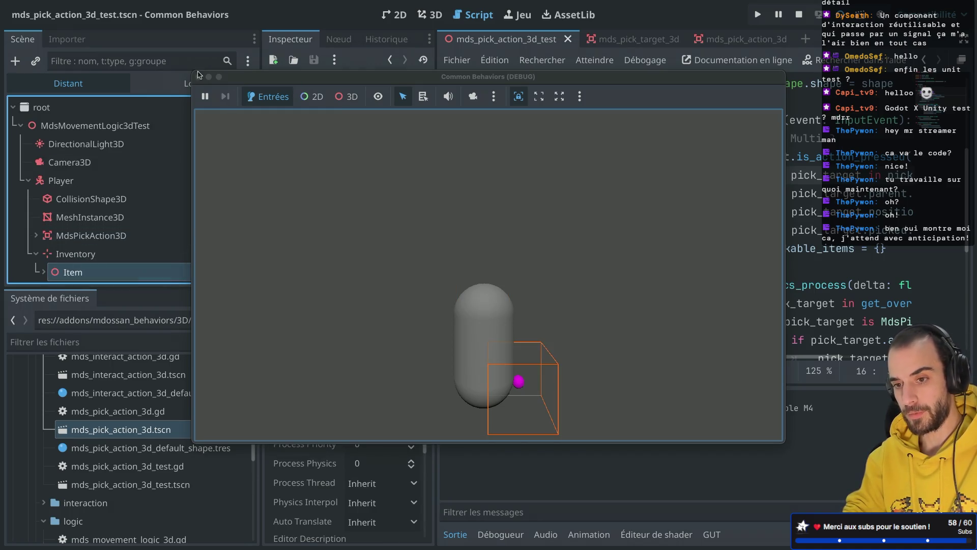
pyautogui.click(199, 76)
pyautogui.press('ctrl+super+d')
pyautogui.scroll(-5, 374, 122)
# Try global_position on line 18, then revert to pick_target.parent.position = Vector3.ZERO
pyautogui.scroll(3, 382, 178)
pyautogui.doubleClick(383, 182)
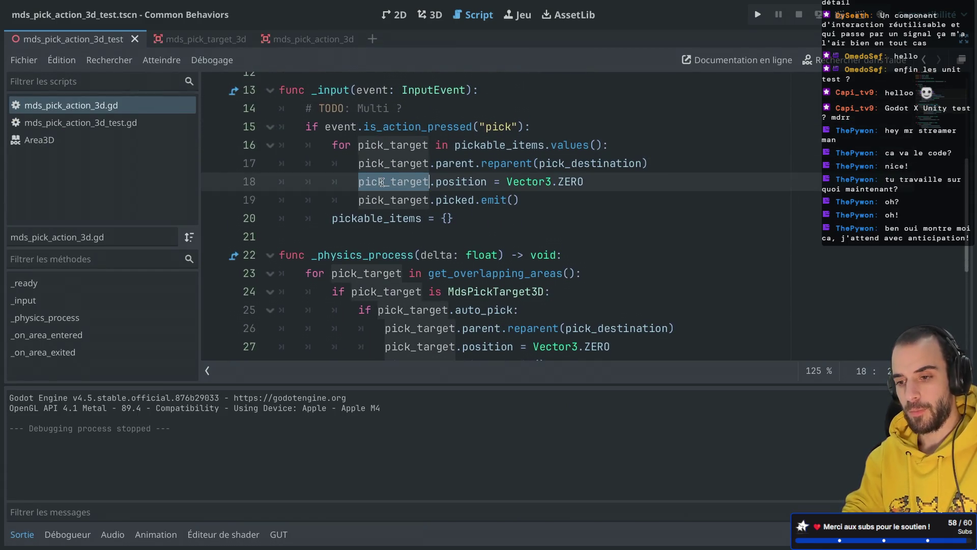
pyautogui.doubleClick(445, 181)
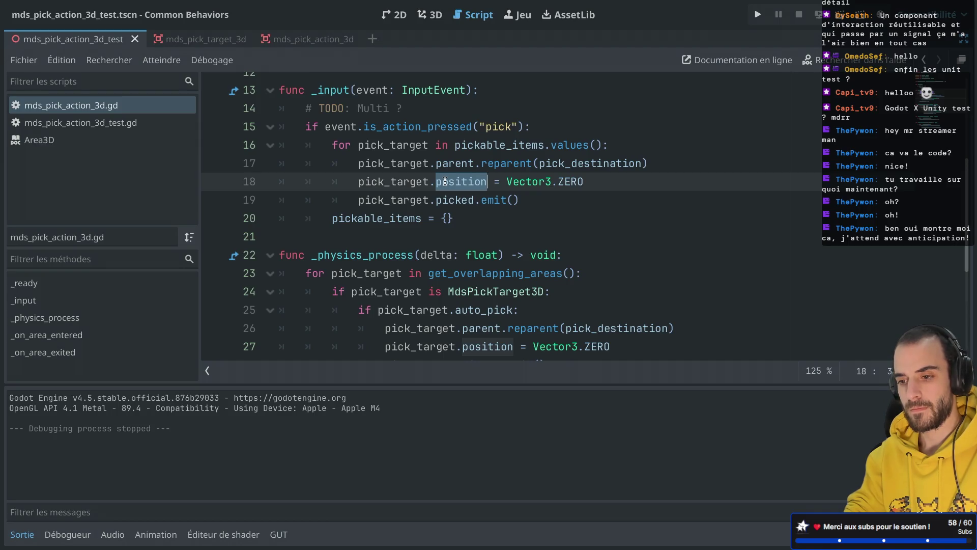
pyautogui.write('global')
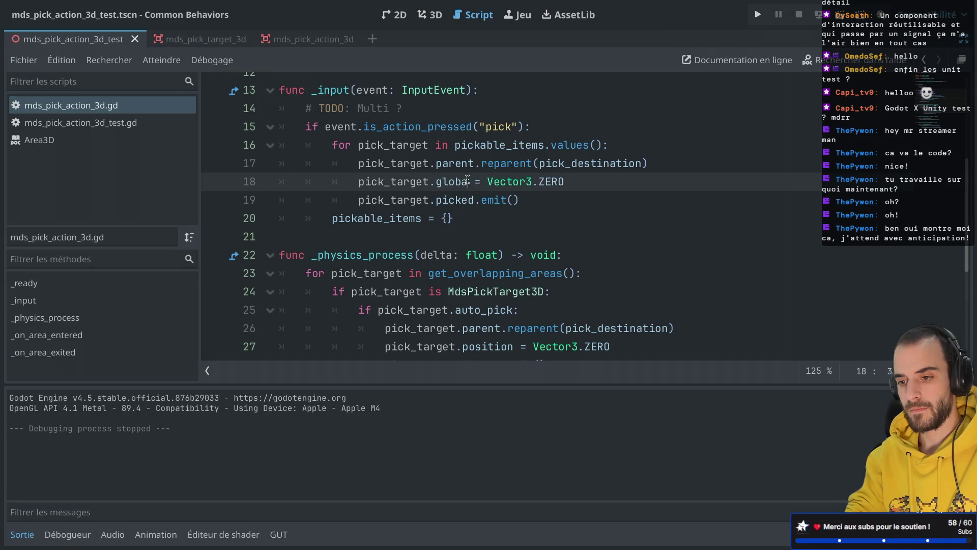
pyautogui.doubleClick(454, 182)
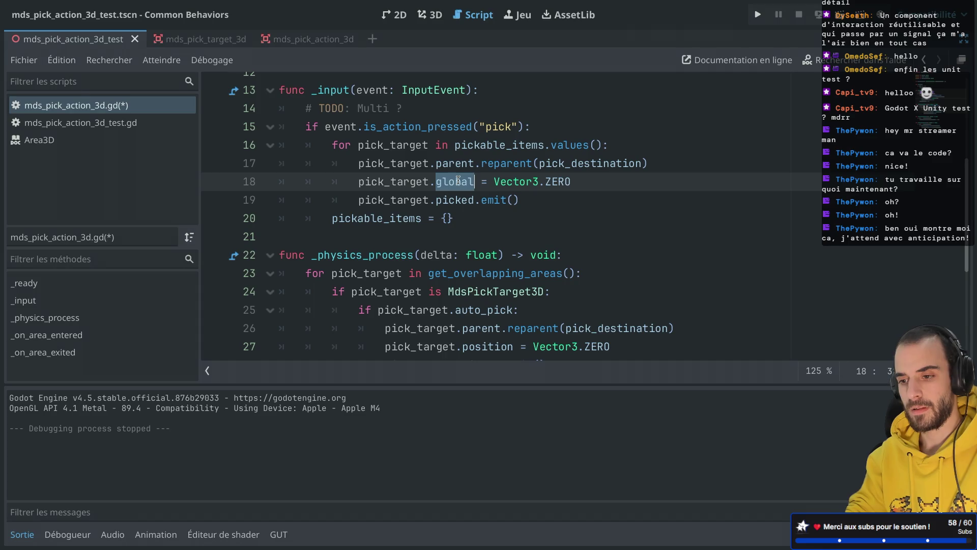
pyautogui.hotkey('ctrl', 'z')
pyautogui.hotkey('ctrl', 'z')
pyautogui.hotkey('ctrl', 'z')
pyautogui.hotkey('ctrl', 'z')
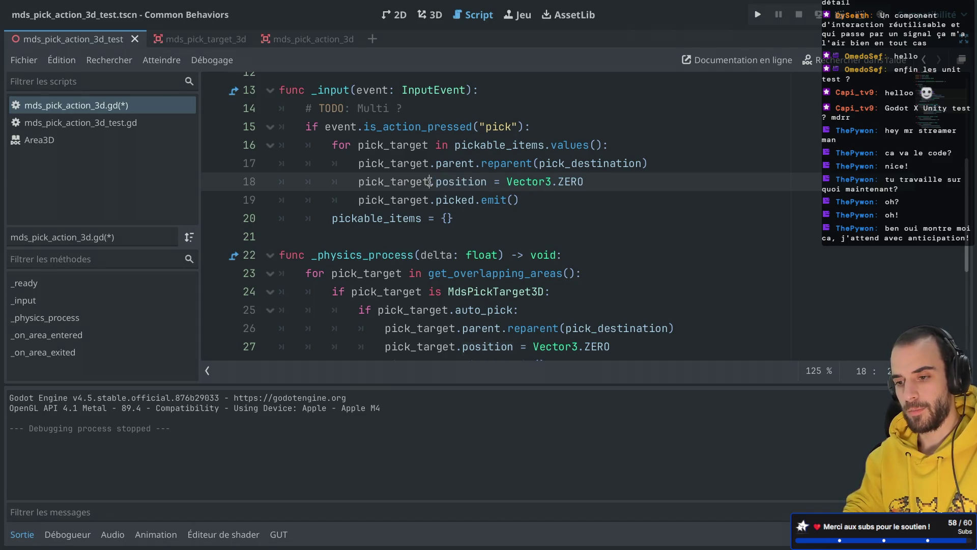
pyautogui.hotkey('ctrl', 'z')
# Run the project to see the picked item atop the player, then close the game
pyautogui.scroll(-5, 559, 178)
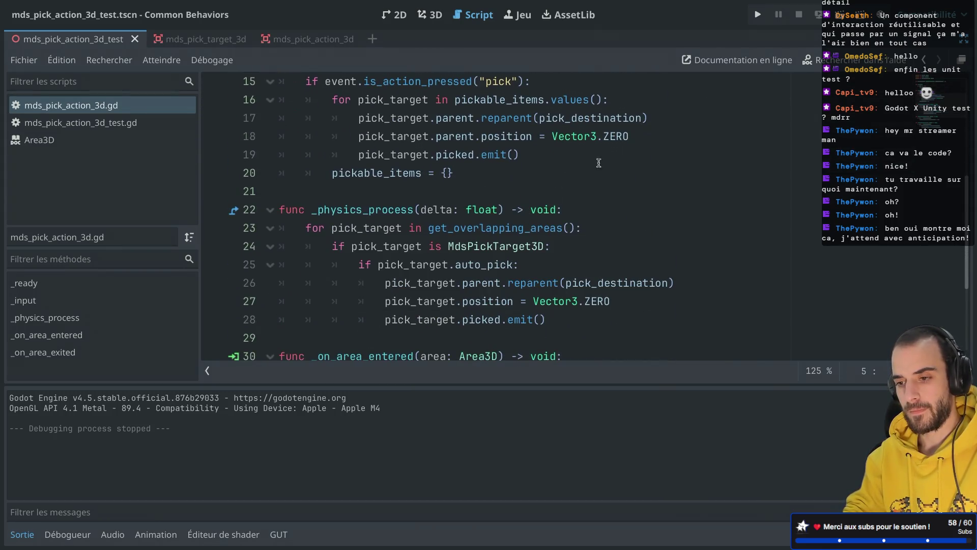
pyautogui.press('super+r')
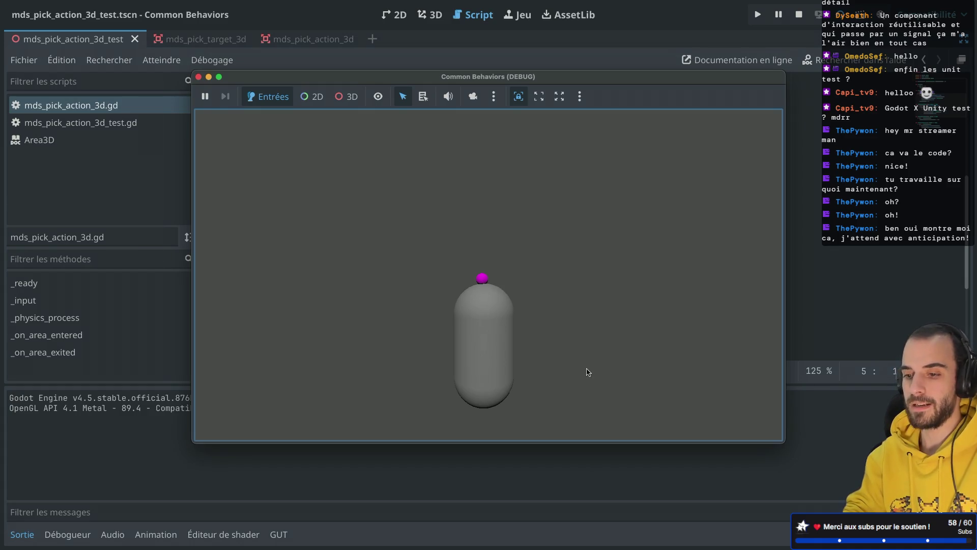
pyautogui.click(198, 77)
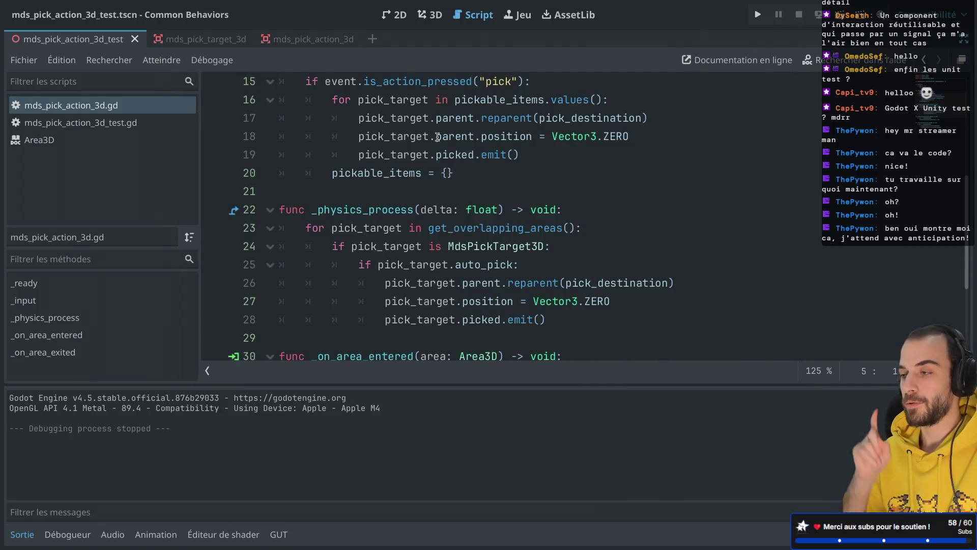
pyautogui.scroll(3, 453, 148)
pyautogui.scroll(-5, 453, 148)
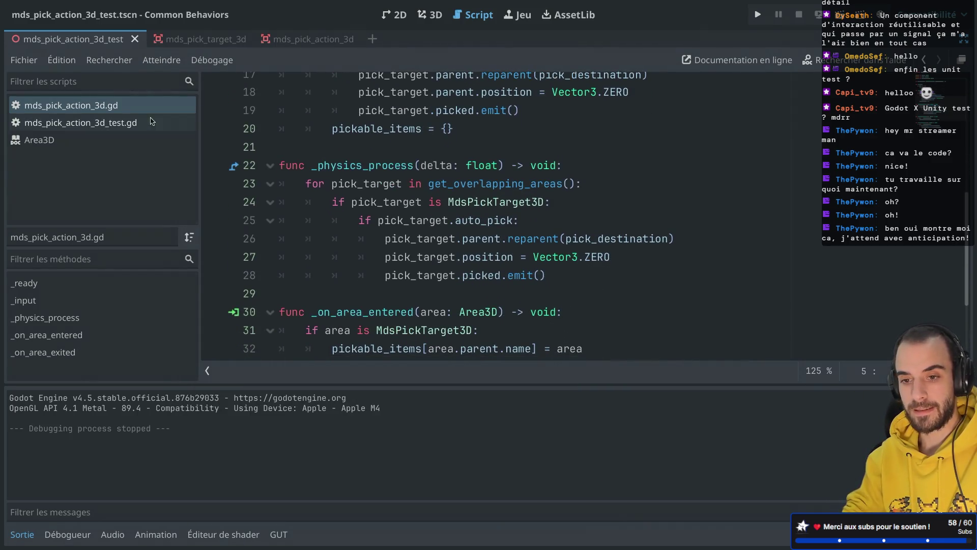
# Open mds_pick_action_3d_test.gd and run test_pick_input from the GUT panel, which fails
pyautogui.click(103, 125)
pyautogui.scroll(-1, 332, 206)
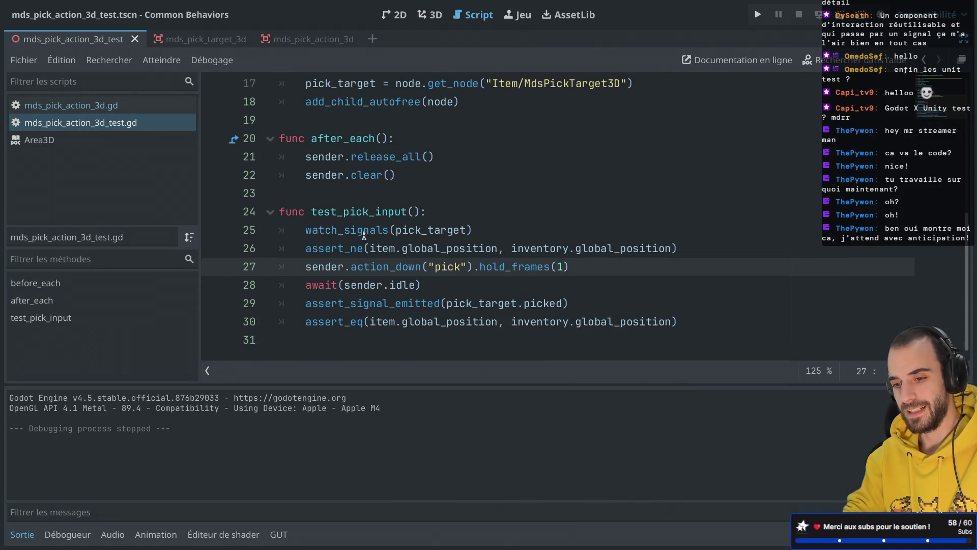
pyautogui.click(281, 535)
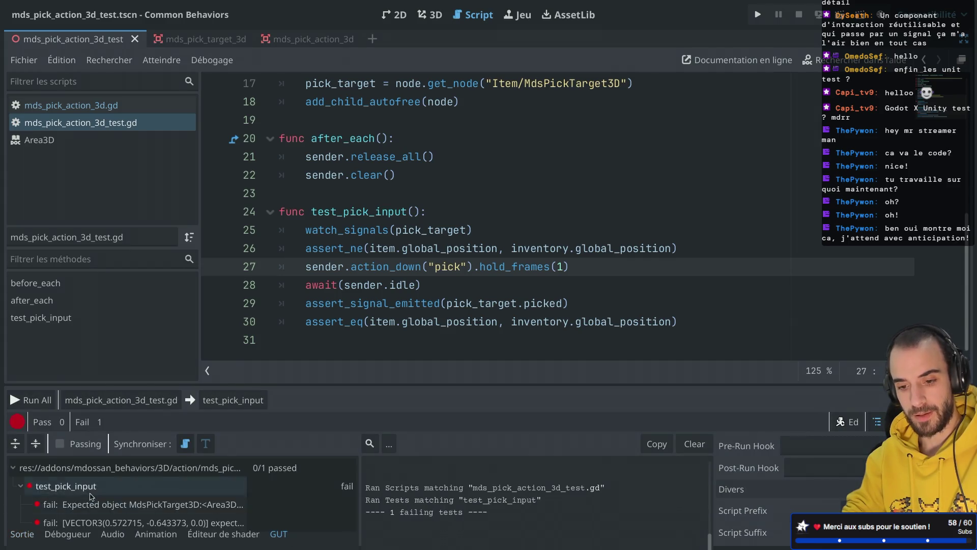
pyautogui.click(233, 400)
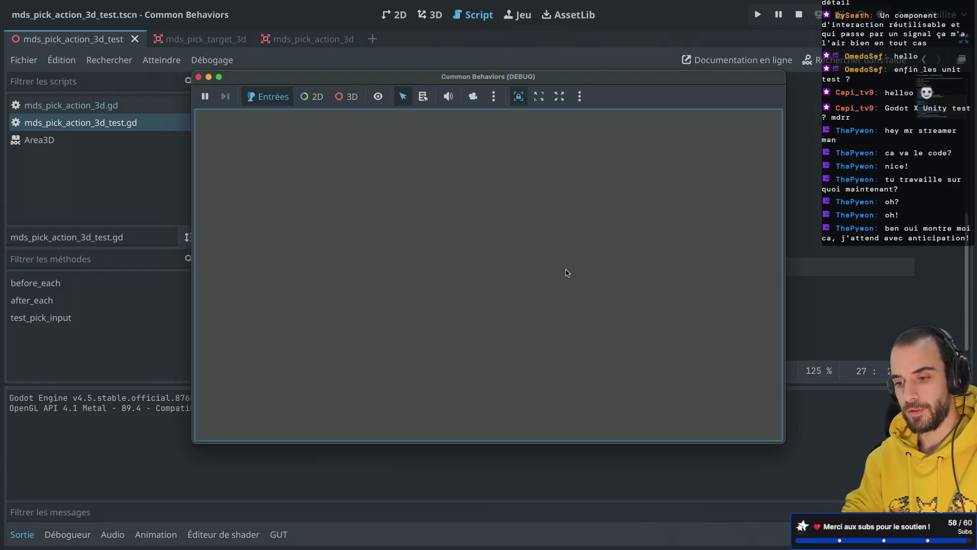
pyautogui.scroll(3, 592, 180)
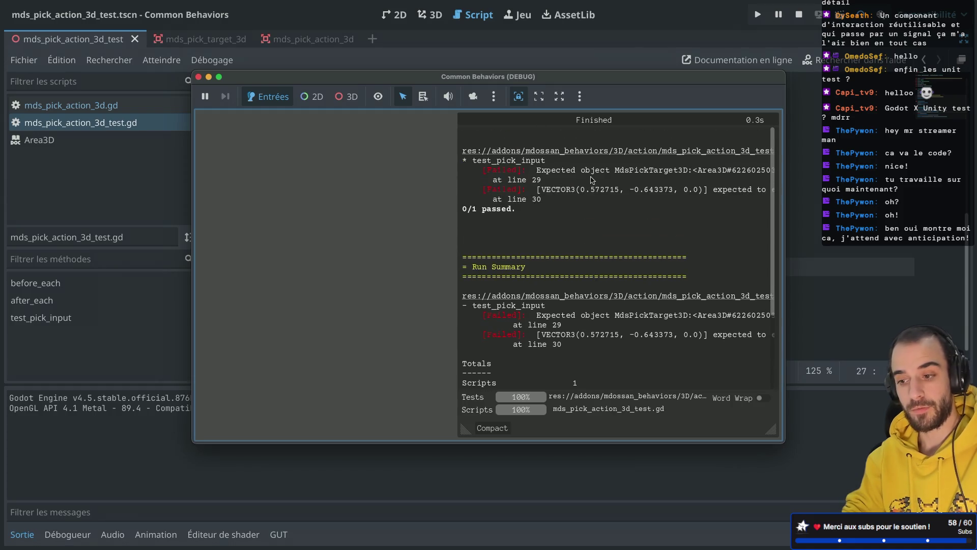
pyautogui.click(198, 77)
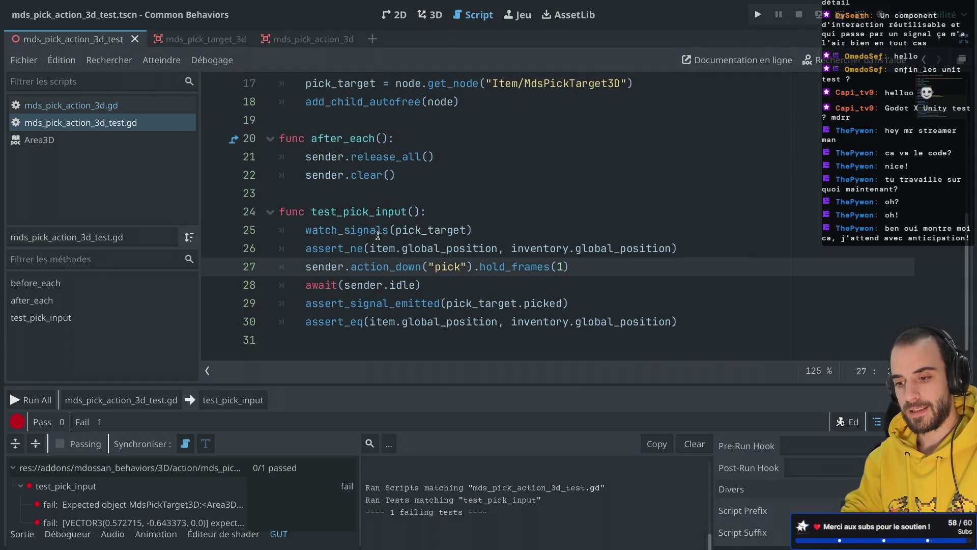
# Change hold_frames(1) to hold_frames(10) and re-run test_pick_input, which now passes
pyautogui.moveTo(377, 235)
pyautogui.click(481, 198)
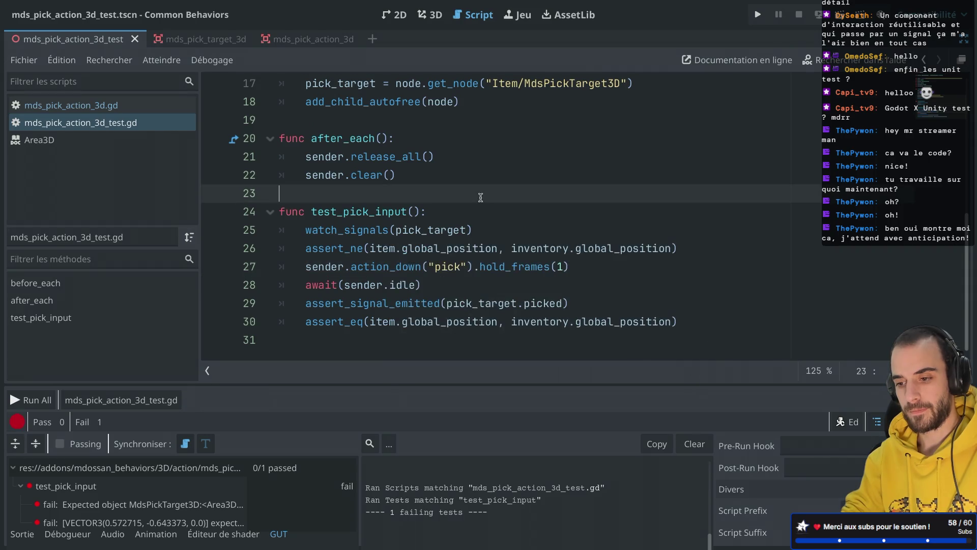
pyautogui.click(561, 266)
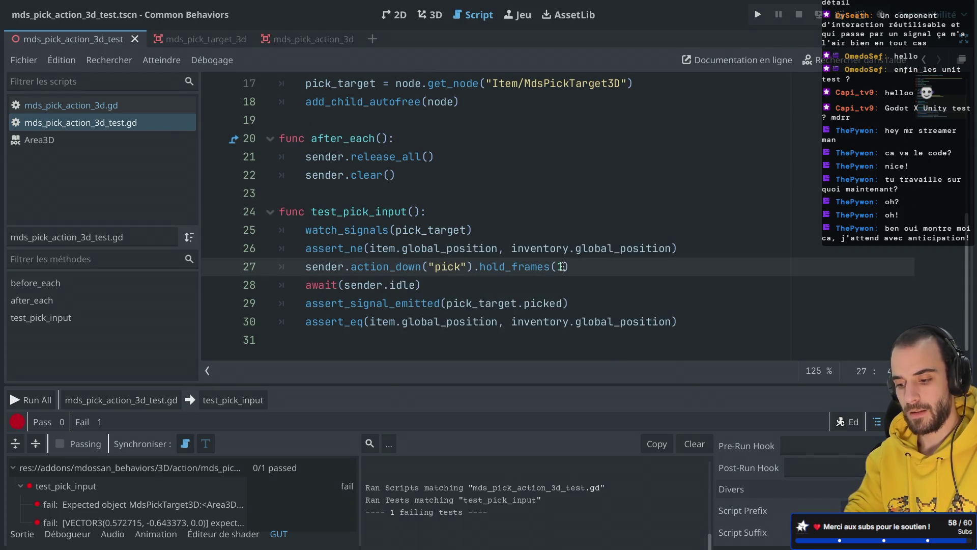
pyautogui.write('0')
pyautogui.click(237, 399)
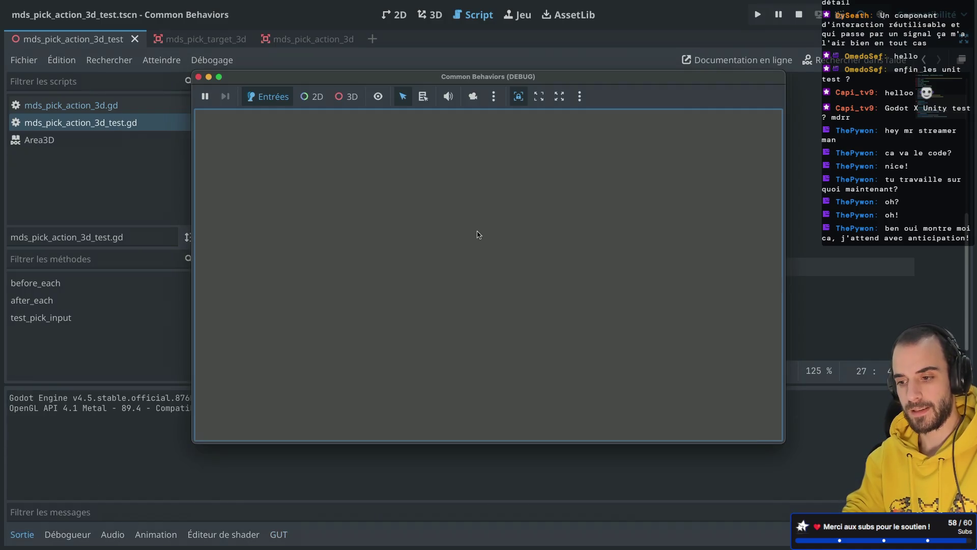
pyautogui.click(198, 77)
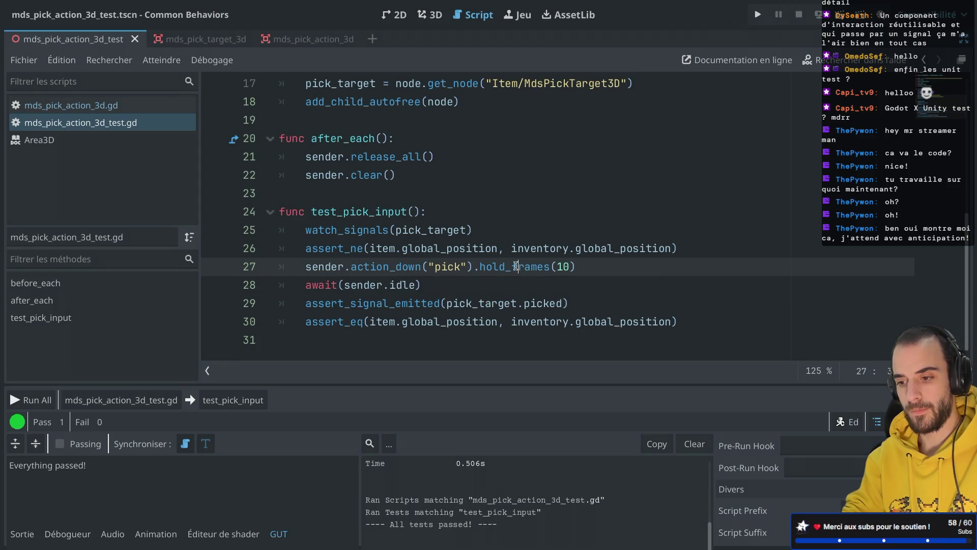
pyautogui.click(568, 267)
pyautogui.press('BackSpace')
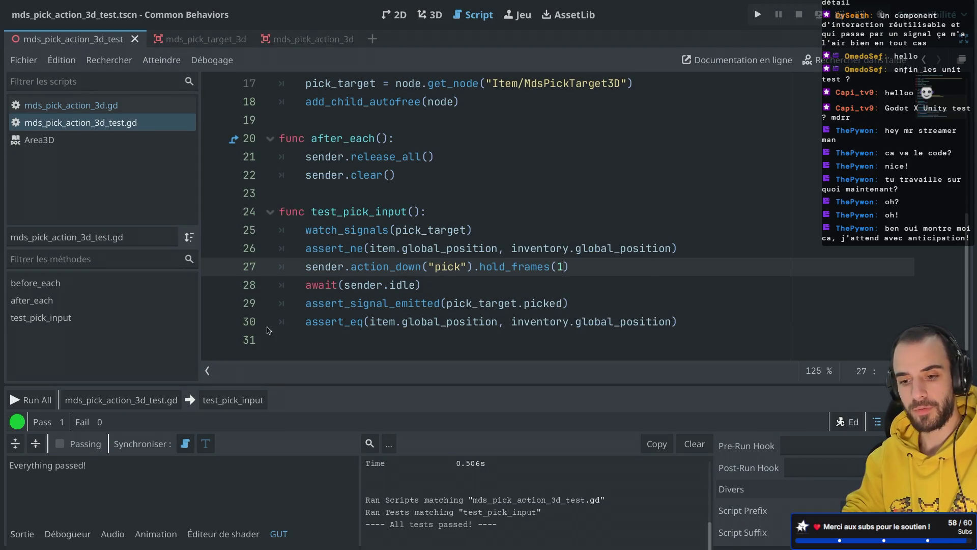
pyautogui.click(234, 398)
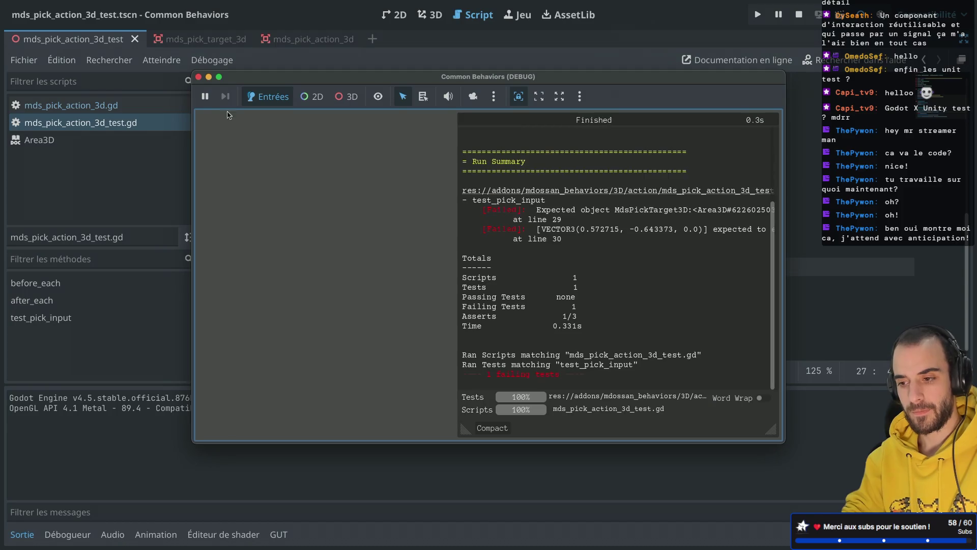
pyautogui.click(199, 77)
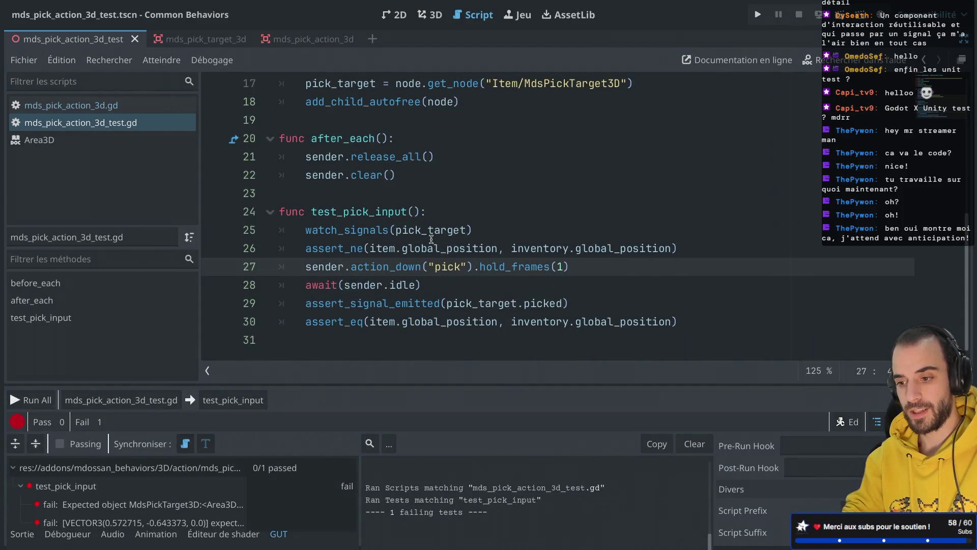
pyautogui.doubleClick(559, 266)
pyautogui.write('2')
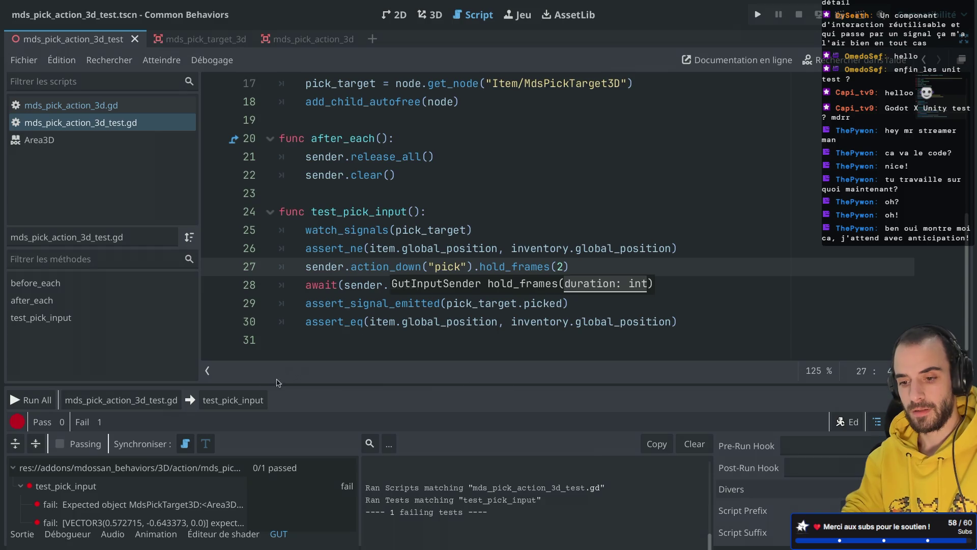
pyautogui.click(233, 400)
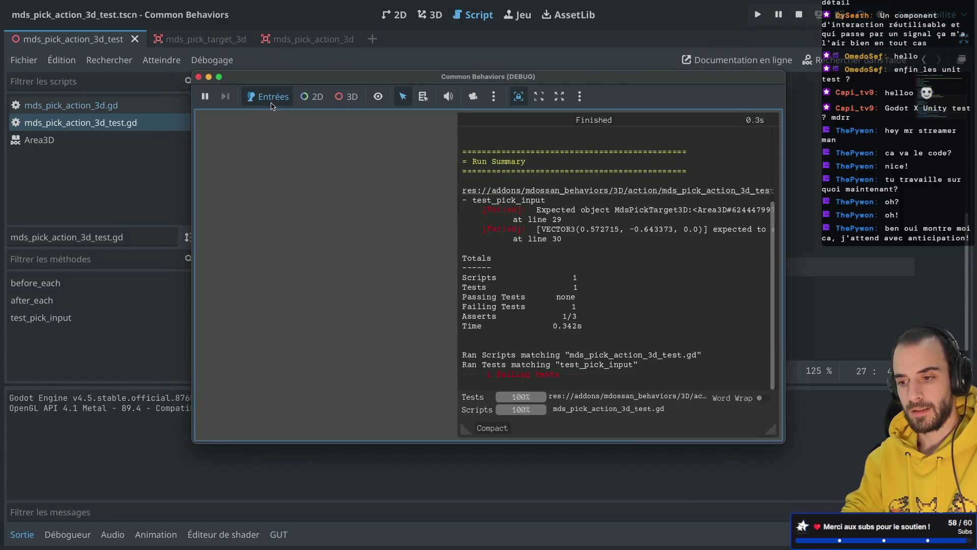
pyautogui.click(198, 78)
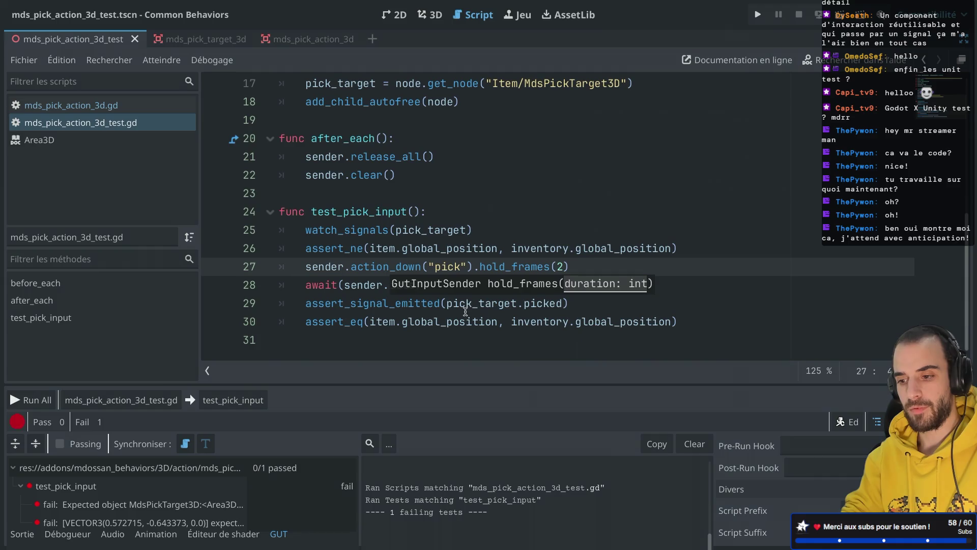
pyautogui.doubleClick(560, 266)
pyautogui.write('3')
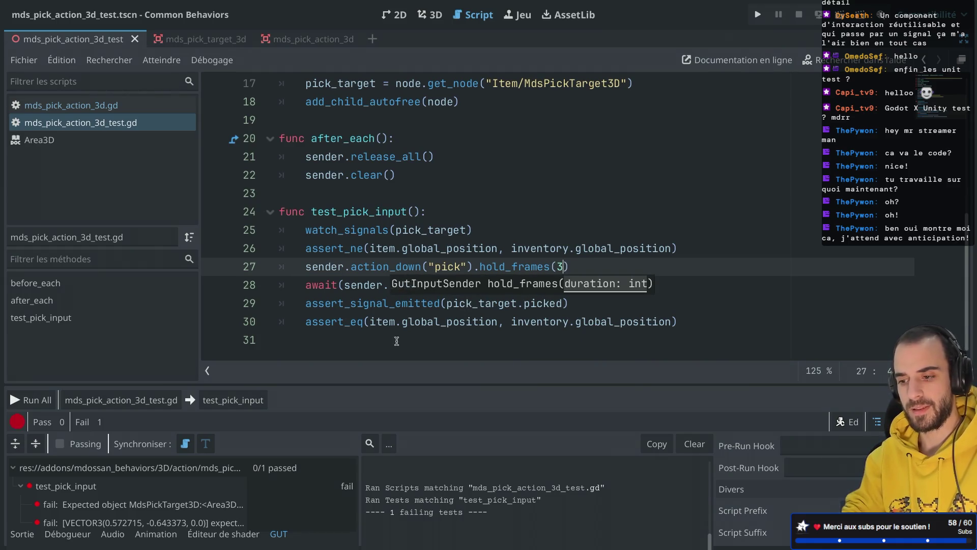
pyautogui.press('BackSpace')
pyautogui.write('2')
pyautogui.hotkey('ctrl', 'shift', 'r')
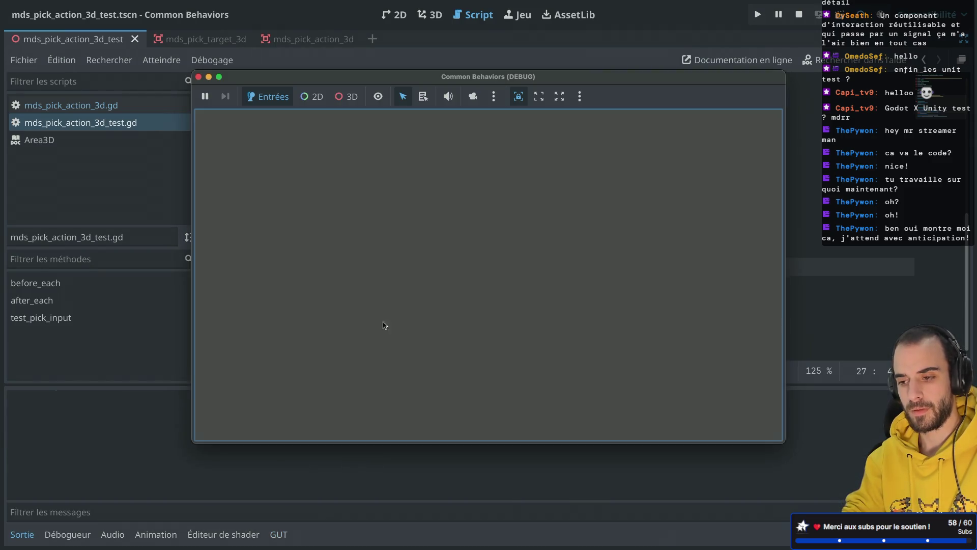
pyautogui.click(199, 78)
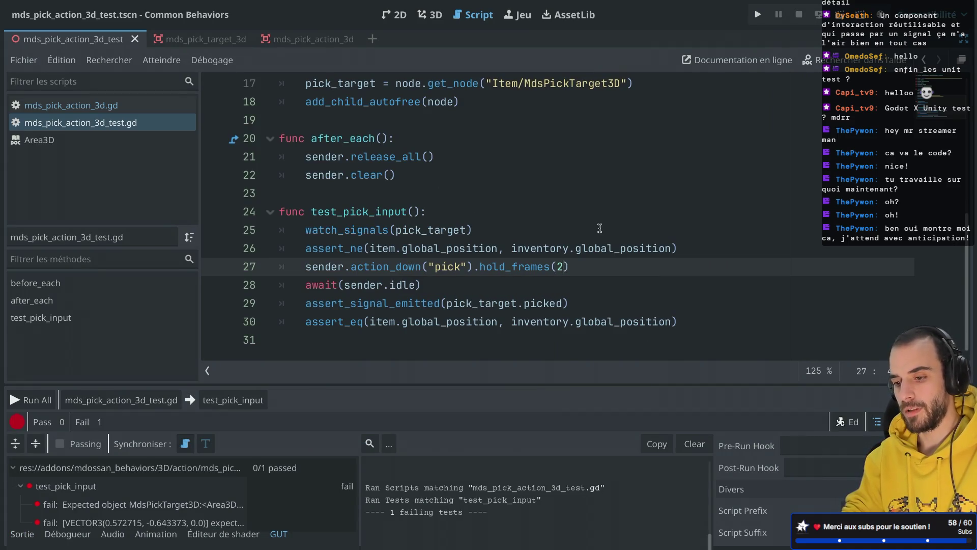
pyautogui.press('BackSpace')
pyautogui.hotkey('ctrl', 'shift', 't')
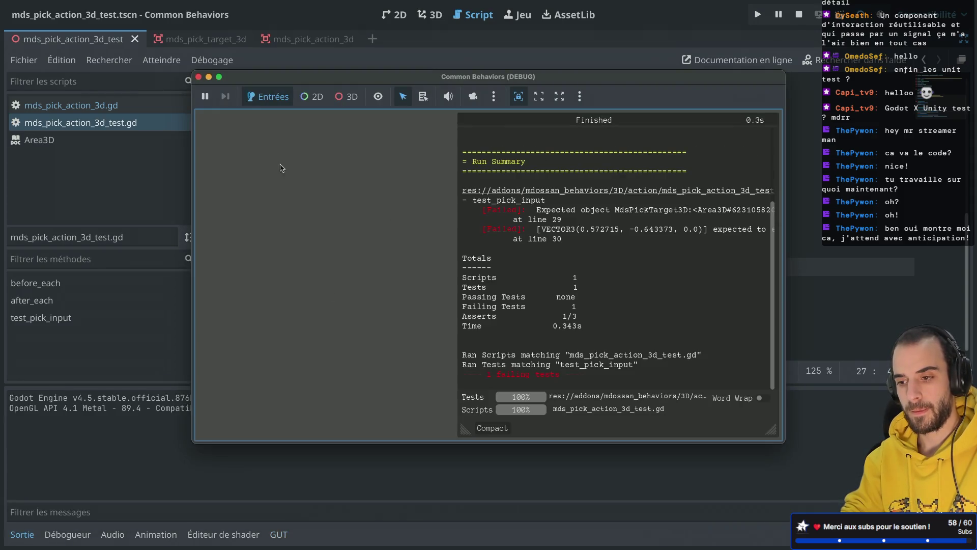
pyautogui.click(198, 77)
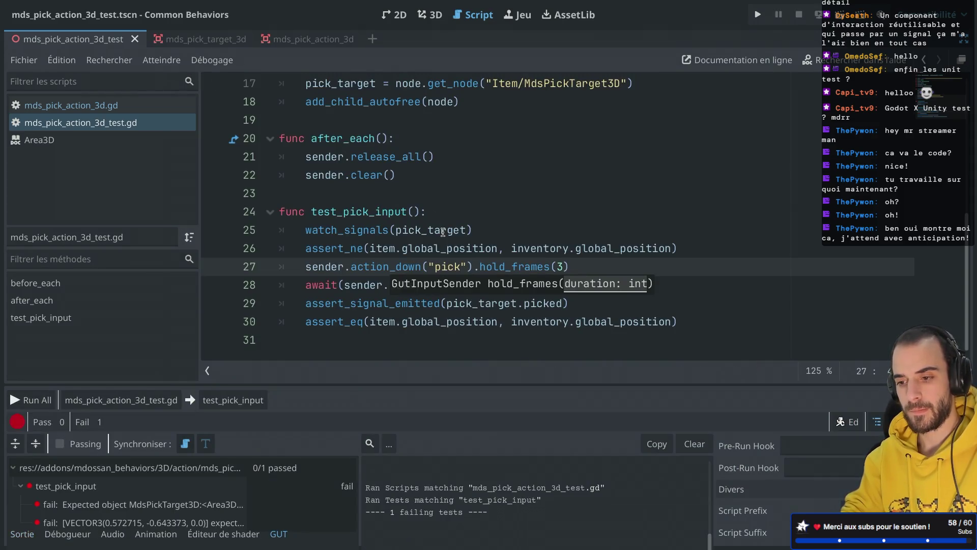
pyautogui.moveTo(443, 232)
pyautogui.click(539, 201)
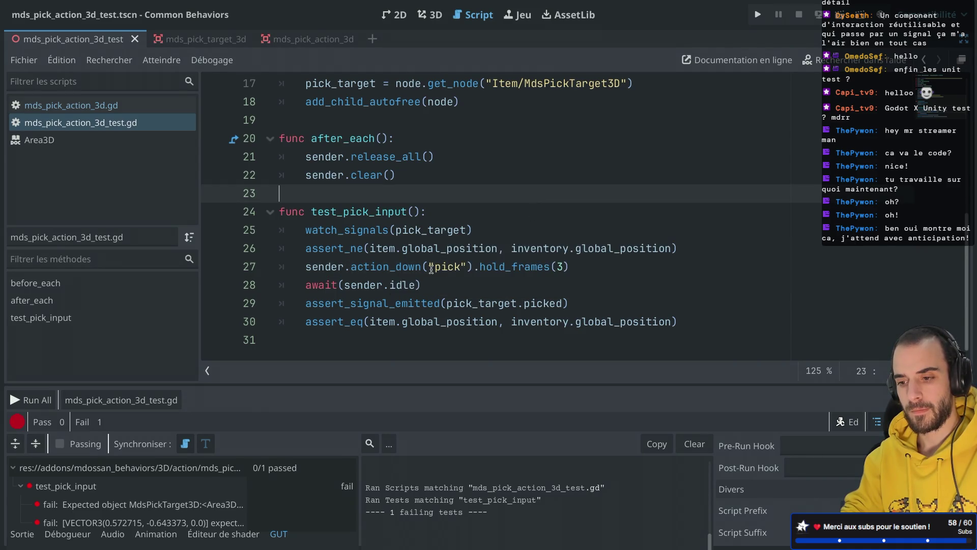
pyautogui.click(562, 266)
pyautogui.write('5')
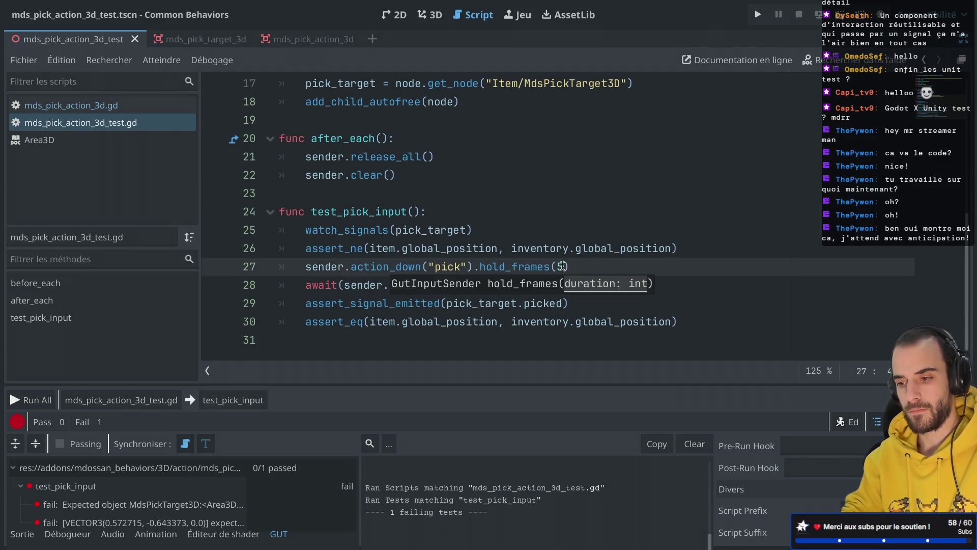
pyautogui.click(232, 399)
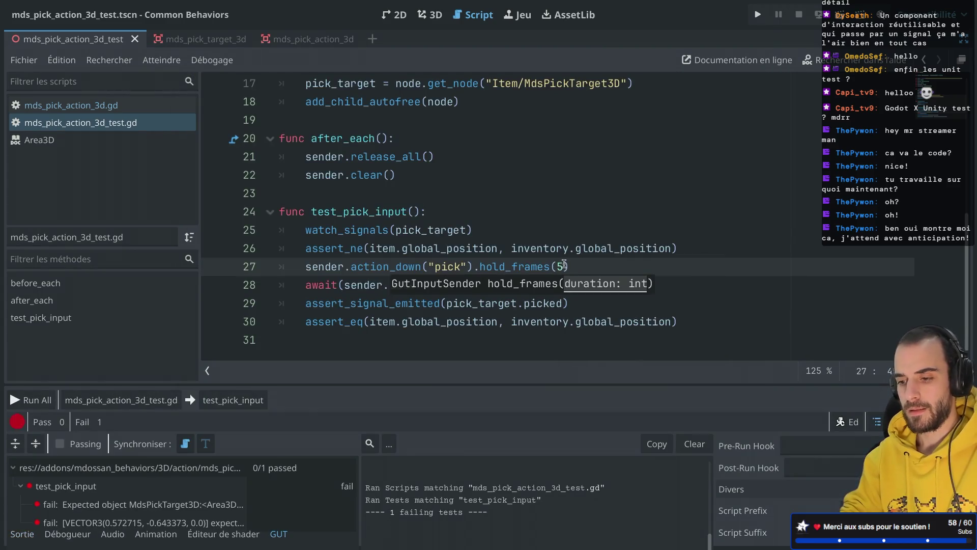
pyautogui.doubleClick(562, 265)
pyautogui.write('10')
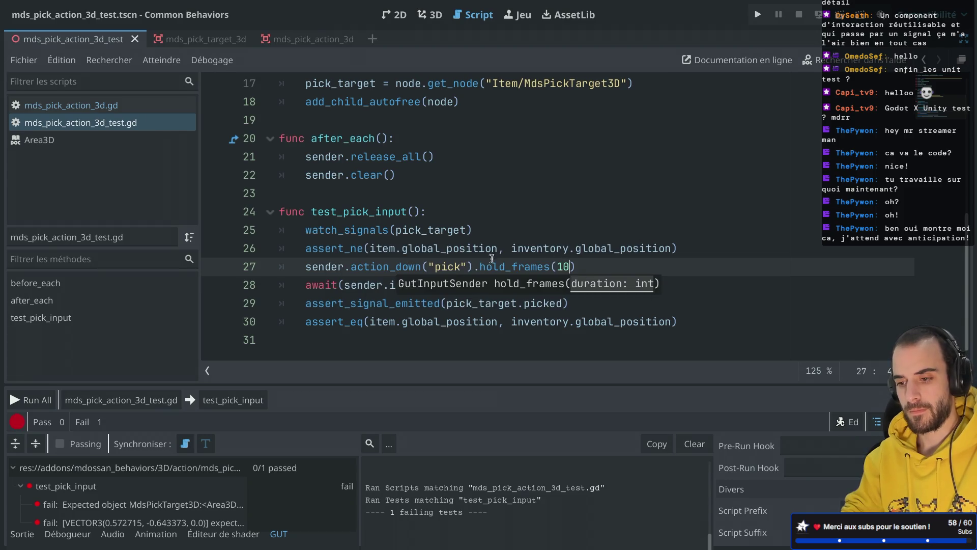
pyautogui.click(226, 401)
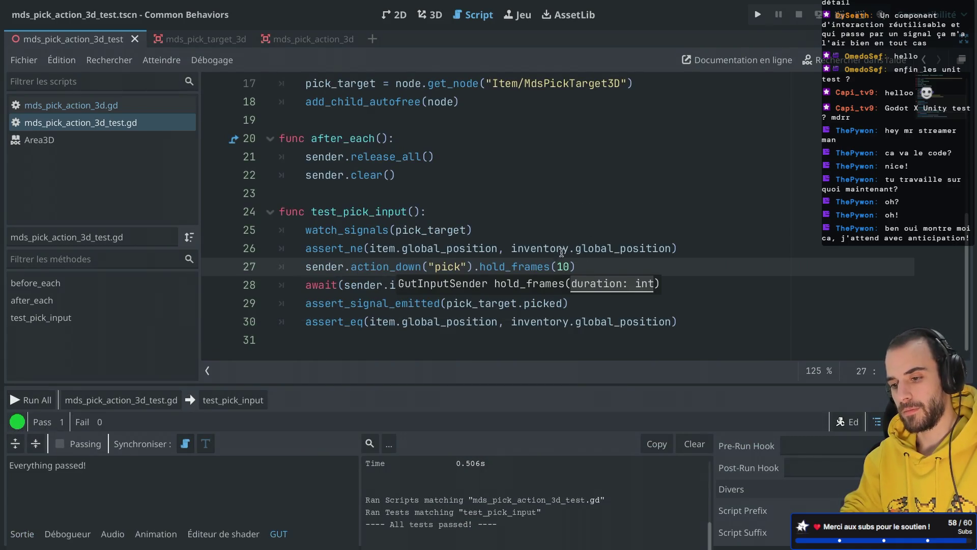
pyautogui.keyDown('ctrl'); pyautogui.click(522, 270); pyautogui.keyUp('ctrl')
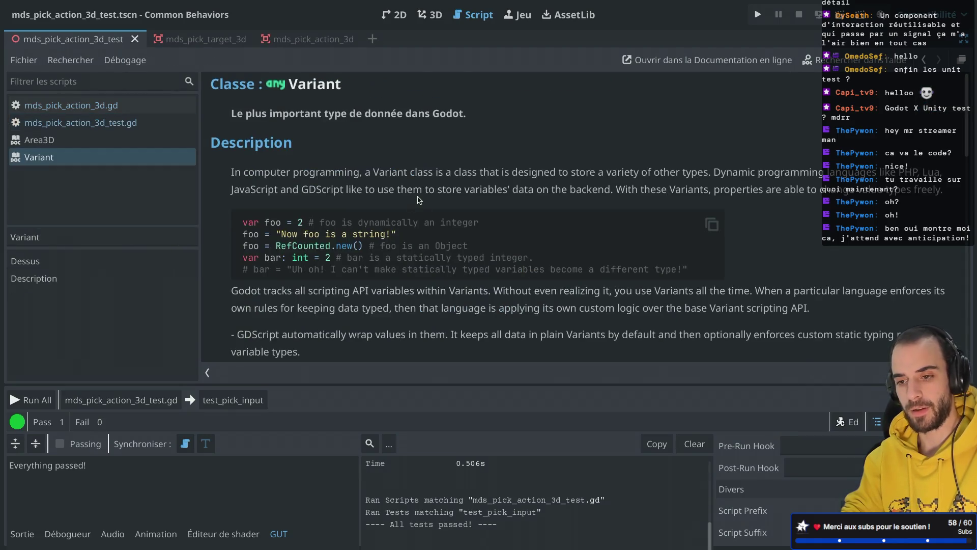
# Change the pick hold on line 27 from hold_frames(10) to hold_frames(8)
pyautogui.hotkey('ctrl', 'w')
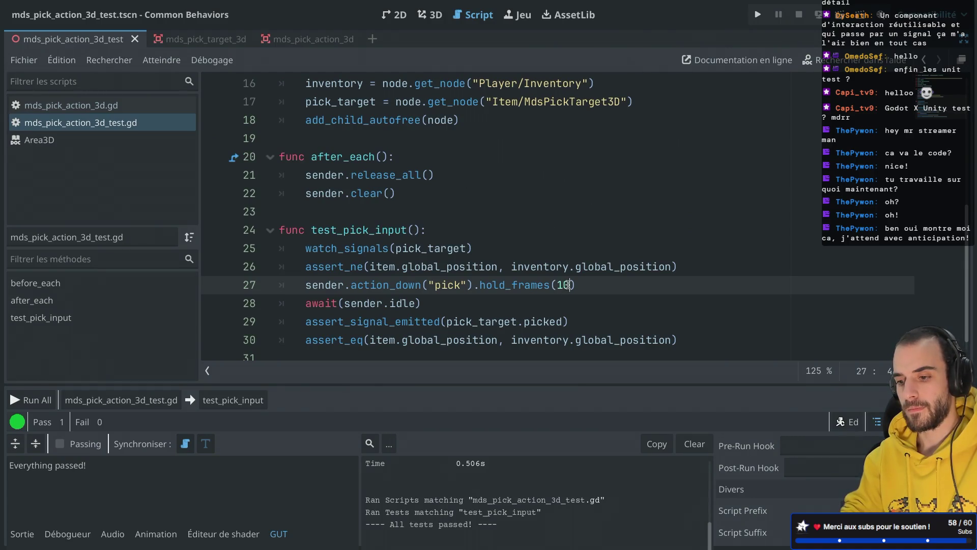
pyautogui.doubleClick(564, 285)
pyautogui.write('8')
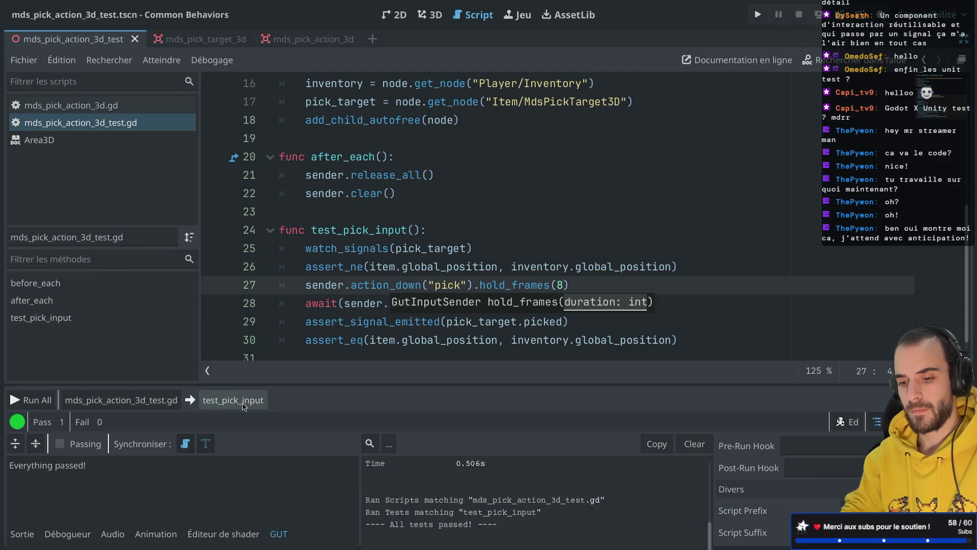
# Rerun test_pick_input and confirm it still passes 1/1 with 3 asserts
pyautogui.click(244, 405)
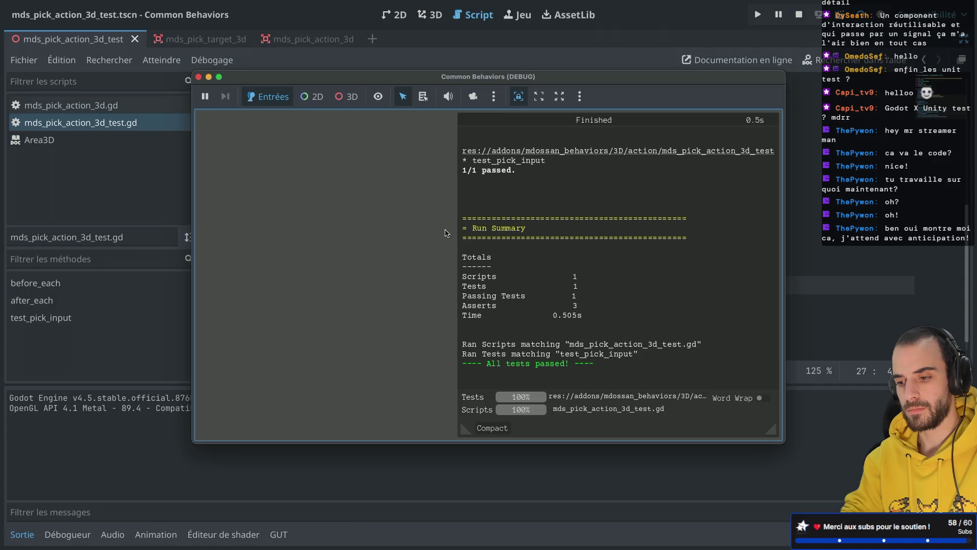
pyautogui.click(199, 77)
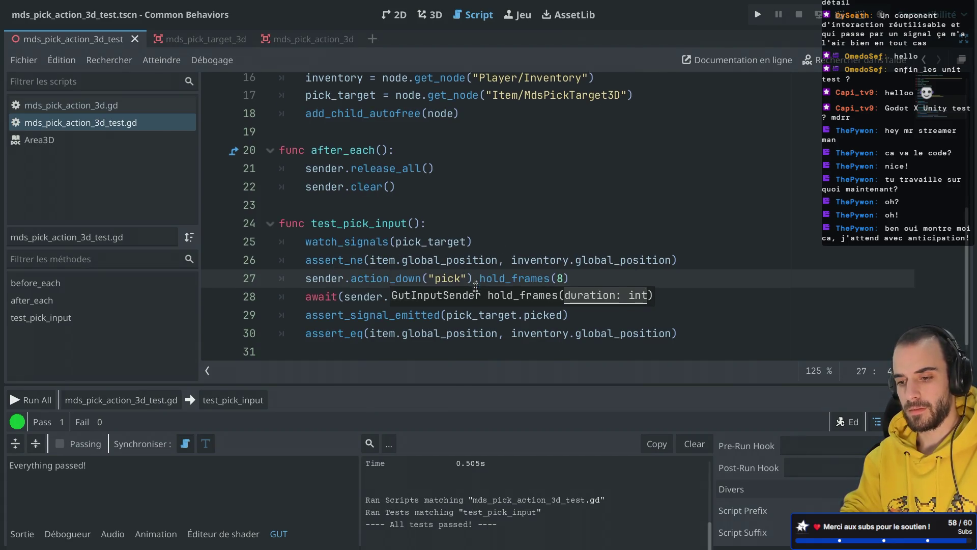
pyautogui.scroll(-1, 475, 286)
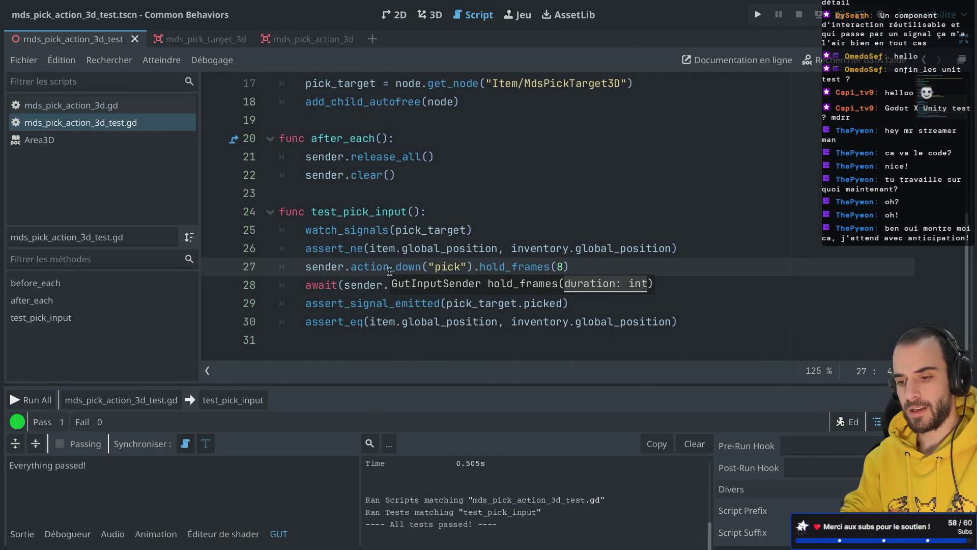
pyautogui.click(473, 264)
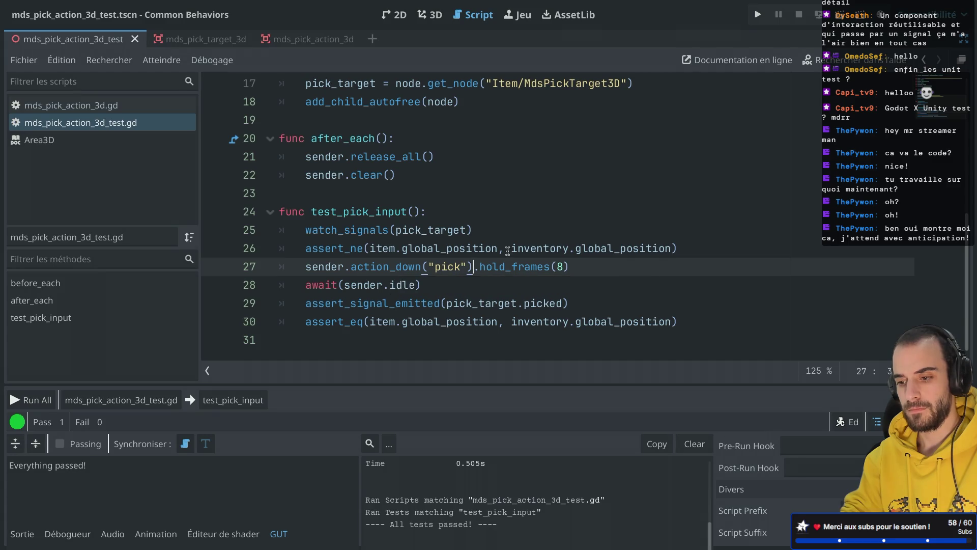
# Replace .hold_frames(8) with a new 'await wait_for_signal()' line and inspect wait_for_signal's definition
pyautogui.moveTo(481, 267); pyautogui.dragTo(610, 266)
pyautogui.write('wai')
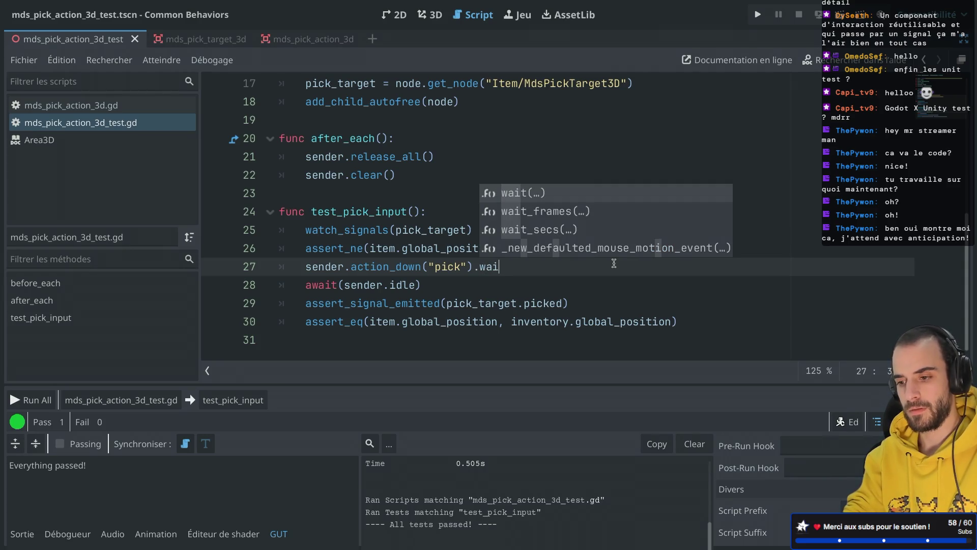
pyautogui.press('BackSpace')
pyautogui.press('BackSpace')
pyautogui.press('BackSpace')
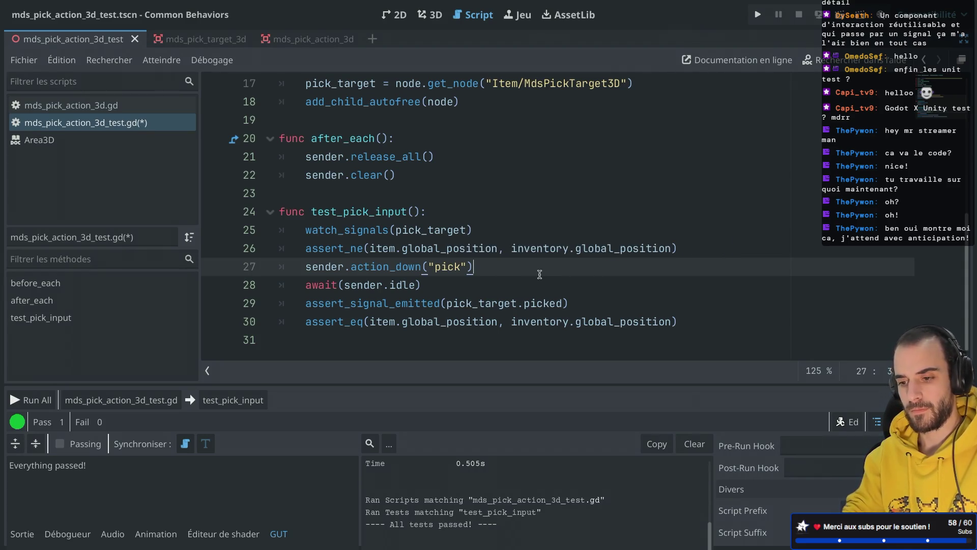
pyautogui.press('Return')
pyautogui.write('wait')
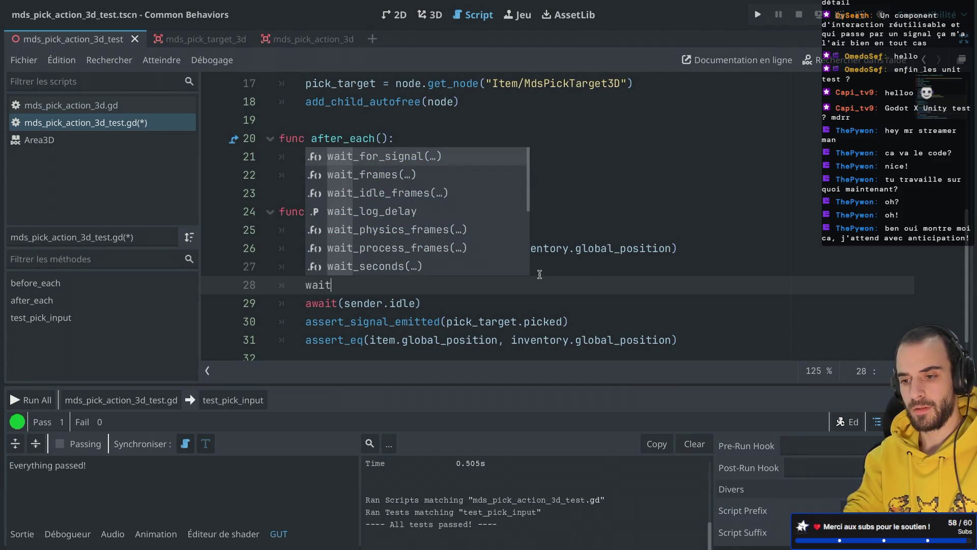
pyautogui.press('Return')
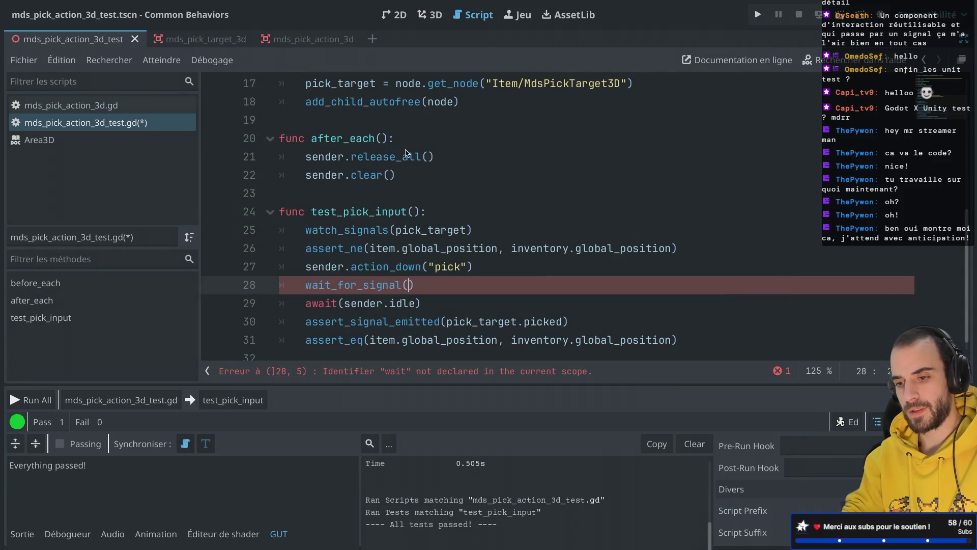
pyautogui.click(306, 285)
pyautogui.write('await')
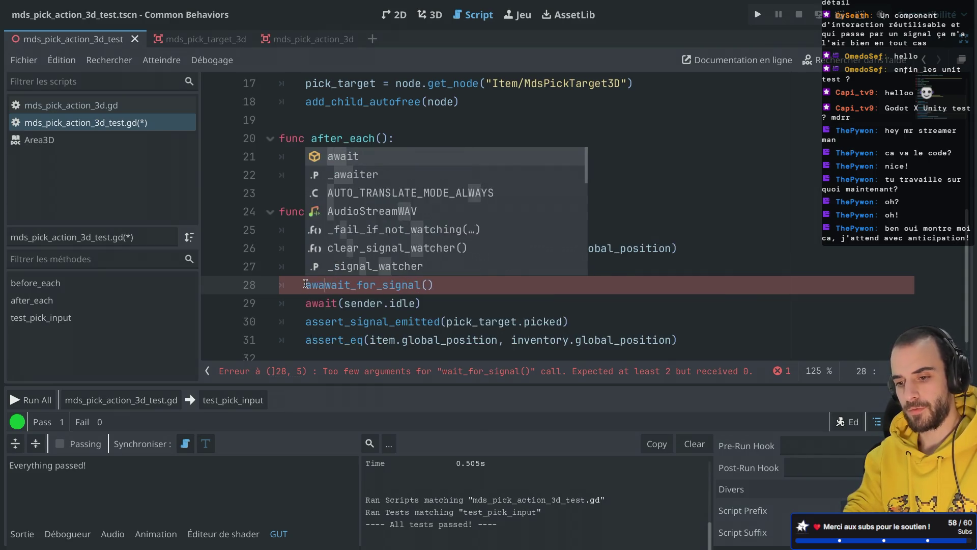
pyautogui.press('Escape')
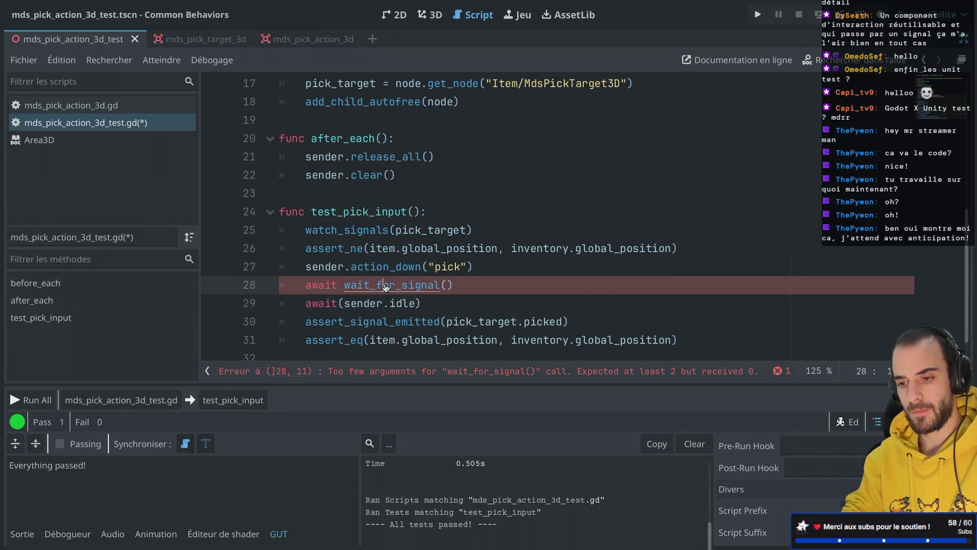
pyautogui.keyDown('ctrl'); pyautogui.click(385, 286); pyautogui.keyUp('ctrl')
pyautogui.scroll(2, 392, 229)
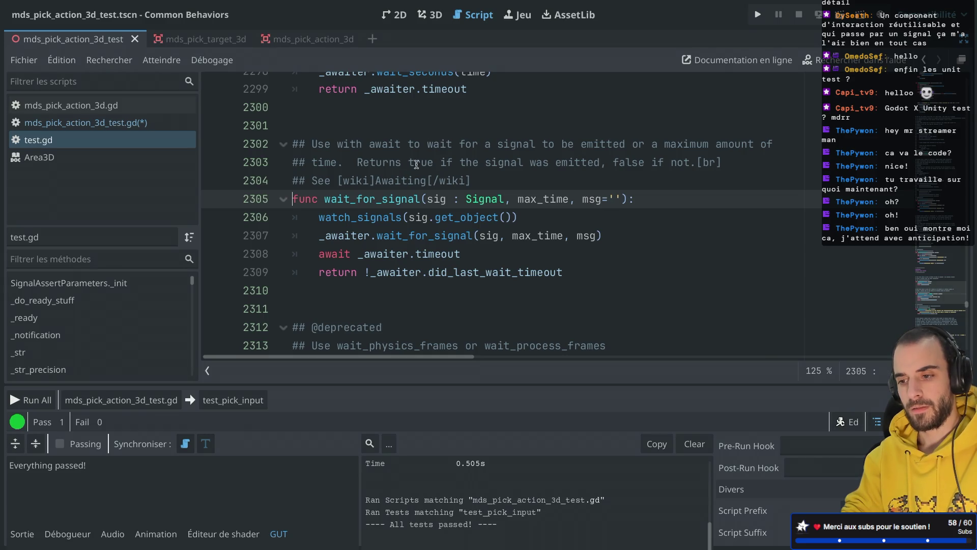
pyautogui.hotkey('alt', 'Left')
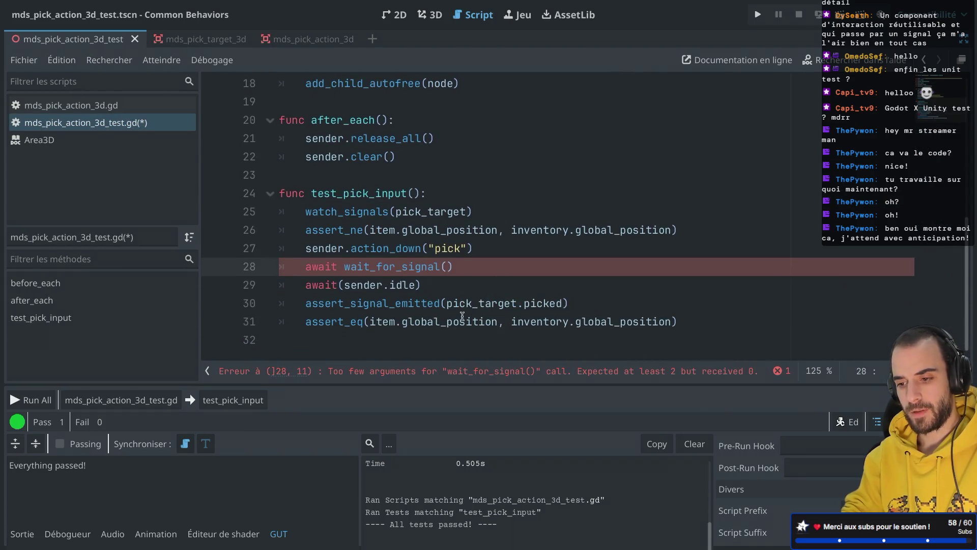
# Move pick_target.picked into wait_for_signal, delete the idle wait and signal assertion, and save
pyautogui.moveTo(447, 303); pyautogui.dragTo(560, 302)
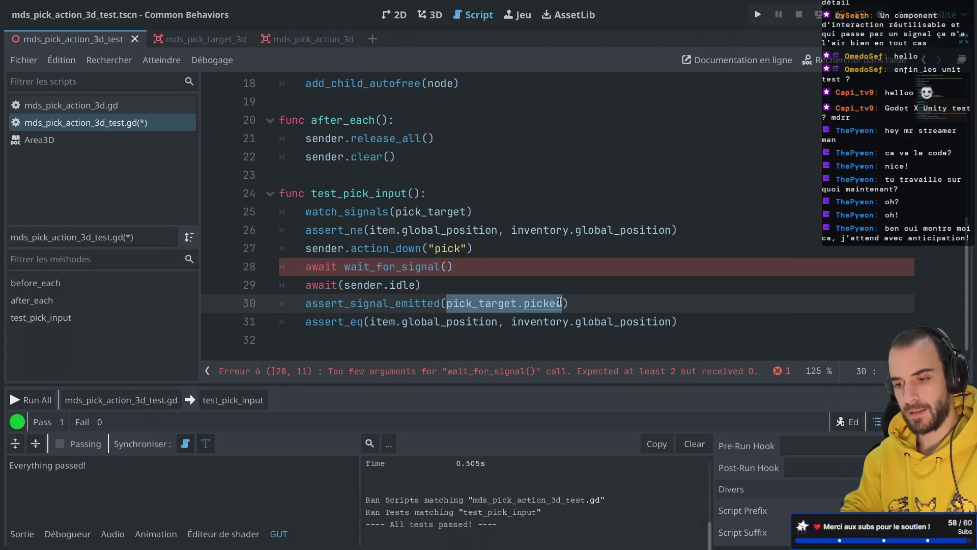
pyautogui.hotkey('ctrl', 'x')
pyautogui.click(446, 267)
pyautogui.hotkey('ctrl', 'v')
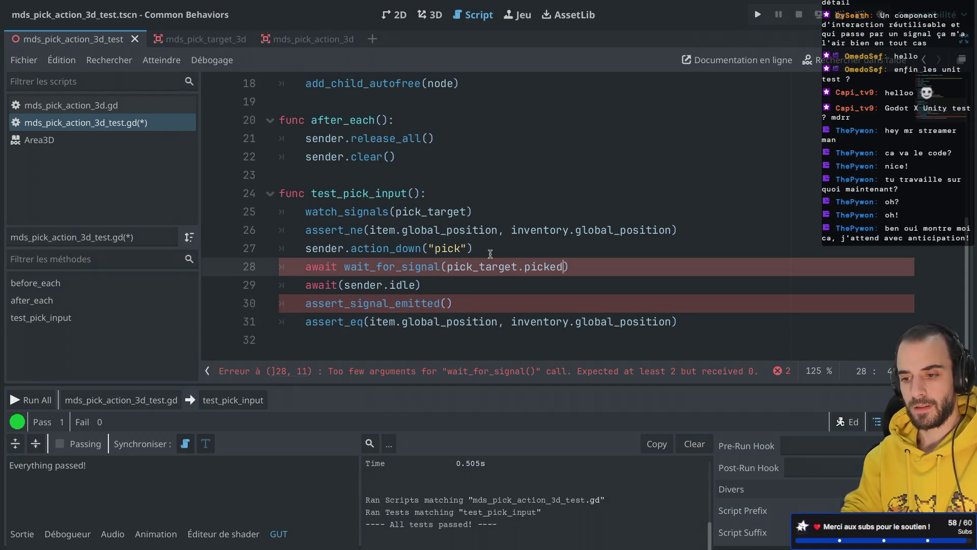
pyautogui.moveTo(534, 272)
pyautogui.mouseDown()
pyautogui.moveTo(612, 277)
pyautogui.moveTo(587, 257)
pyautogui.mouseUp()
pyautogui.press('BackSpace')
pyautogui.hotkey('ctrl', 's')
pyautogui.press('super+Tab')
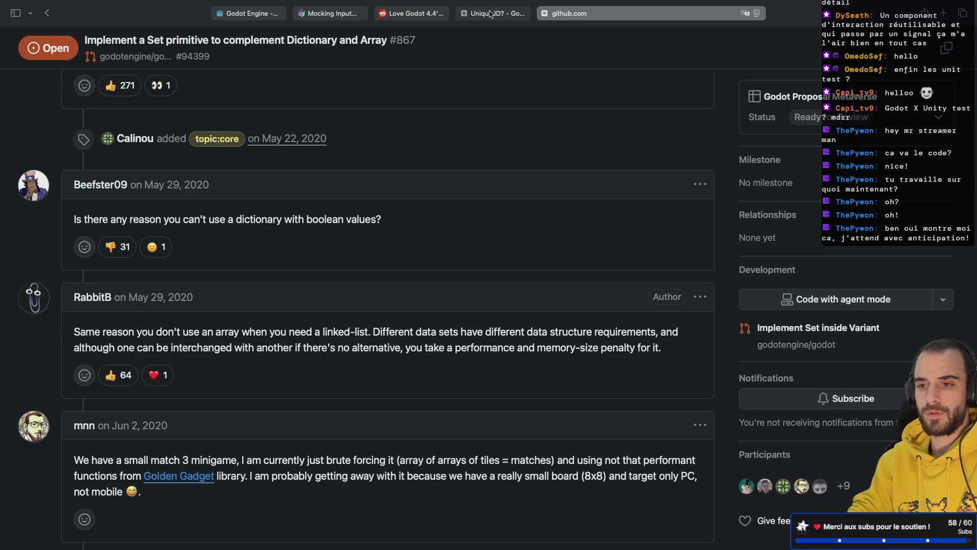
# Switch to the GUT Mocking Input docs and briefly search the page for 'waits'
pyautogui.click(492, 13)
pyautogui.click(333, 18)
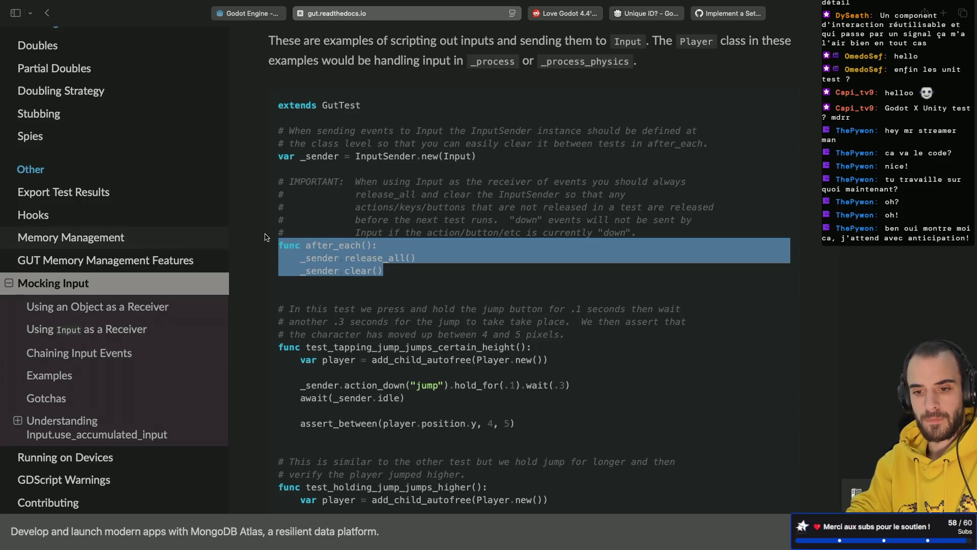
pyautogui.click(455, 203)
pyautogui.press('super+f')
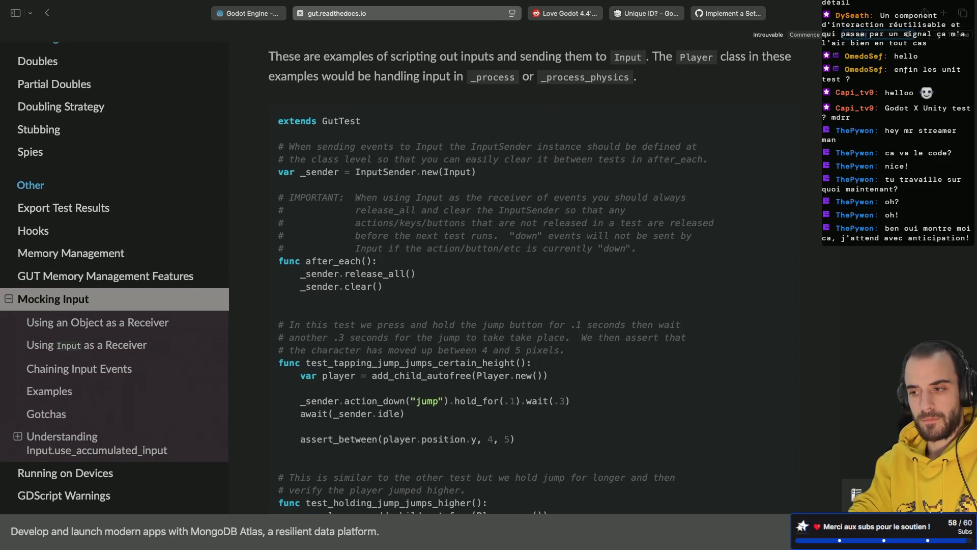
pyautogui.write('waits')
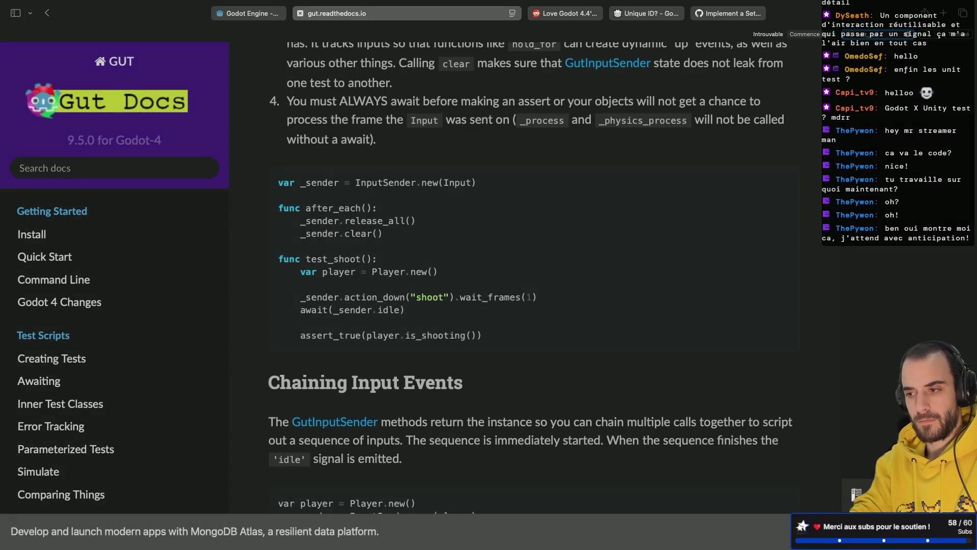
pyautogui.press('Escape')
# Search the GUT docs for wait_for_signal and open the Awaiting > wait_for_signal section
pyautogui.click(98, 157)
pyautogui.write('wait_for_si')
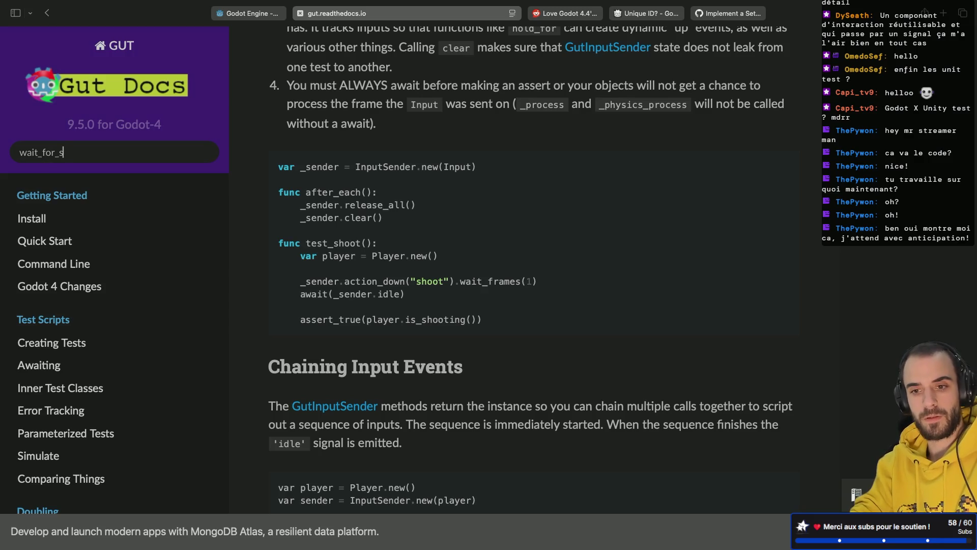
pyautogui.write('gnal')
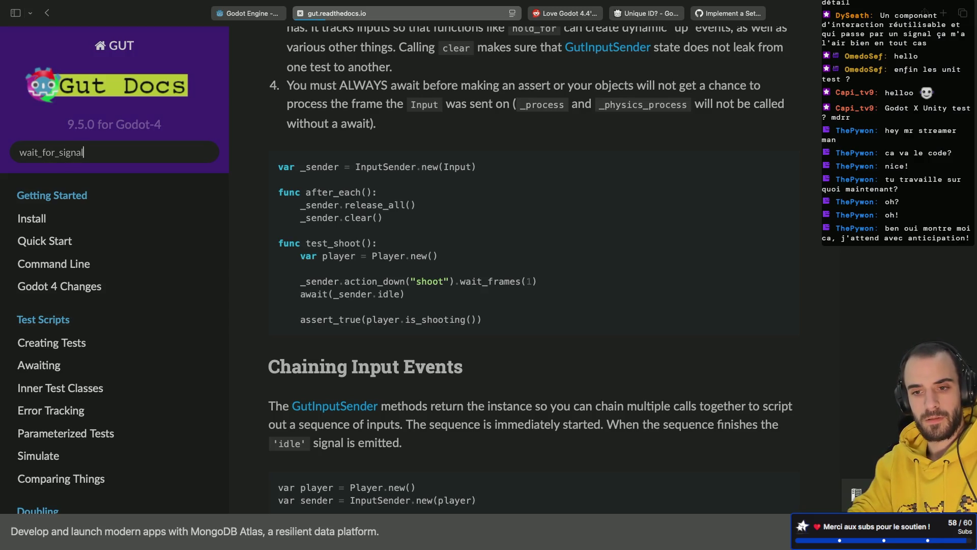
pyautogui.press('super+Tab')
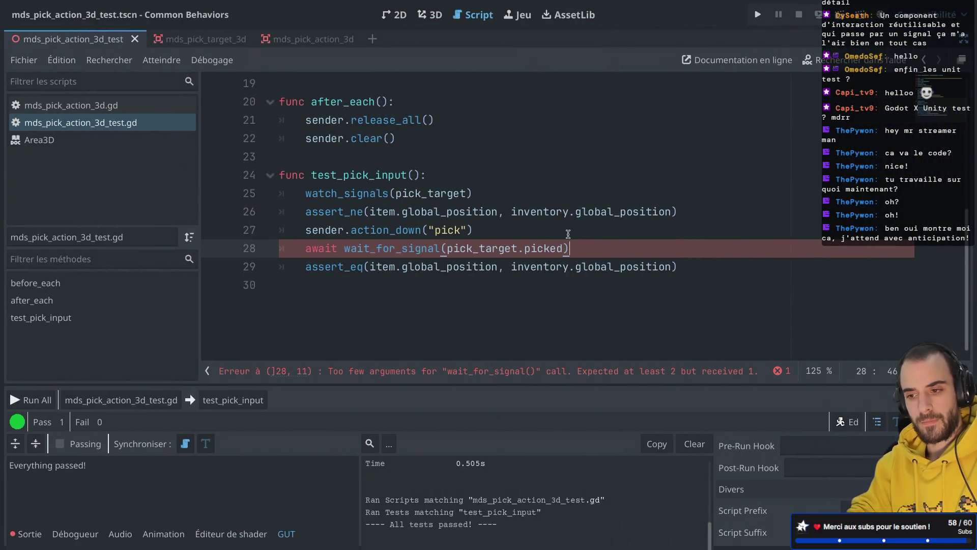
pyautogui.doubleClick(481, 248)
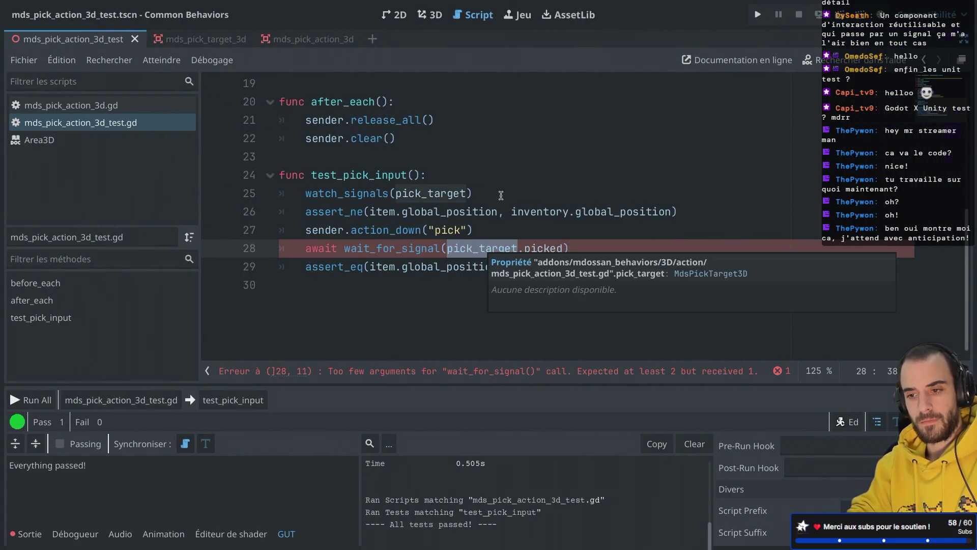
pyautogui.press('super+Tab')
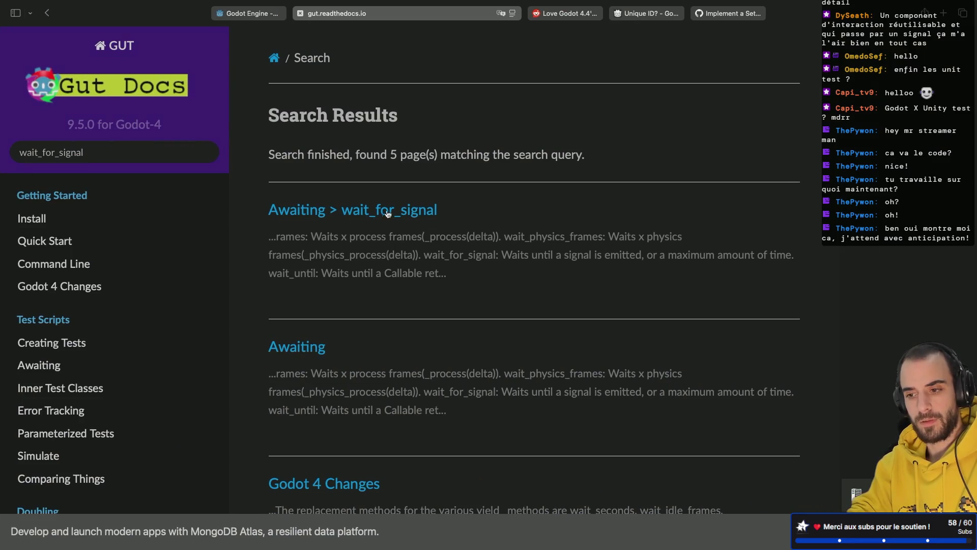
pyautogui.click(389, 211)
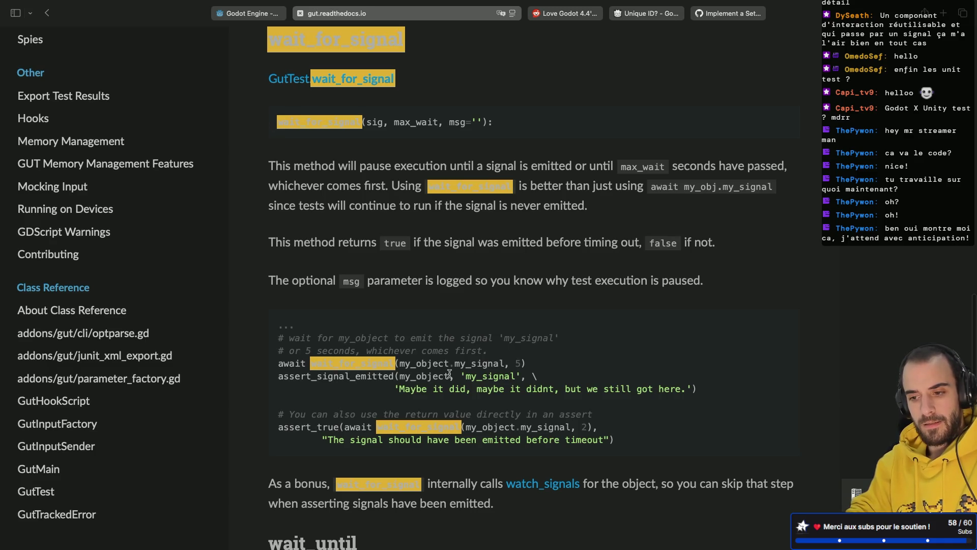
pyautogui.hotkey('ctrl', 'Left')
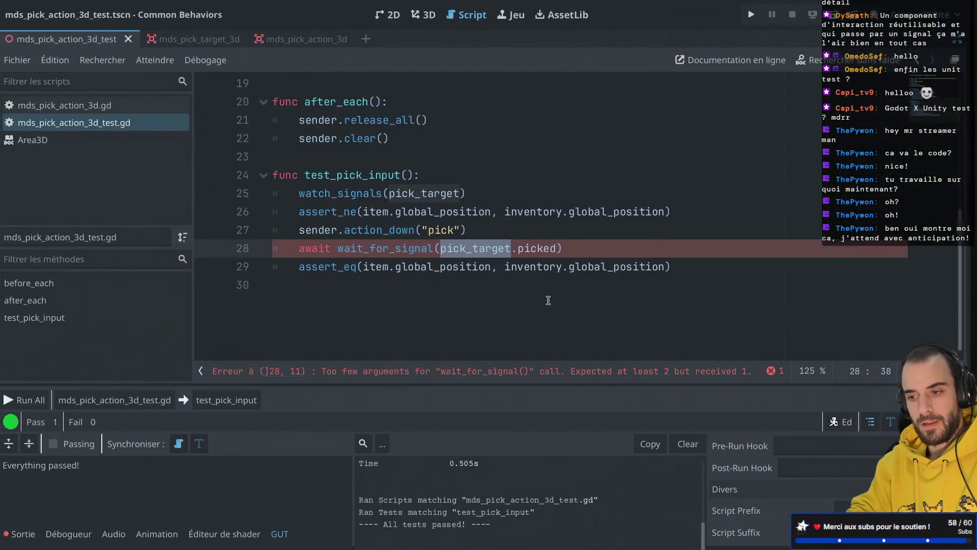
# Give wait_for_signal a 1-second max wait and rerun the pick tests, passing 1/1 with 2 asserts
pyautogui.write(', 1')
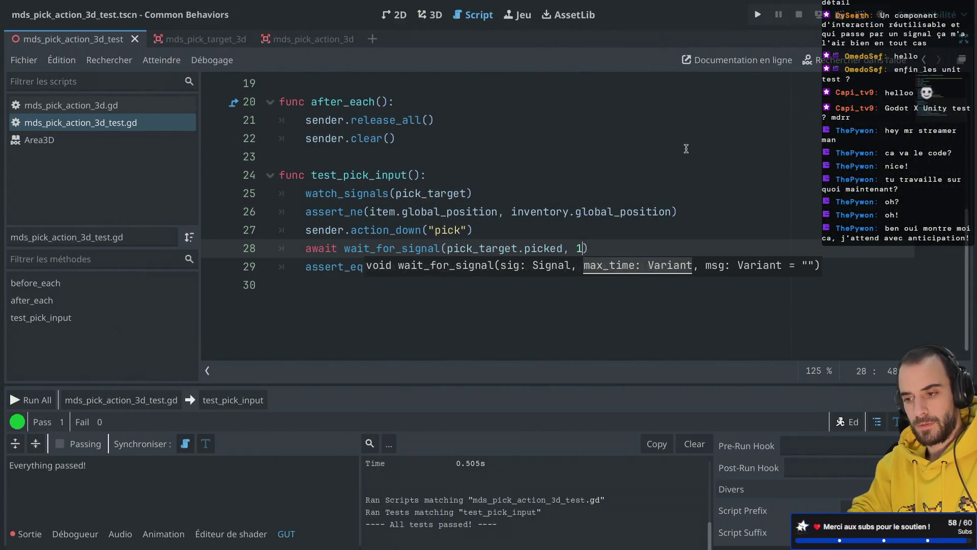
pyautogui.click(685, 152)
pyautogui.click(841, 17)
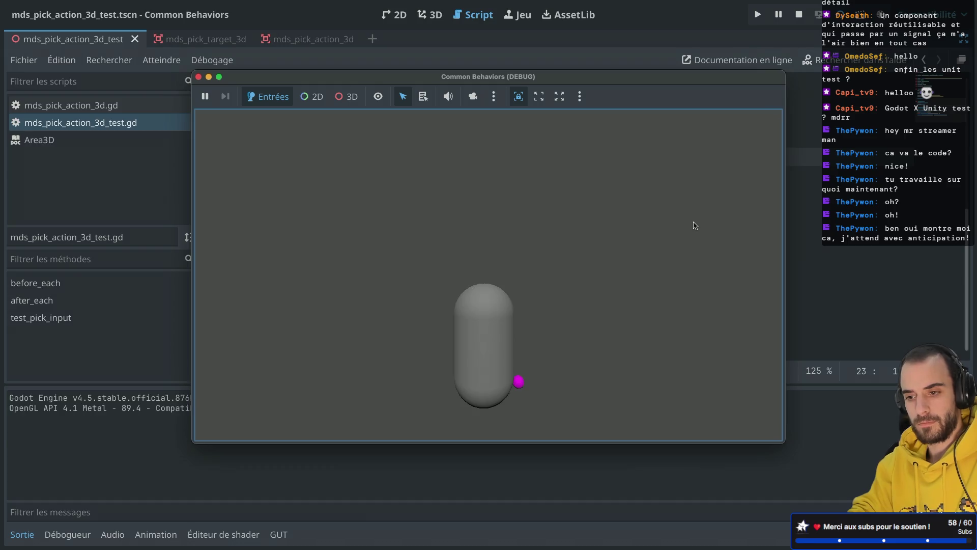
pyautogui.click(199, 76)
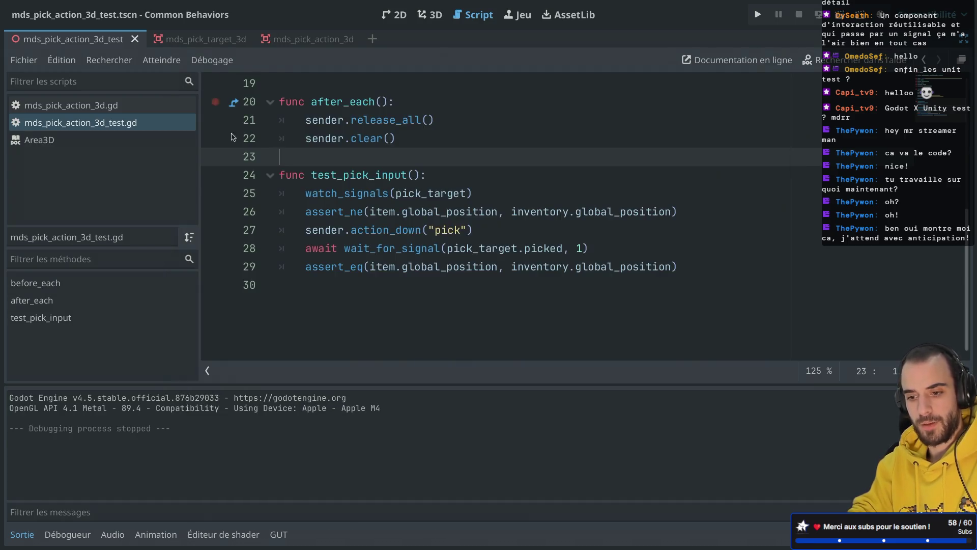
pyautogui.click(279, 534)
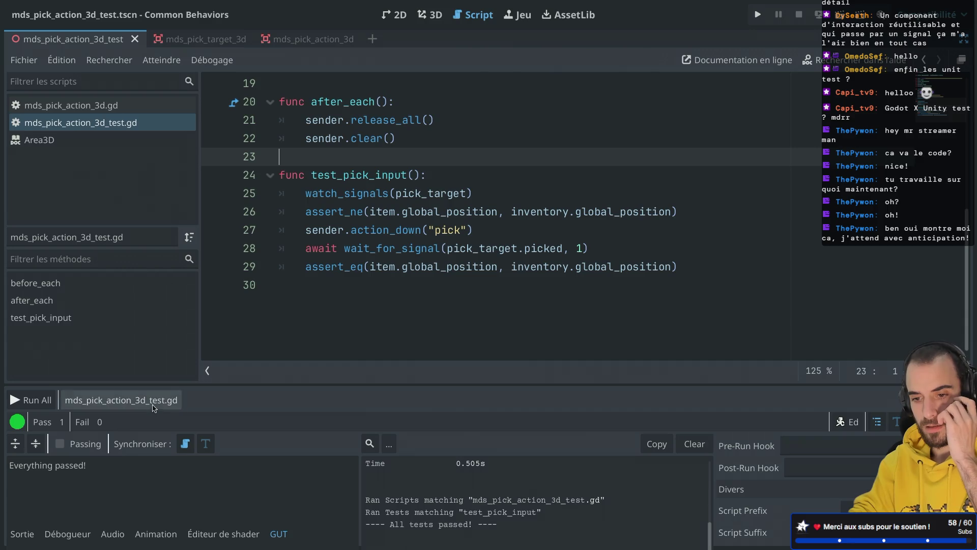
pyautogui.click(122, 399)
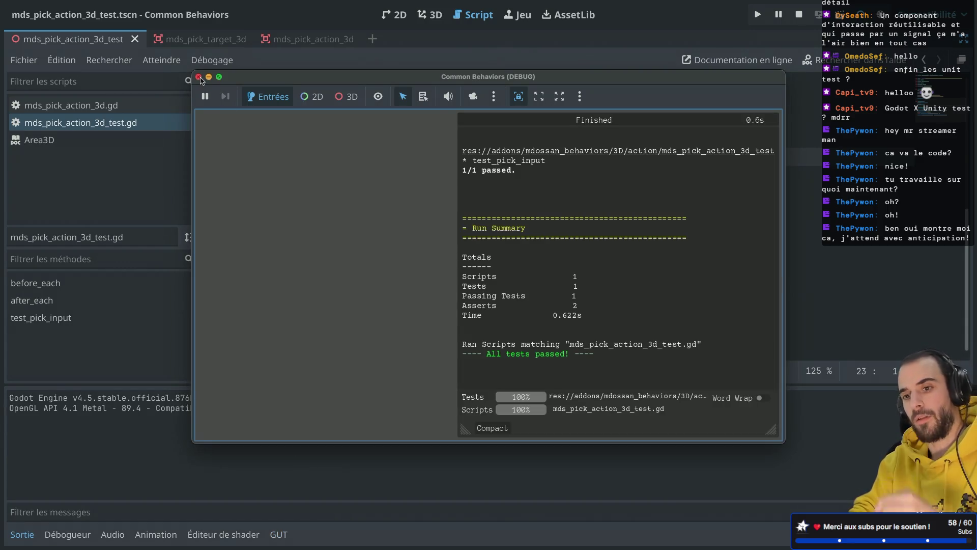
pyautogui.click(198, 77)
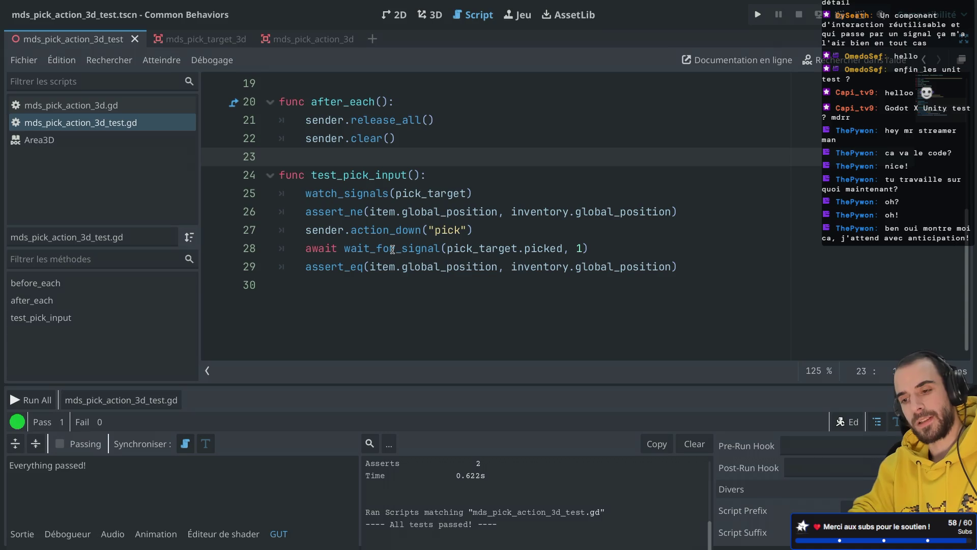
# Comment out the watch_signals(pick_target) line and confirm test_pick_input still passes
pyautogui.moveTo(393, 249)
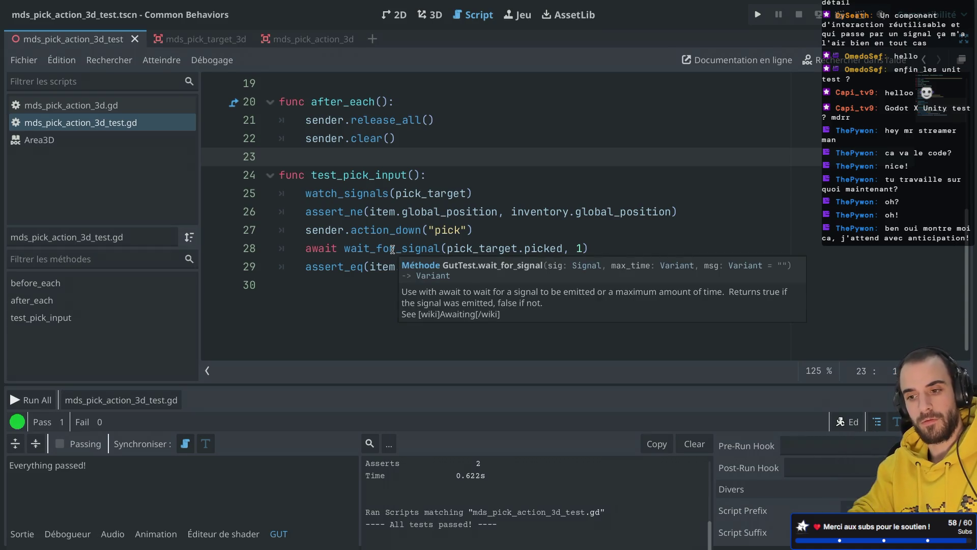
pyautogui.click(392, 249)
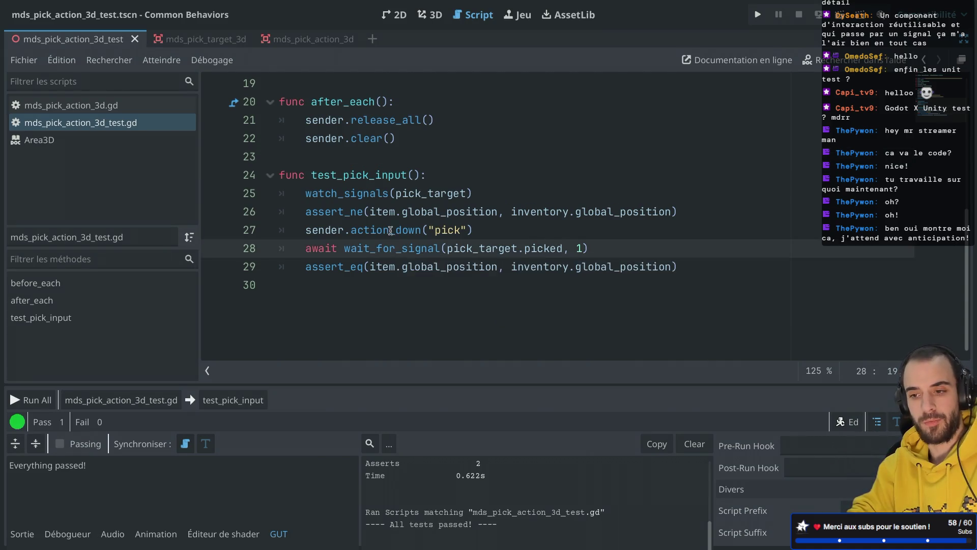
pyautogui.moveTo(360, 213)
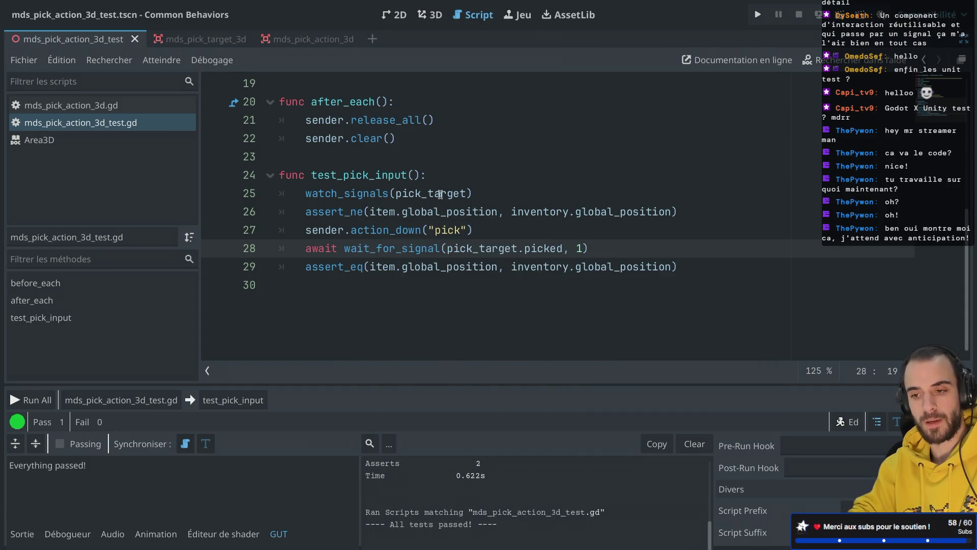
pyautogui.moveTo(525, 209)
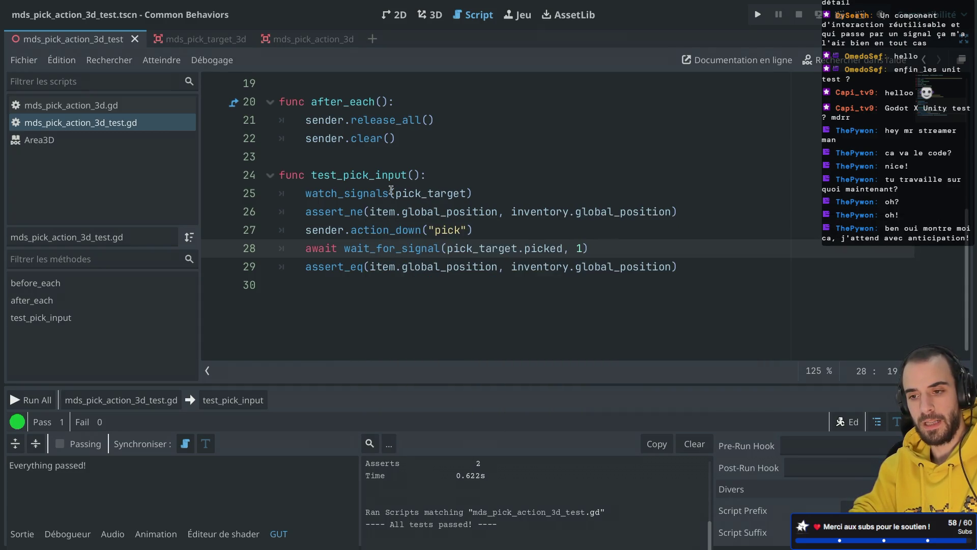
pyautogui.click(306, 194)
pyautogui.write('#')
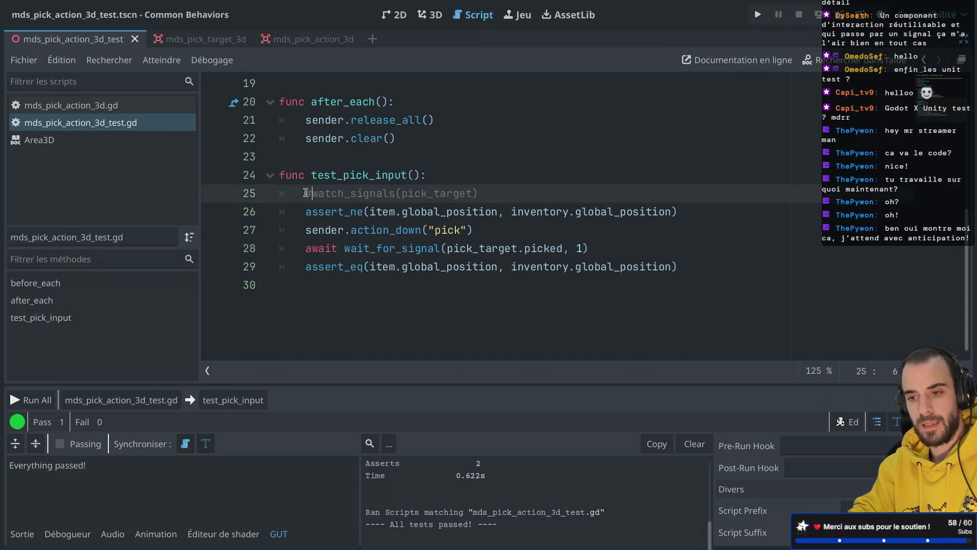
pyautogui.moveTo(305, 194); pyautogui.dragTo(507, 192)
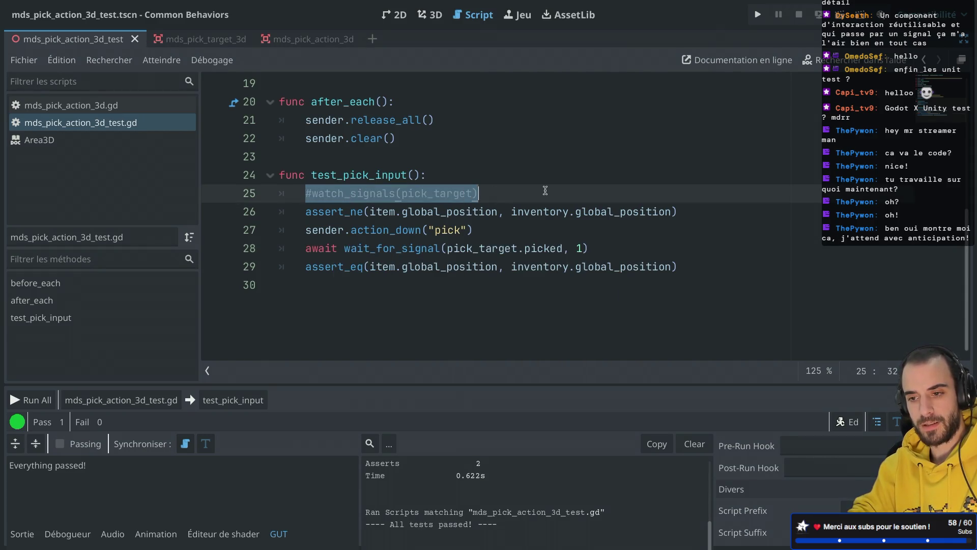
pyautogui.click(223, 413)
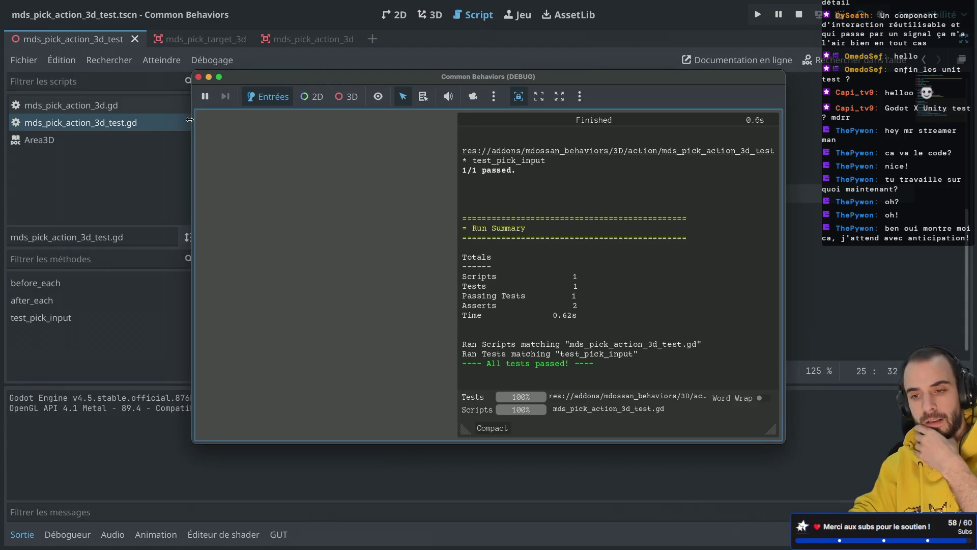
pyautogui.click(198, 77)
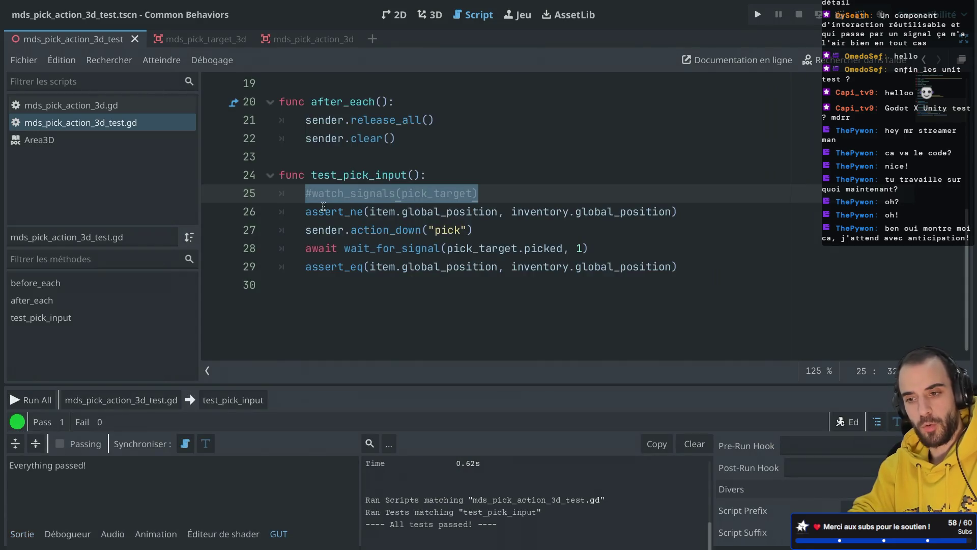
# Delete the commented-out watch_signals line 25
pyautogui.click(425, 199)
pyautogui.moveTo(476, 194); pyautogui.dragTo(361, 193)
pyautogui.click(474, 192)
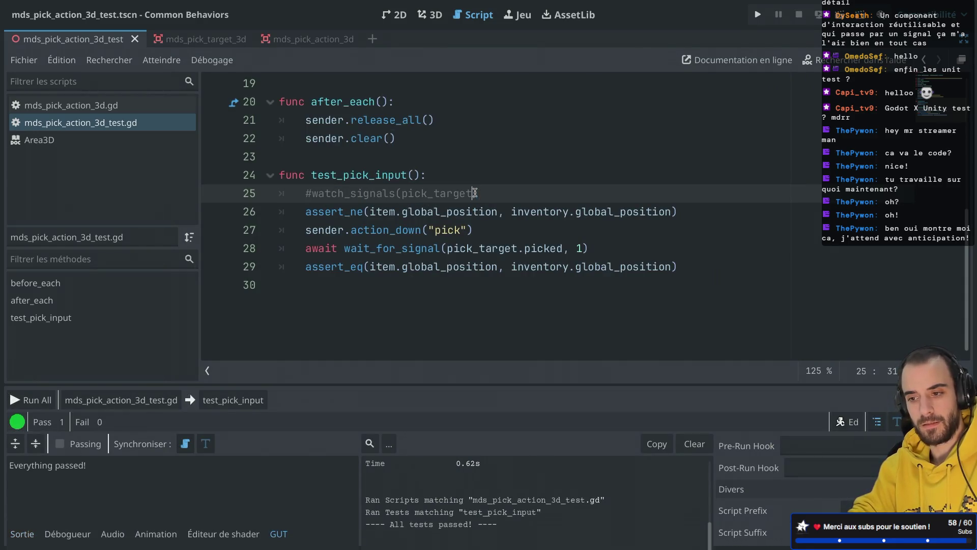
pyautogui.moveTo(507, 192); pyautogui.dragTo(506, 176)
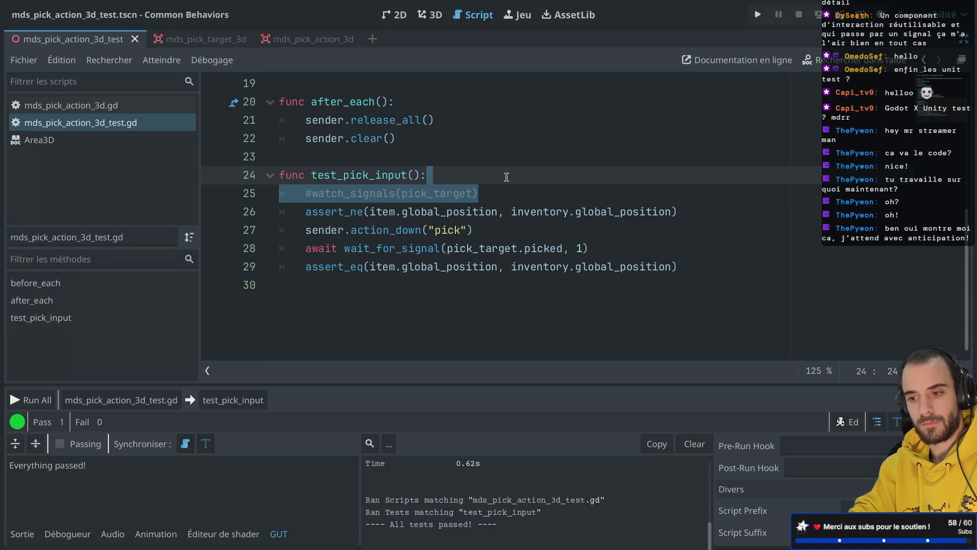
pyautogui.press('BackSpace')
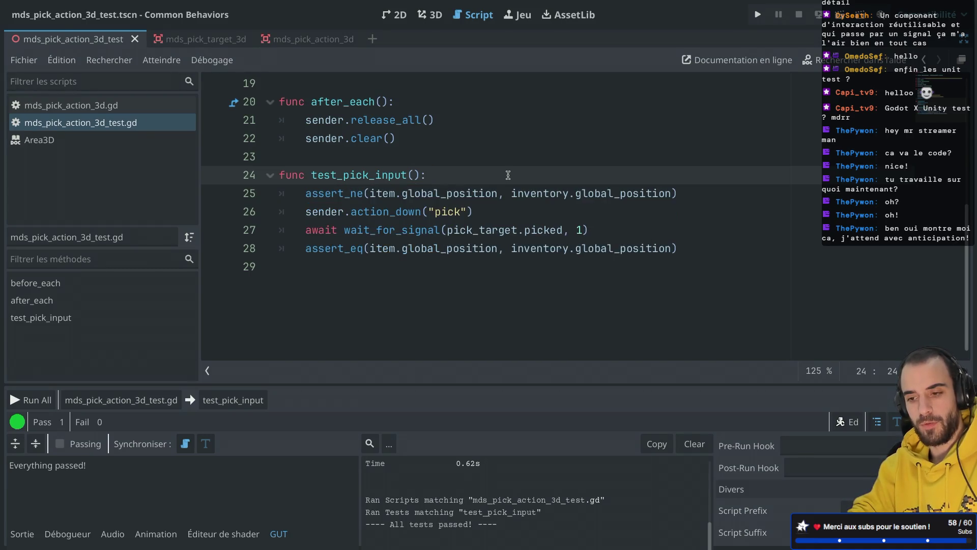
# Review the inventory.global_position argument on line 28, then leave distraction-free mode
pyautogui.doubleClick(412, 249)
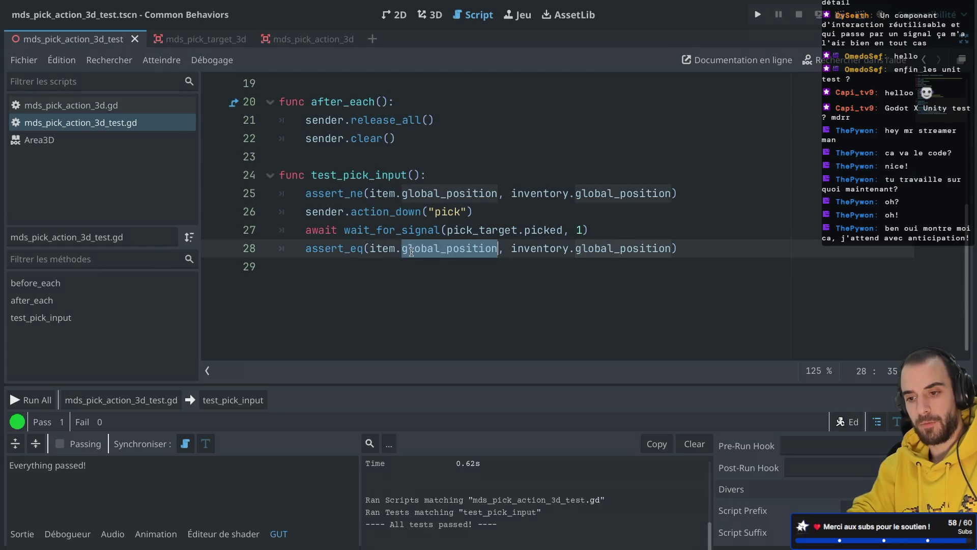
pyautogui.moveTo(296, 247); pyautogui.dragTo(465, 249)
pyautogui.click(489, 248)
pyautogui.click(454, 249)
pyautogui.doubleClick(455, 250)
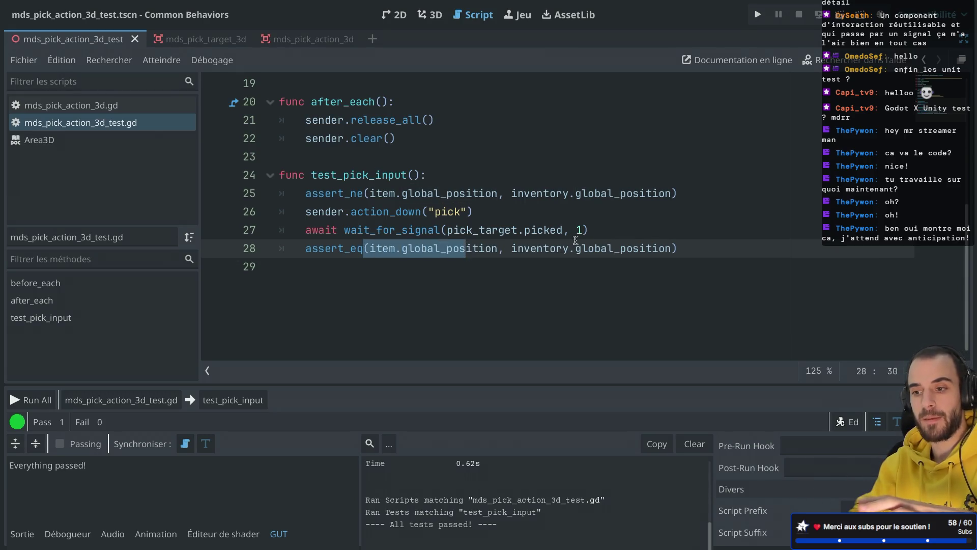
pyautogui.click(545, 248)
pyautogui.click(502, 248)
pyautogui.moveTo(502, 248); pyautogui.dragTo(662, 248)
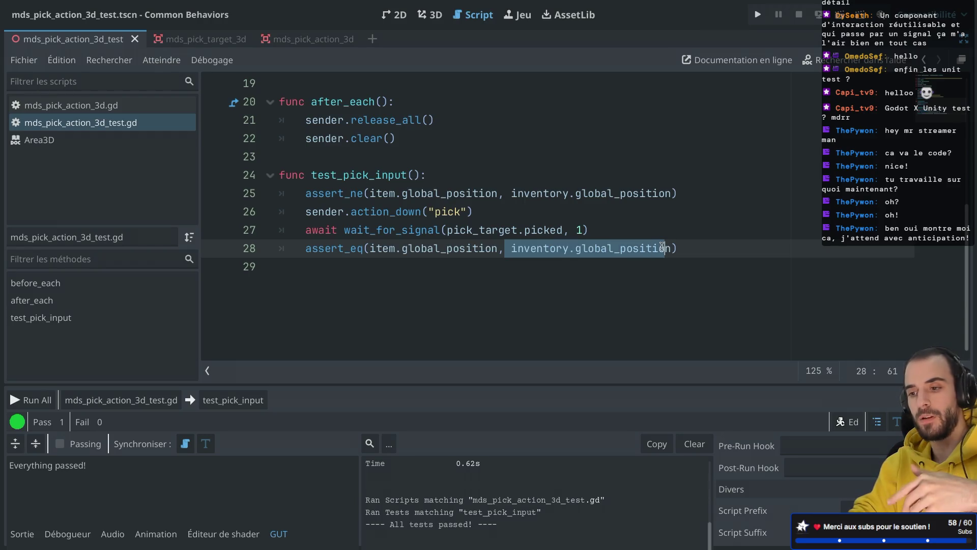
pyautogui.doubleClick(538, 249)
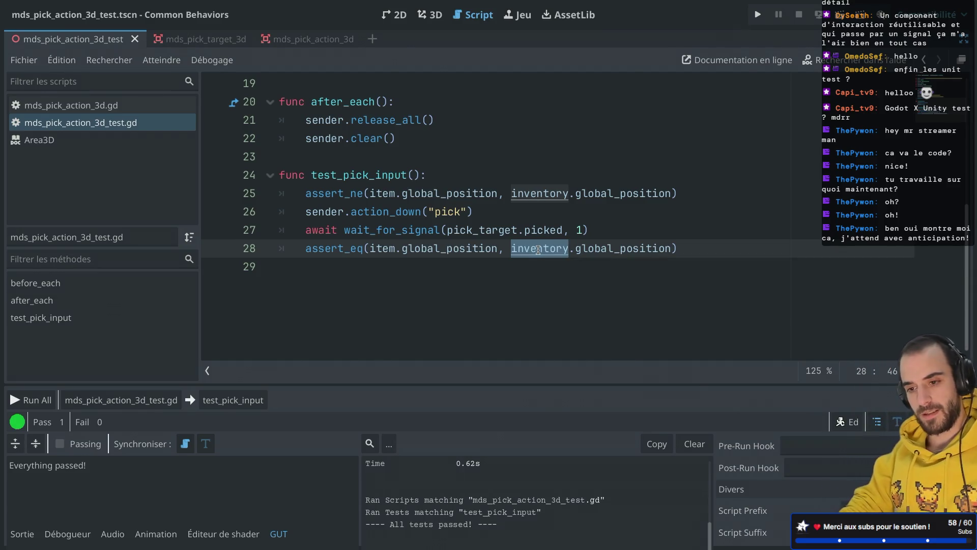
pyautogui.hotkey('ctrl', 'shift', 'F11')
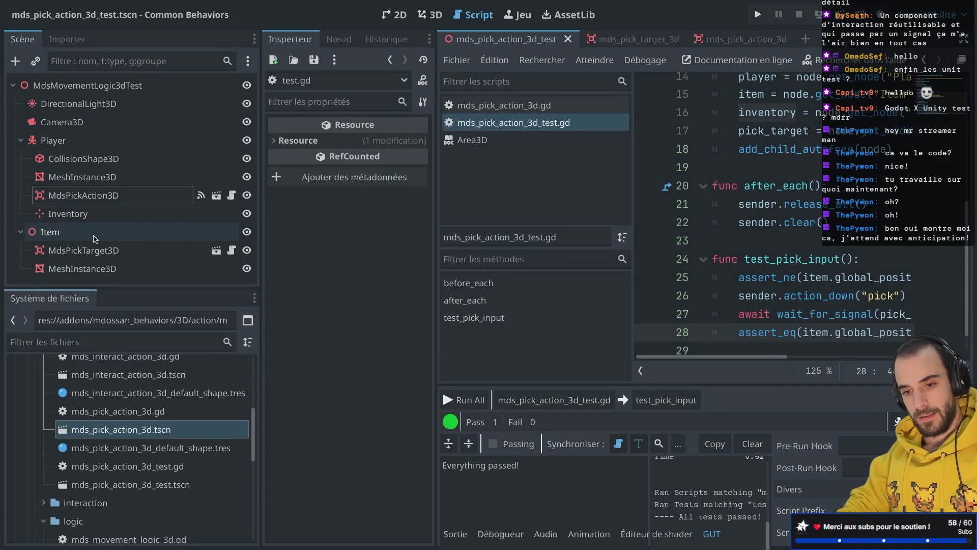
# Add a Node3D as a child of the MdsMovementLogic3dTest root
pyautogui.click(20, 233)
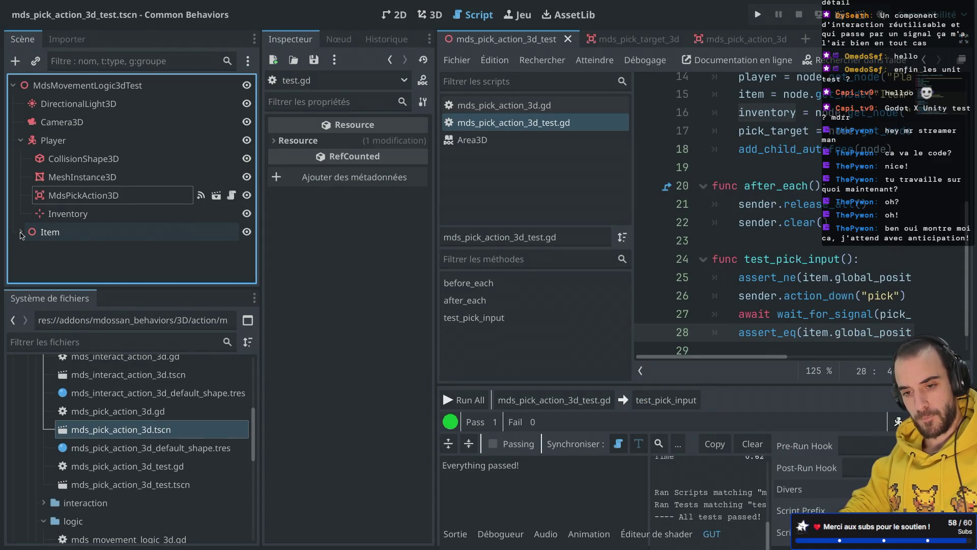
pyautogui.click(20, 232)
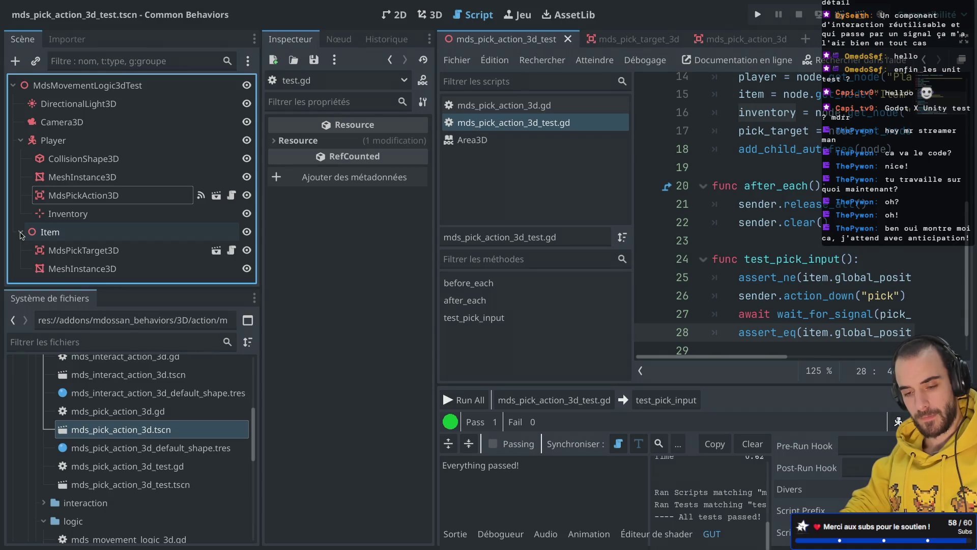
pyautogui.click(20, 232)
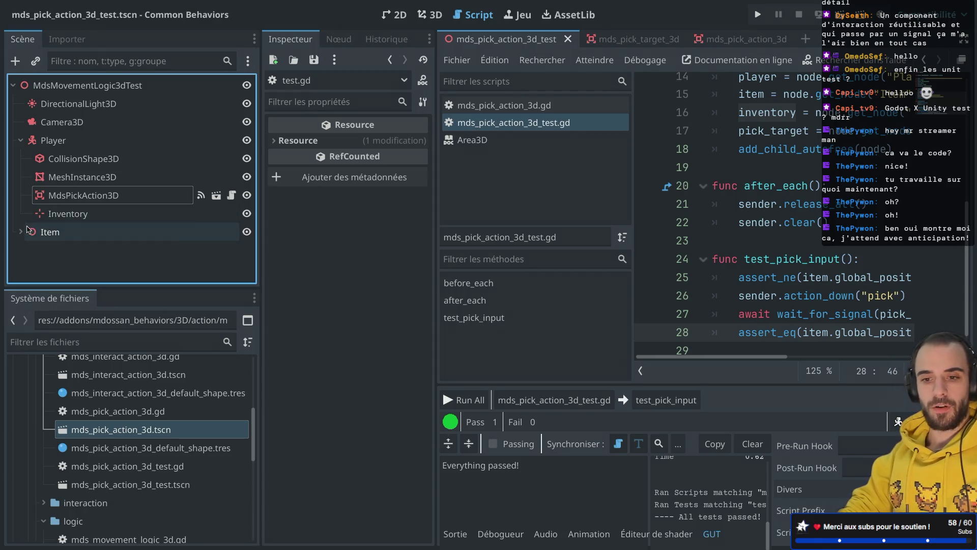
pyautogui.click(72, 88)
pyautogui.hotkey('ctrl', 'a')
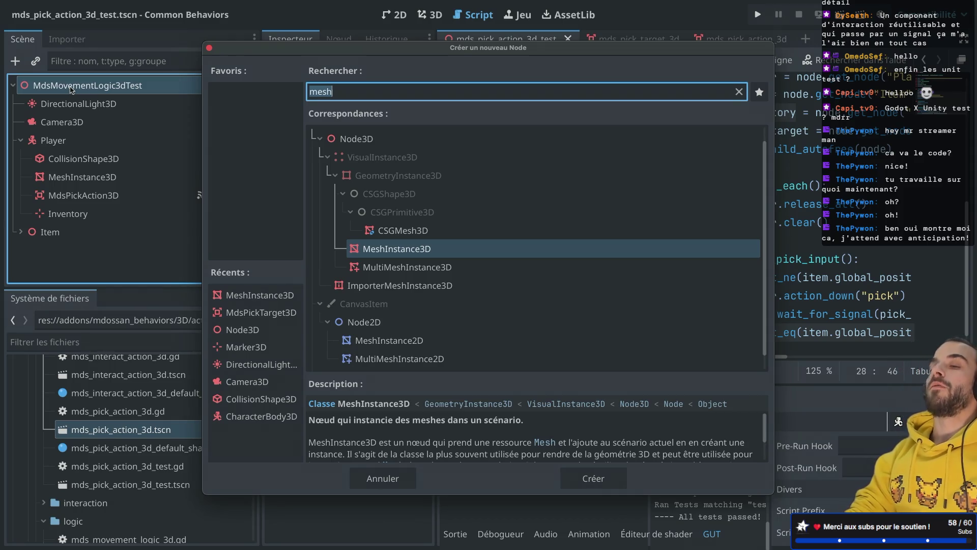
pyautogui.write('root')
pyautogui.press('BackSpace')
pyautogui.press('BackSpace')
pyautogui.press('BackSpace')
pyautogui.press('BackSpace')
pyautogui.write('n')
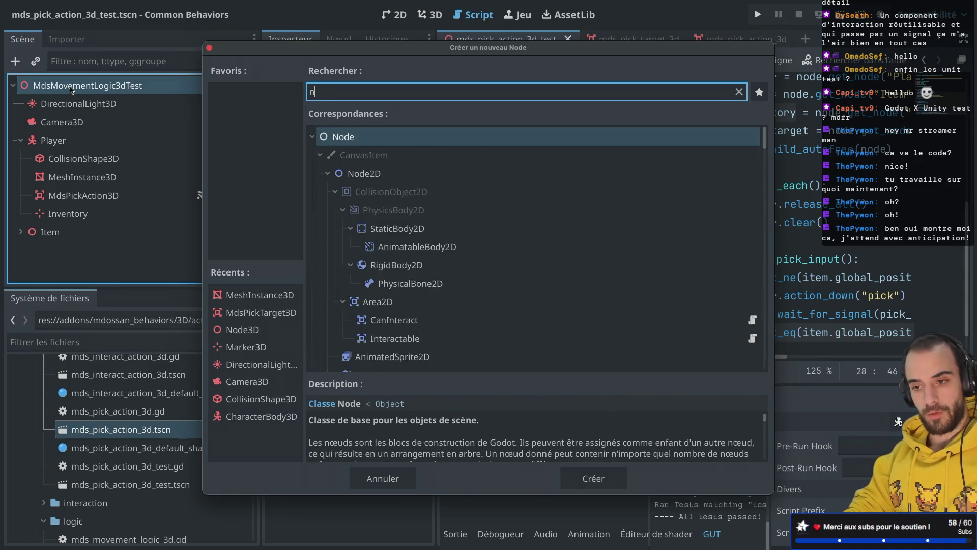
pyautogui.write('ode3d')
pyautogui.press('Return')
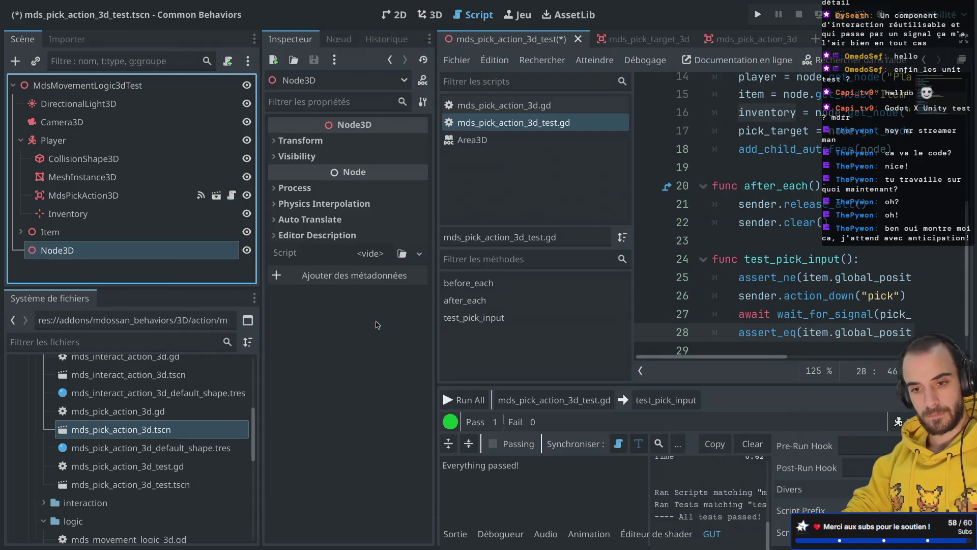
# Duplicate the Node3D, name the two RoomA and RoomB, and move Item into RoomA
pyautogui.doubleClick(74, 254)
pyautogui.press('Return')
pyautogui.hotkey('ctrl', 'd')
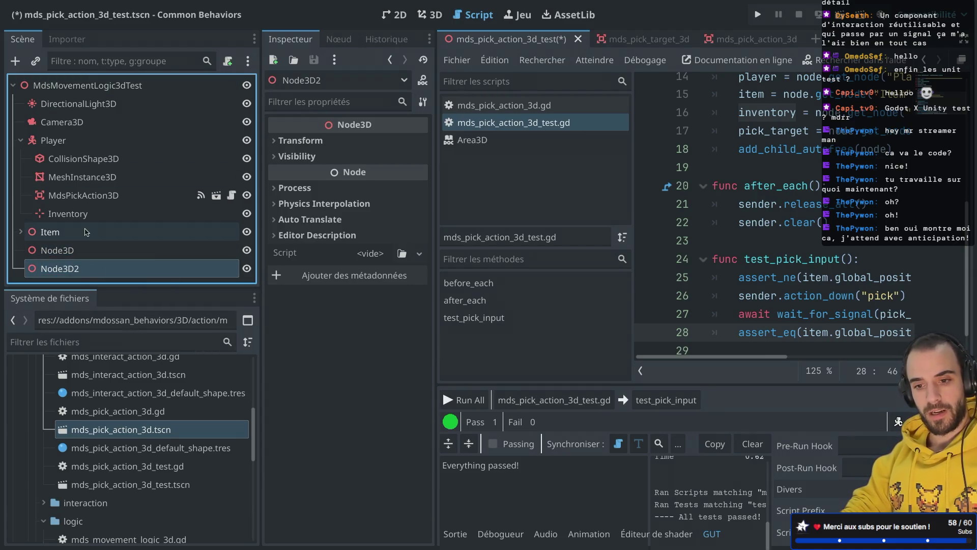
pyautogui.doubleClick(76, 270)
pyautogui.write('RoomB')
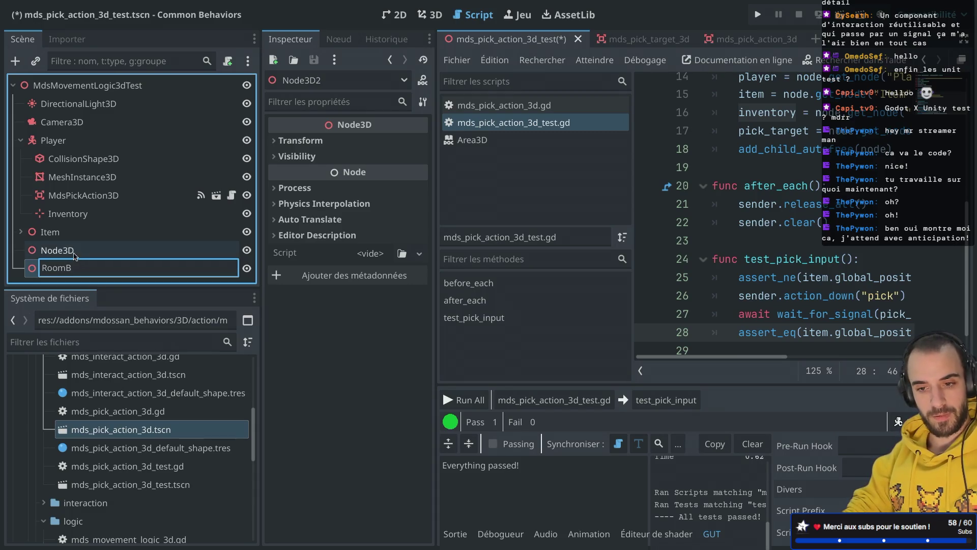
pyautogui.press('Return')
pyautogui.click(71, 250)
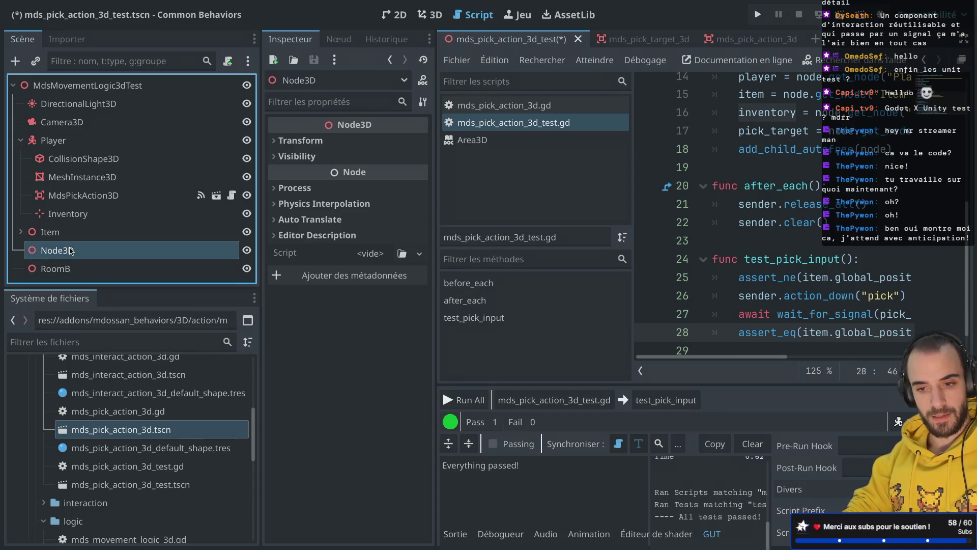
pyautogui.doubleClick(70, 250)
pyautogui.write('RoomA')
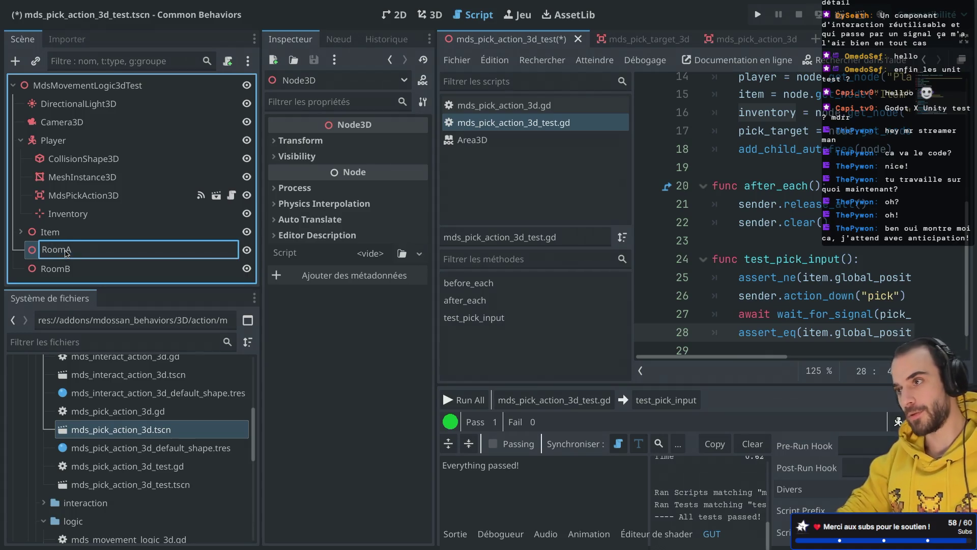
pyautogui.press('Return')
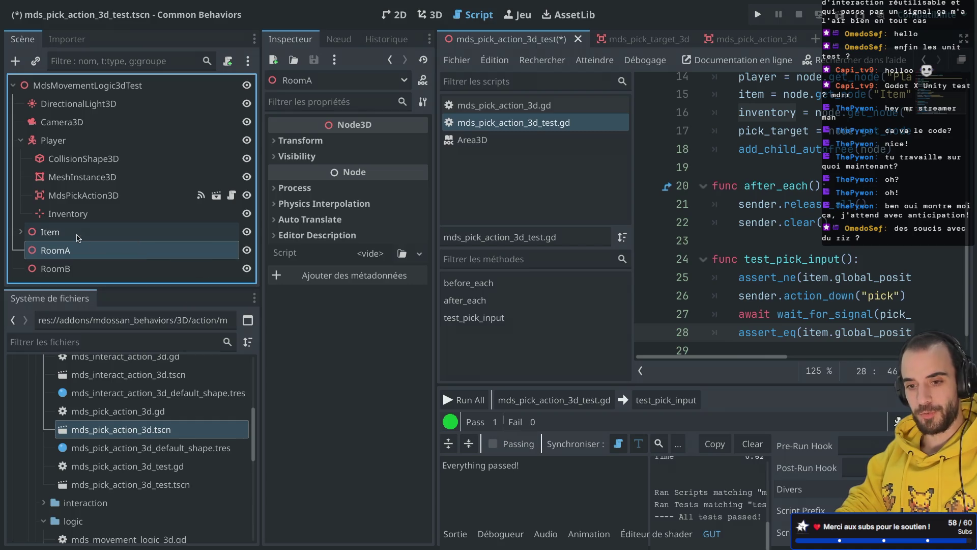
pyautogui.moveTo(65, 234); pyautogui.dragTo(66, 251)
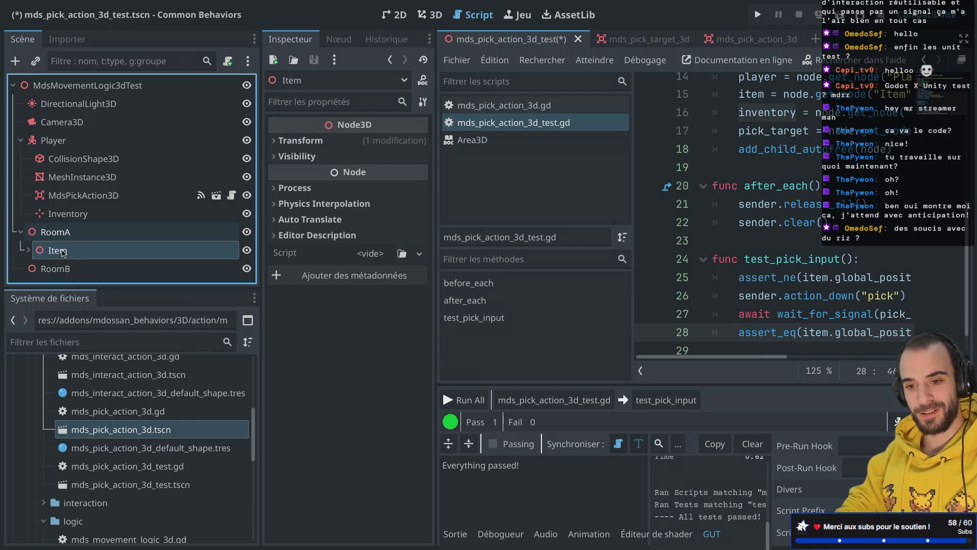
pyautogui.click(89, 233)
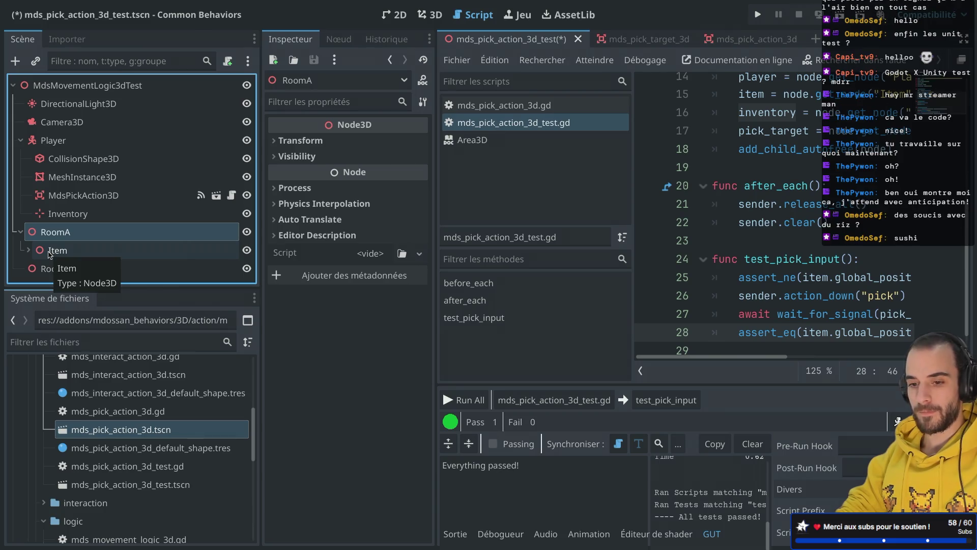
# Duplicate RoomA's Item into RoomB, rename it Item, and switch to distraction-free mode
pyautogui.click(77, 251)
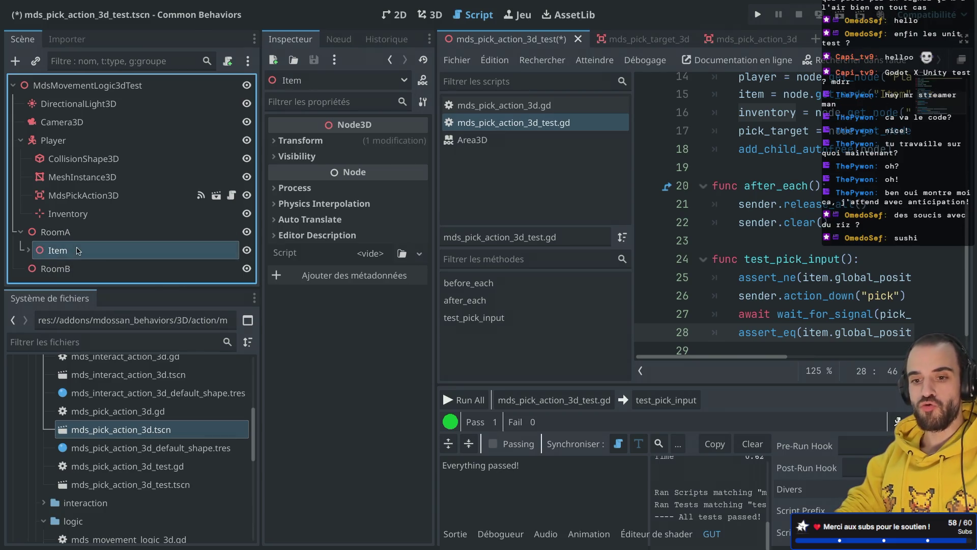
pyautogui.hotkey('ctrl', 'd')
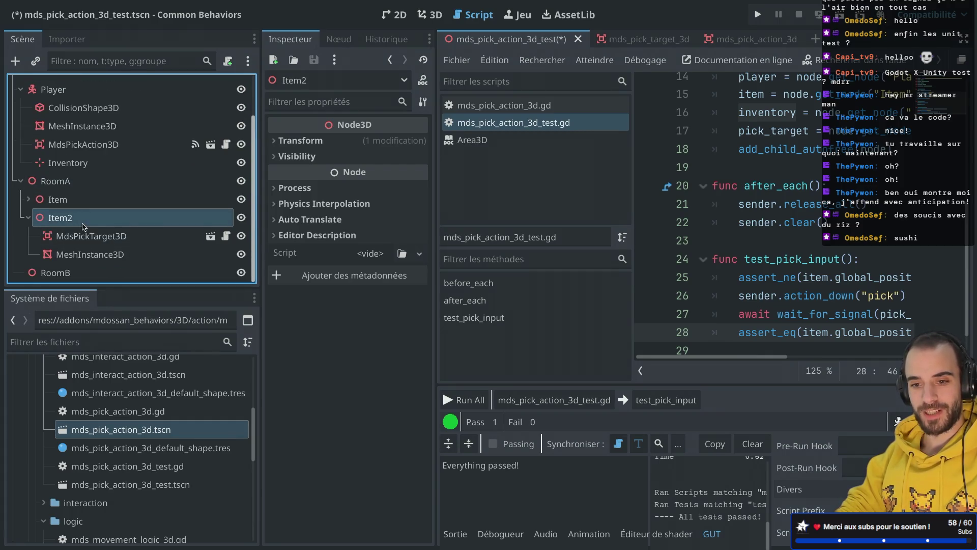
pyautogui.moveTo(84, 227)
pyautogui.mouseDown()
pyautogui.moveTo(85, 277)
pyautogui.moveTo(66, 274)
pyautogui.mouseUp()
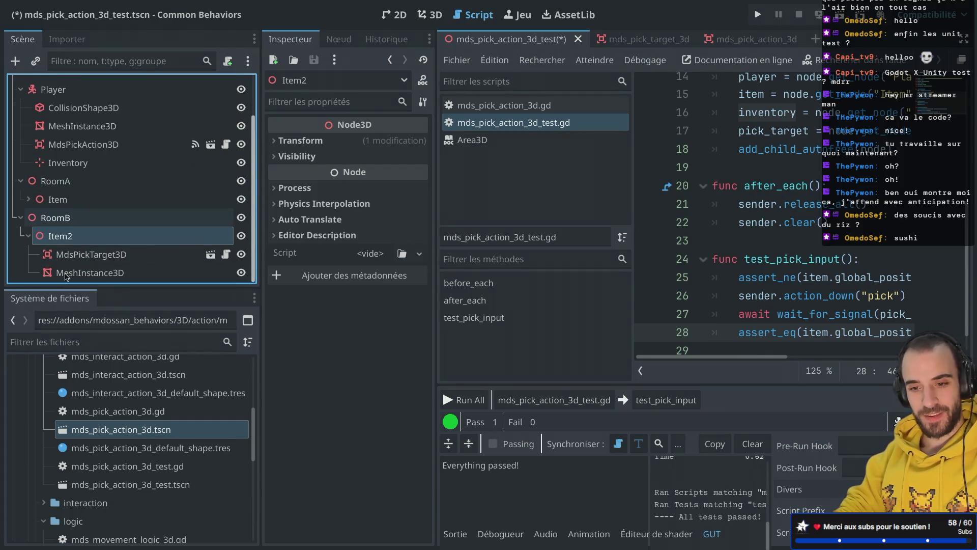
pyautogui.click(93, 240)
pyautogui.press('BackSpace')
pyautogui.write('Item')
pyautogui.press('Return')
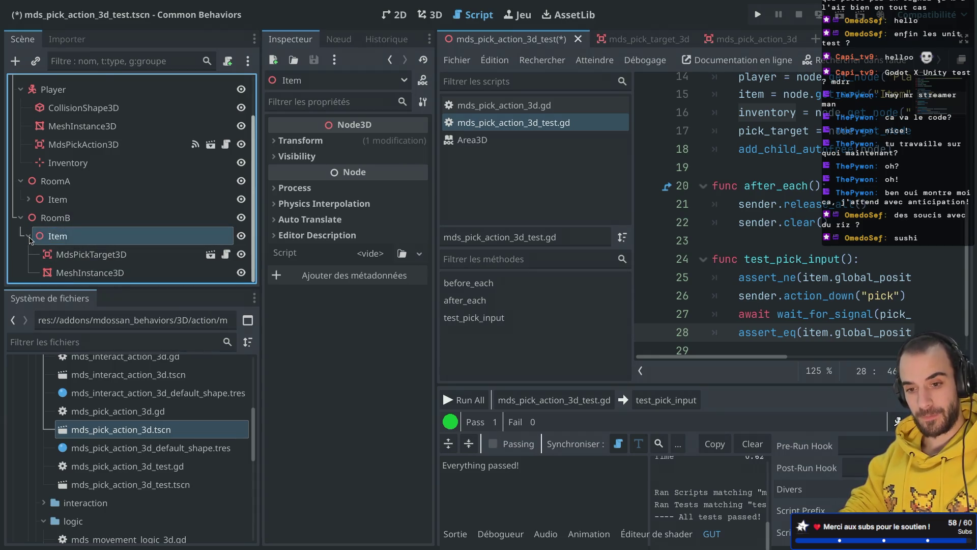
pyautogui.click(29, 237)
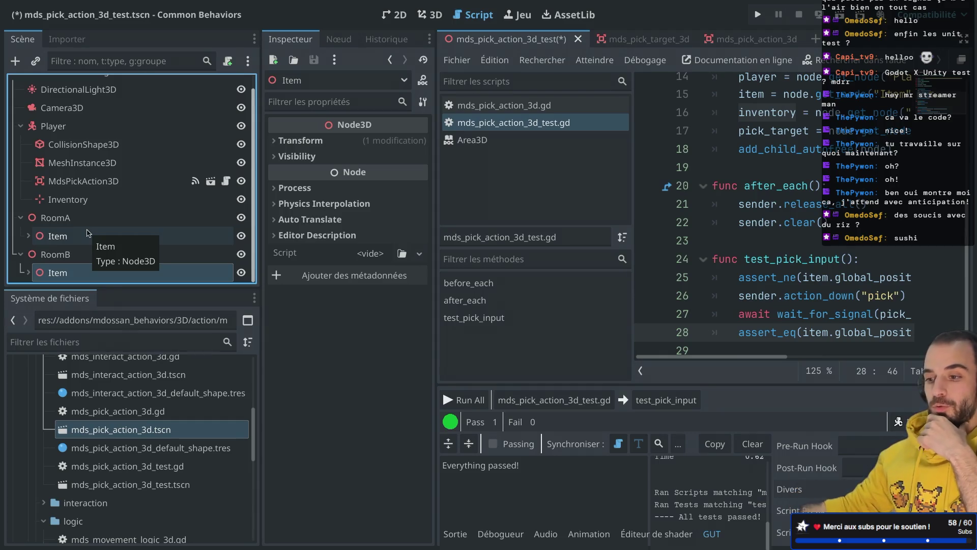
pyautogui.hotkey('ctrl', 'shift', 'F11')
pyautogui.scroll(5, 442, 194)
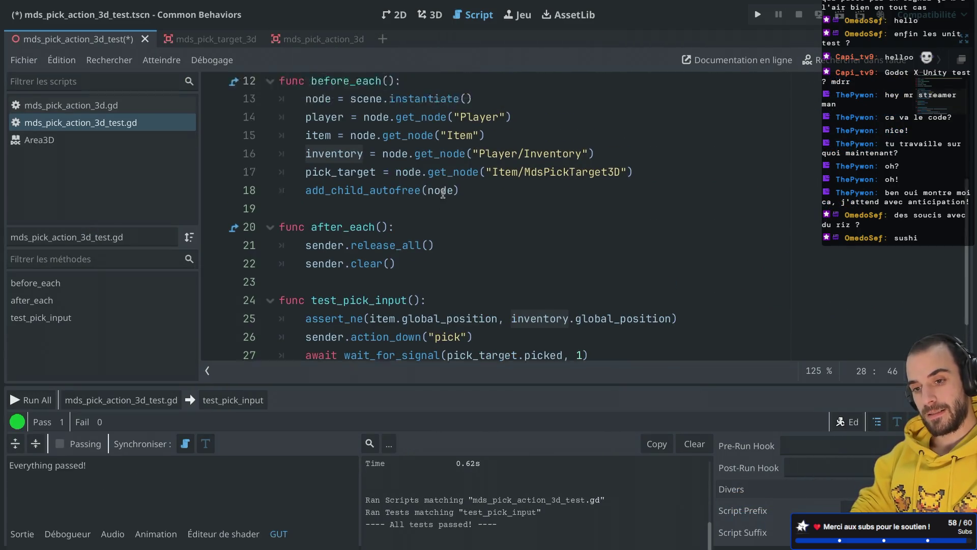
# Open mds_pick_action_3d.gd, check its Node3D base class docs, and restore the side panels
pyautogui.scroll(-3, 442, 193)
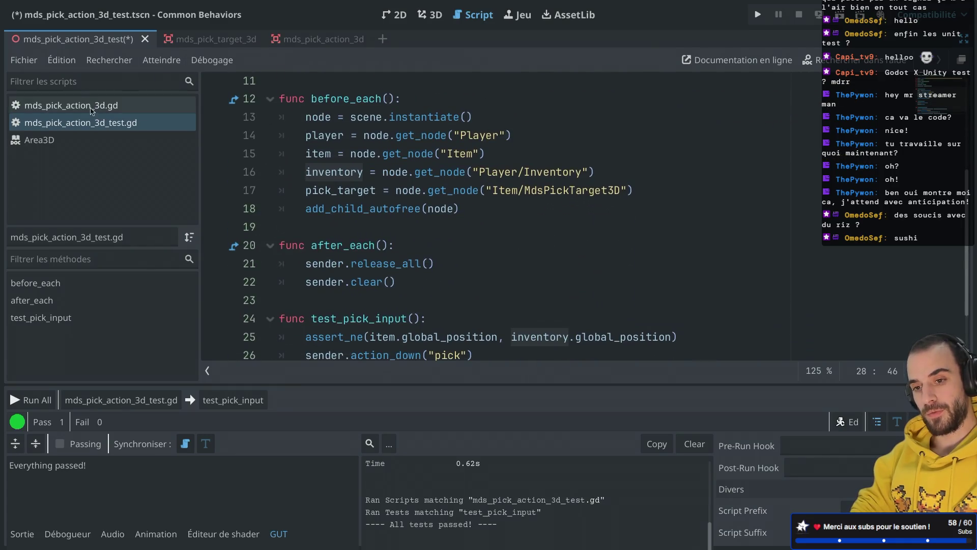
pyautogui.click(72, 105)
pyautogui.scroll(5, 402, 189)
pyautogui.scroll(2, 403, 190)
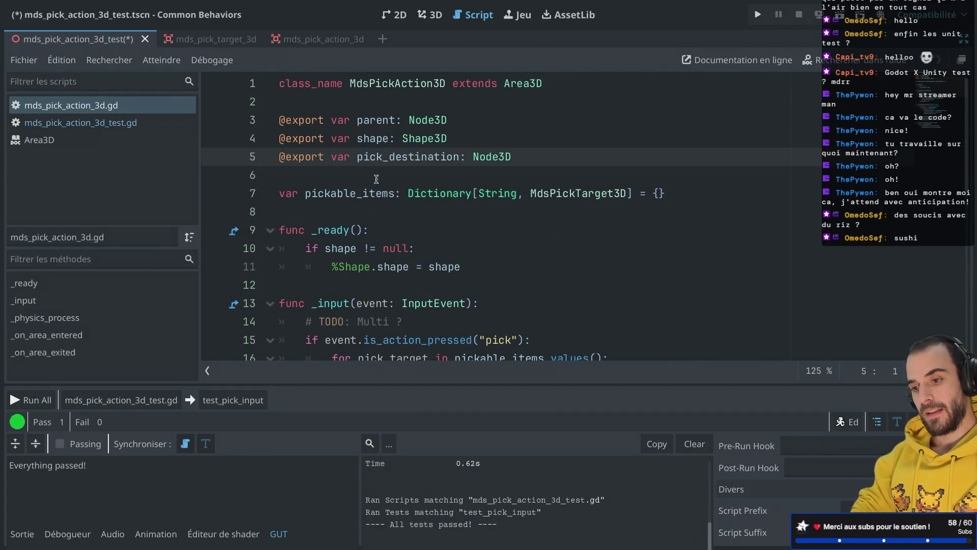
pyautogui.moveTo(481, 160)
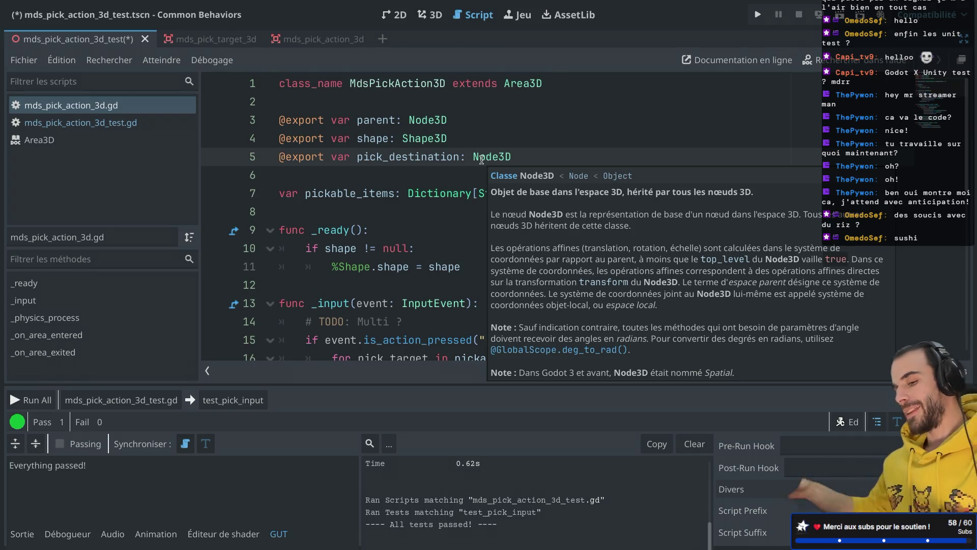
pyautogui.hotkey('ctrl', 'shift', 'F11')
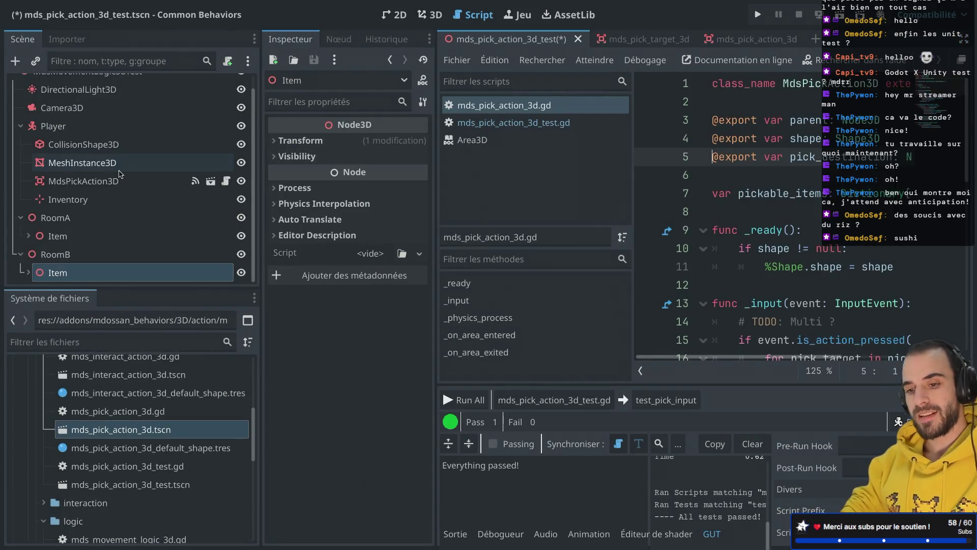
# Paste a copy of RoomA's Item at the scene root below Inventory, then show the 2D view
pyautogui.click(76, 236)
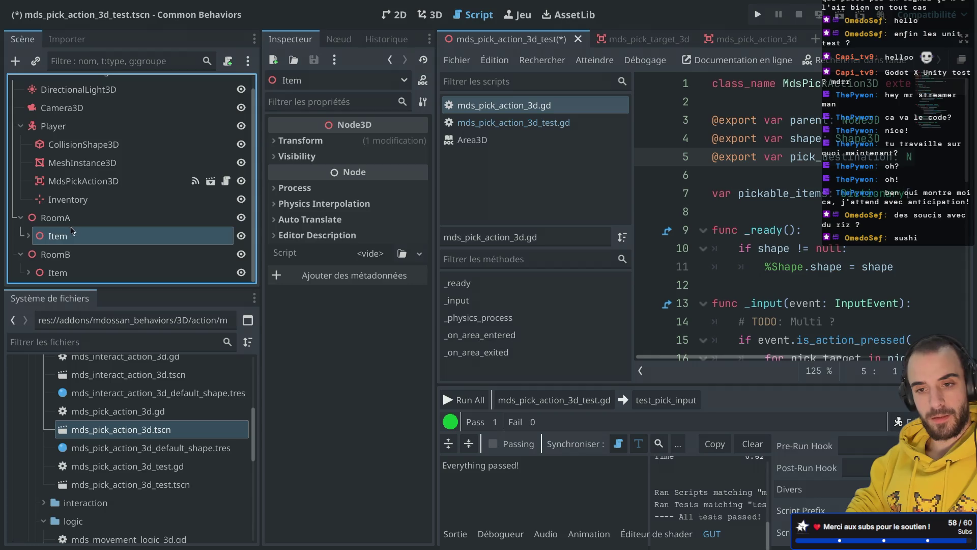
pyautogui.scroll(1, 76, 108)
pyautogui.click(71, 89)
pyautogui.hotkey('ctrl', 'v')
pyautogui.moveTo(64, 258); pyautogui.dragTo(51, 194)
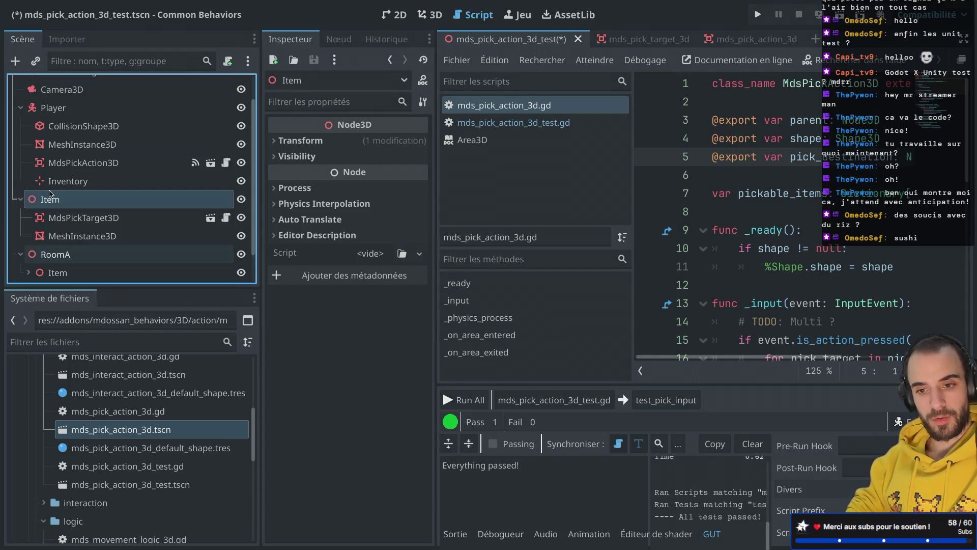
pyautogui.click(21, 199)
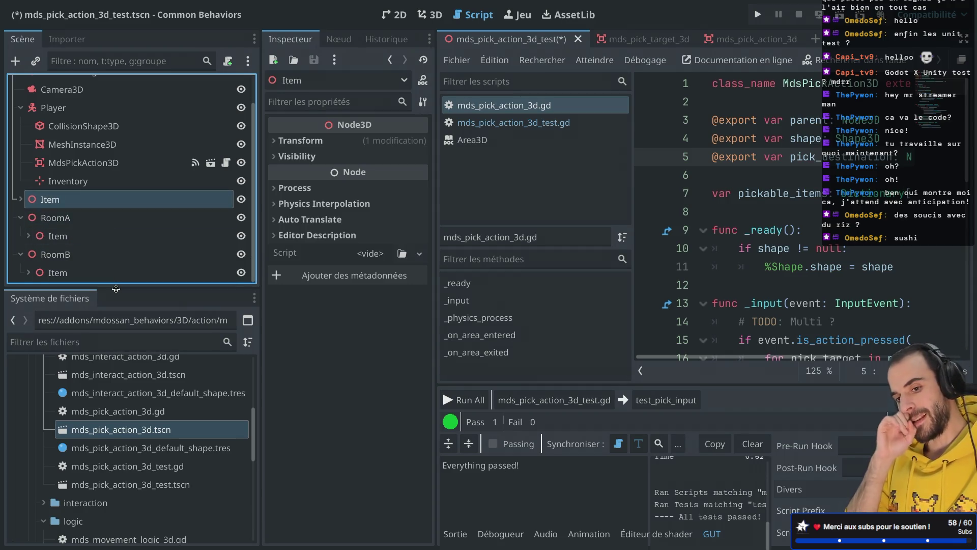
pyautogui.click(394, 15)
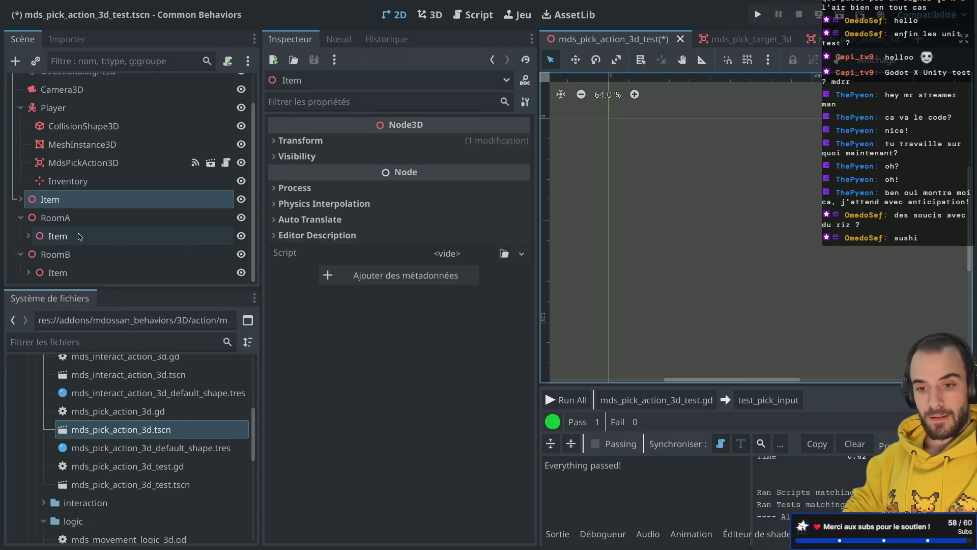
# Shift RoomA's and RoomB's Items sideways along X, then run the scene showing three spheres
pyautogui.click(80, 236)
pyautogui.rightClick(80, 236)
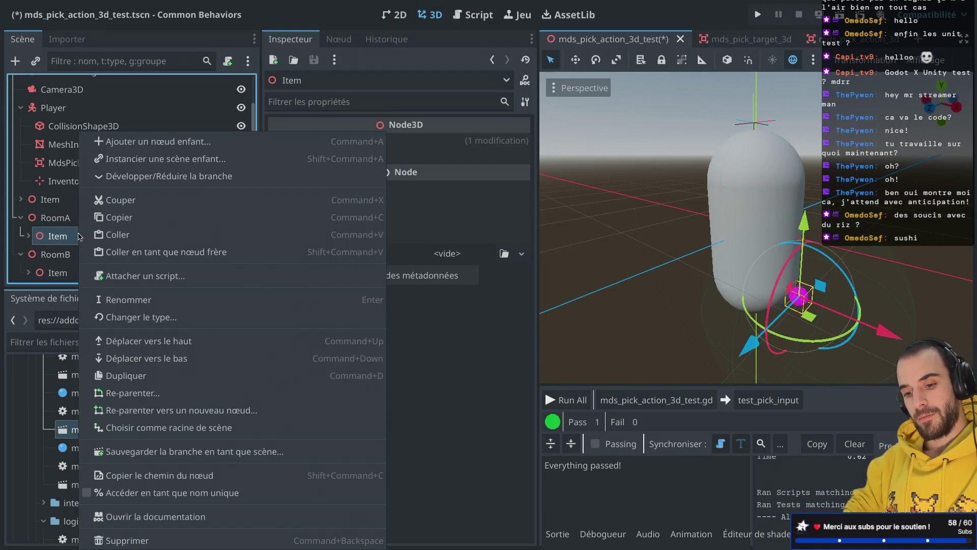
pyautogui.click(80, 236)
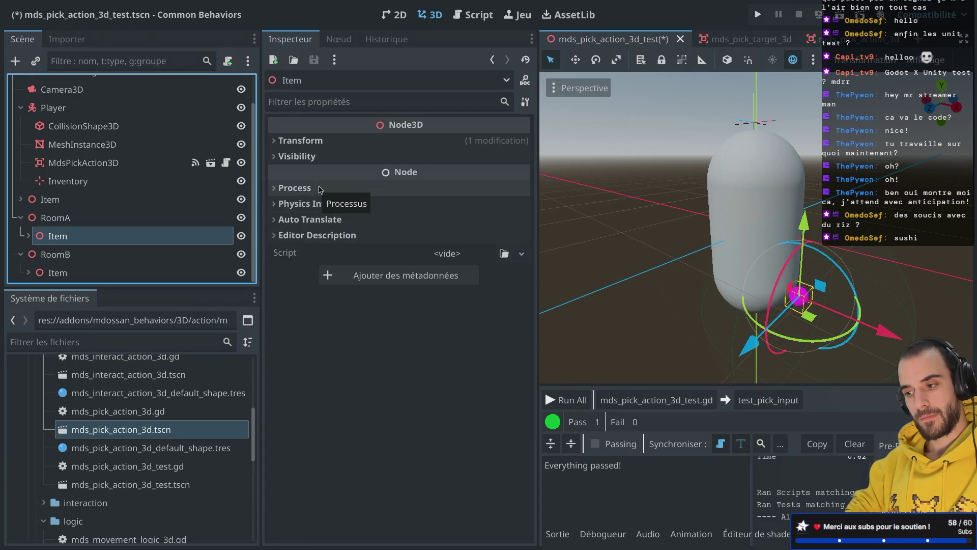
pyautogui.moveTo(677, 285); pyautogui.dragTo(658, 285)
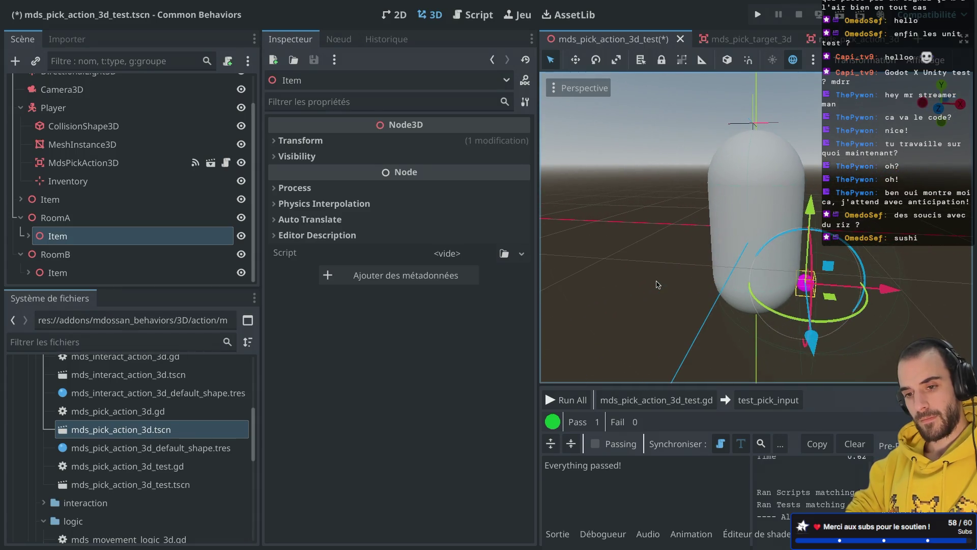
pyautogui.moveTo(896, 292)
pyautogui.mouseDown()
pyautogui.moveTo(749, 298)
pyautogui.moveTo(770, 295)
pyautogui.mouseUp()
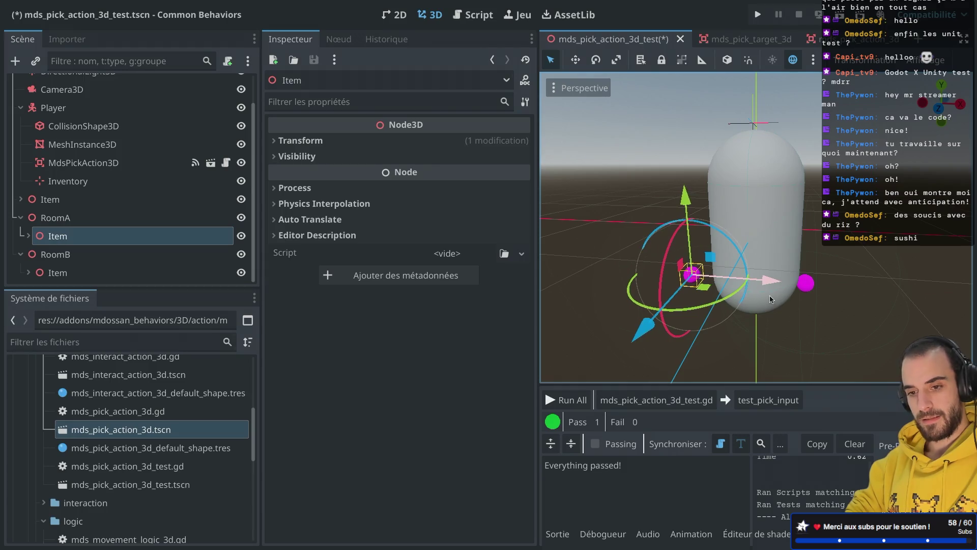
pyautogui.click(150, 275)
pyautogui.moveTo(888, 292)
pyautogui.mouseDown()
pyautogui.moveTo(718, 292)
pyautogui.moveTo(706, 243)
pyautogui.mouseUp()
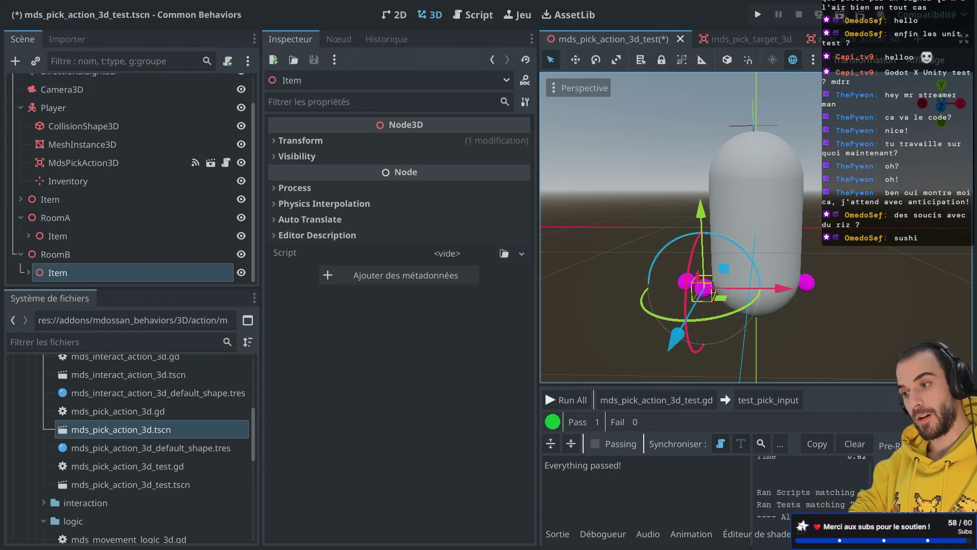
pyautogui.click(839, 15)
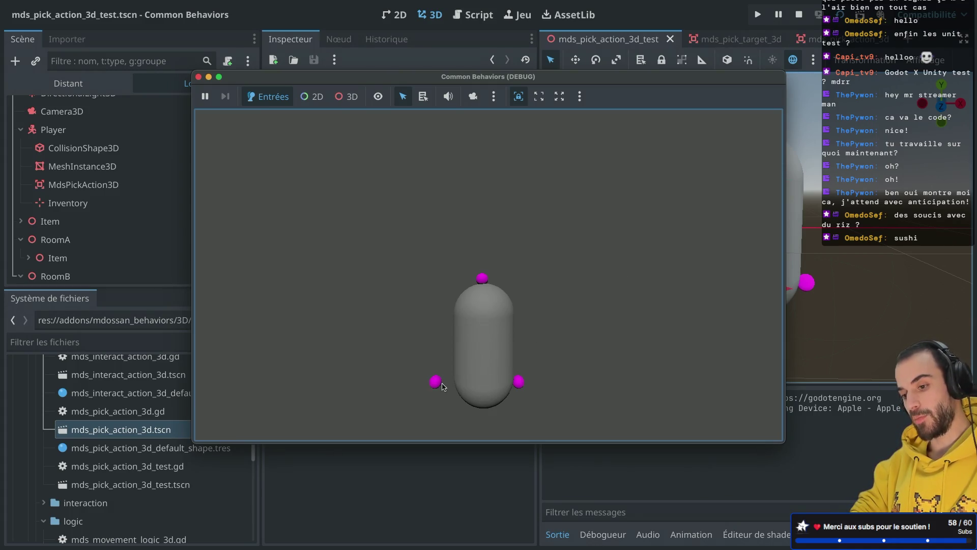
# Close the game, expand the root Item's children, and rerun the scene to view its remote tree
pyautogui.click(199, 78)
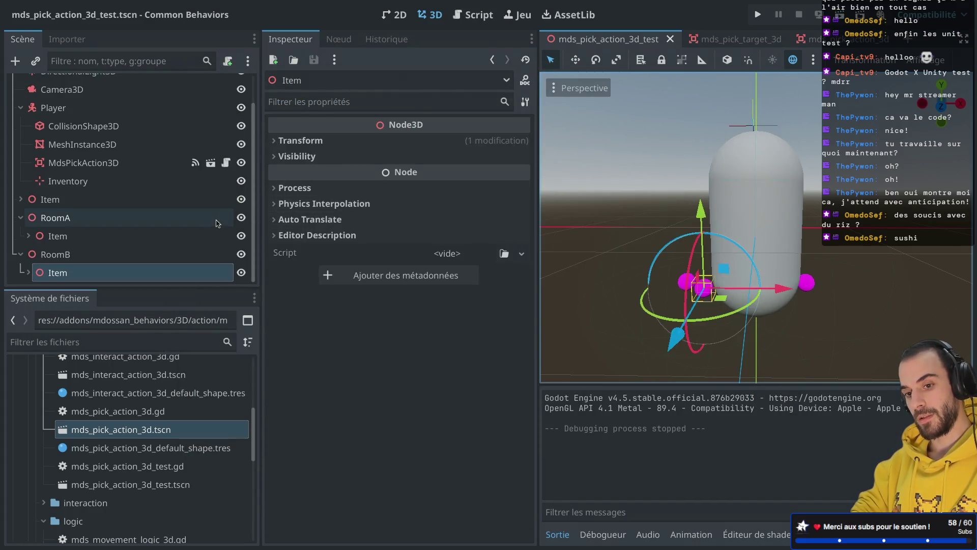
pyautogui.click(21, 199)
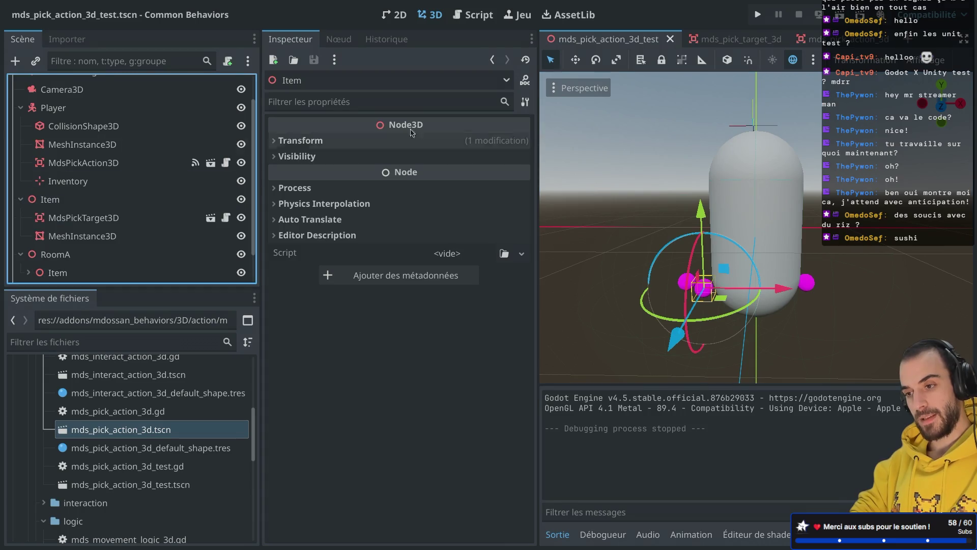
pyautogui.click(839, 15)
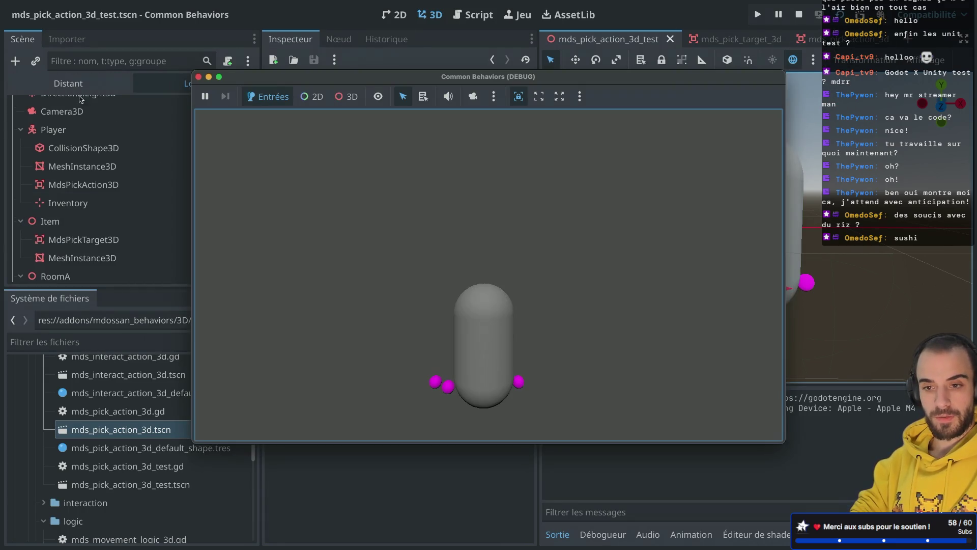
pyautogui.click(59, 84)
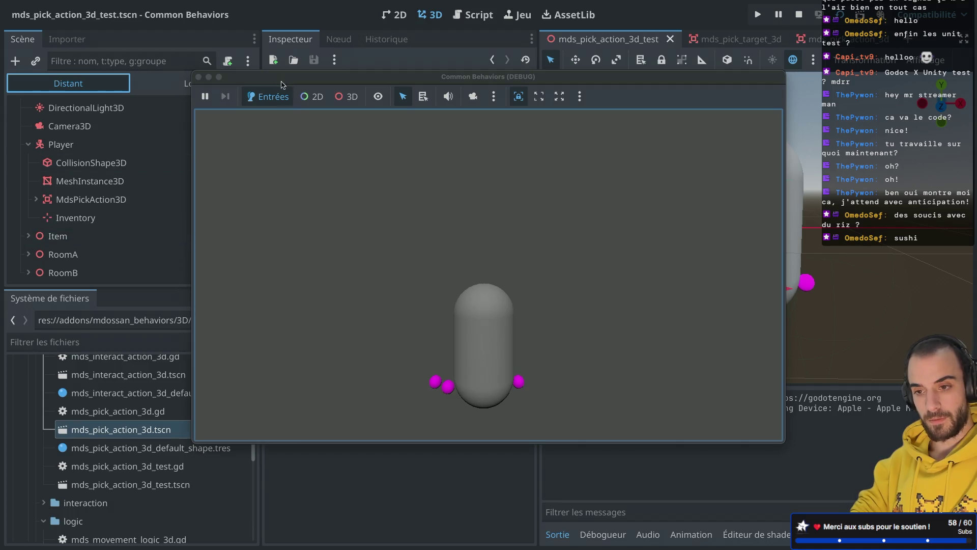
# Inspect the running Item's live properties and full node path, then stop the test game
pyautogui.moveTo(282, 81); pyautogui.dragTo(685, 87)
pyautogui.click(28, 236)
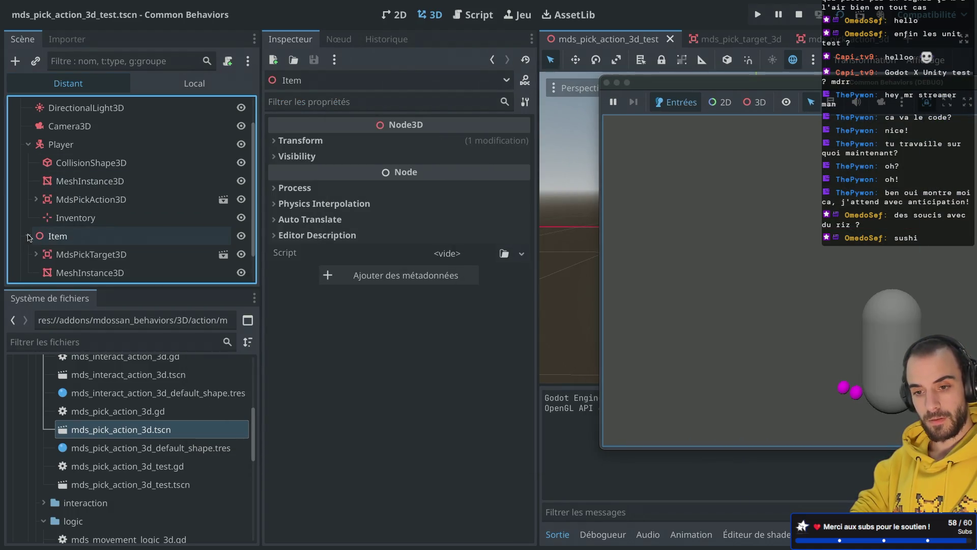
pyautogui.click(76, 236)
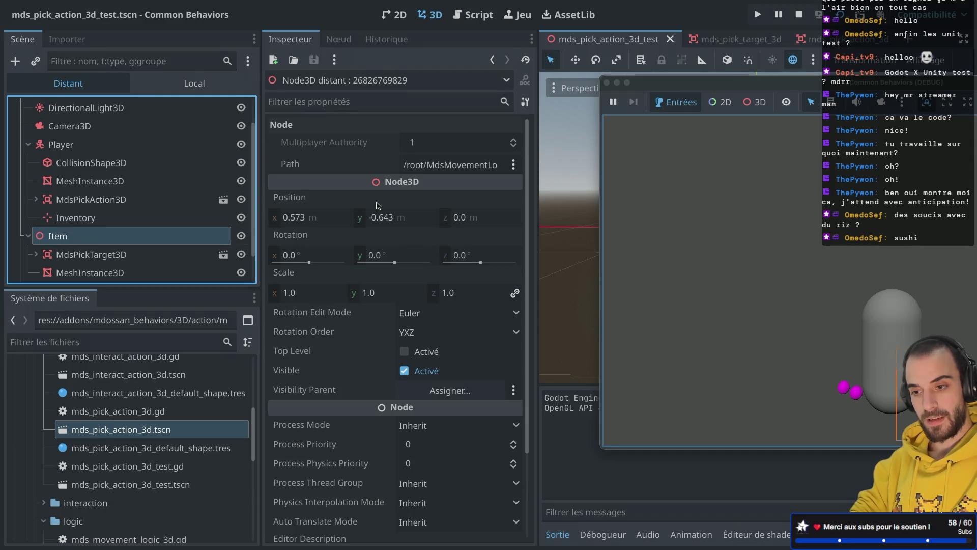
pyautogui.click(461, 164)
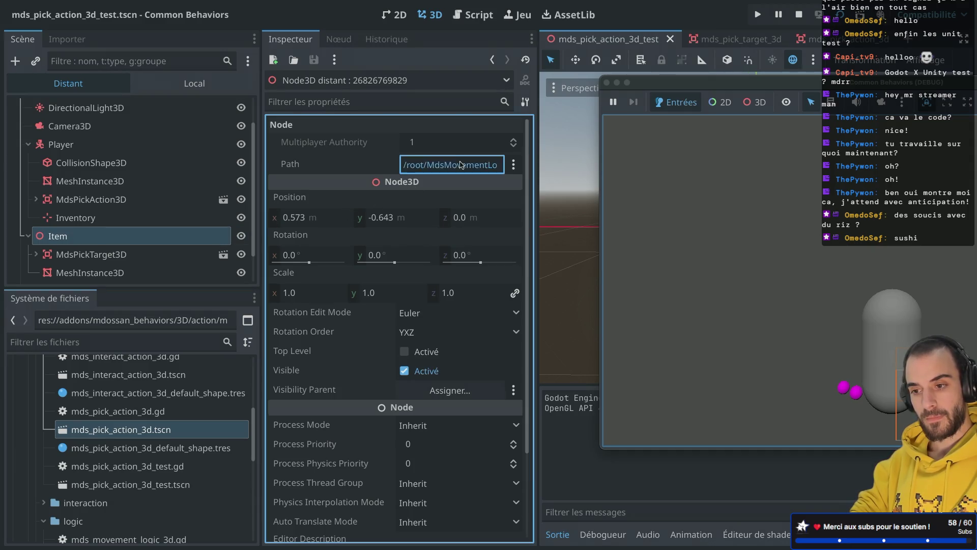
pyautogui.press('Escape')
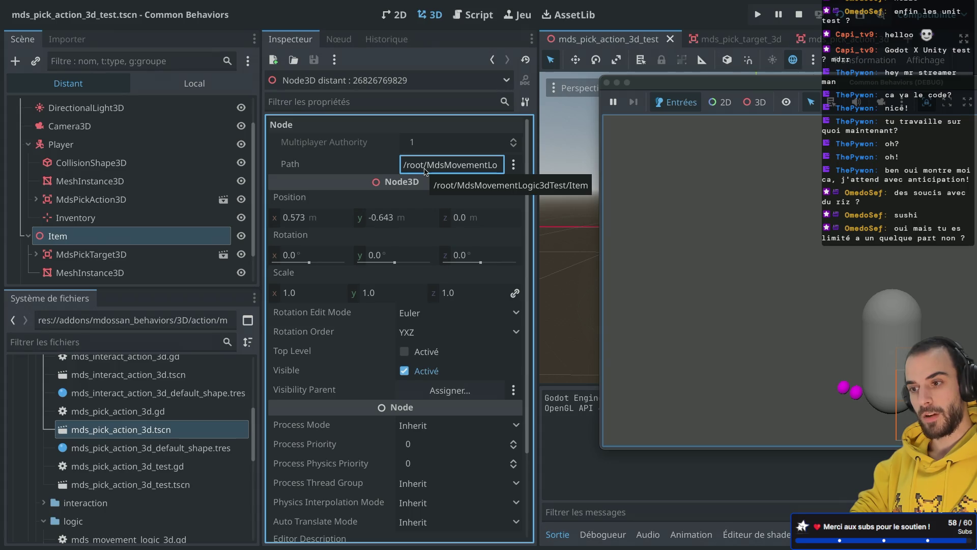
pyautogui.click(606, 83)
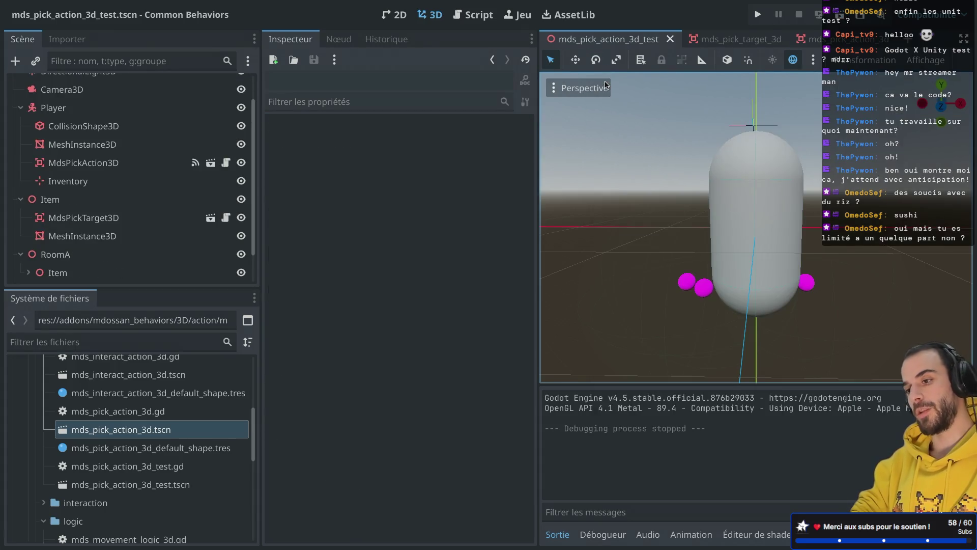
# Browse the pick target and pick action scenes, then open mds_pick_action_3d.gd in the script editor
pyautogui.press('ctrl+super+d')
pyautogui.click(184, 39)
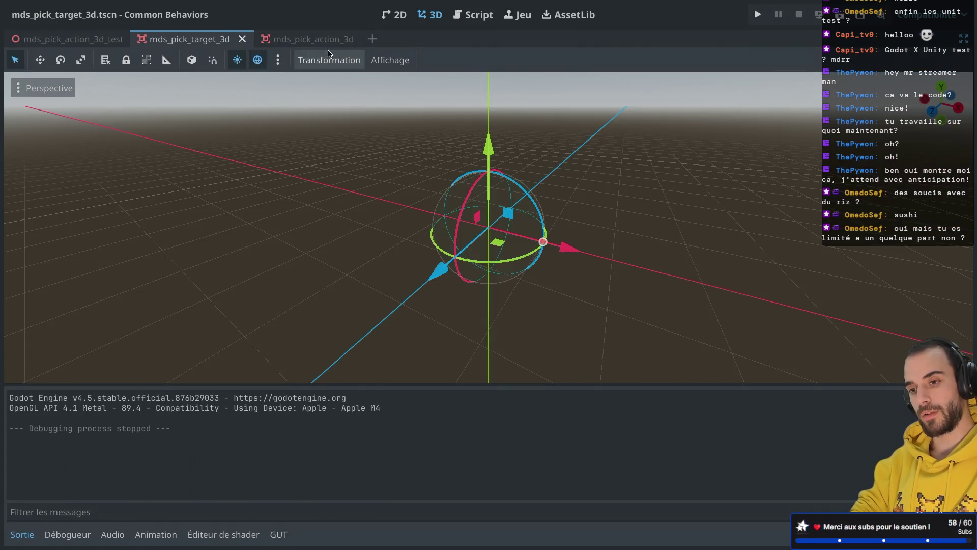
pyautogui.click(326, 39)
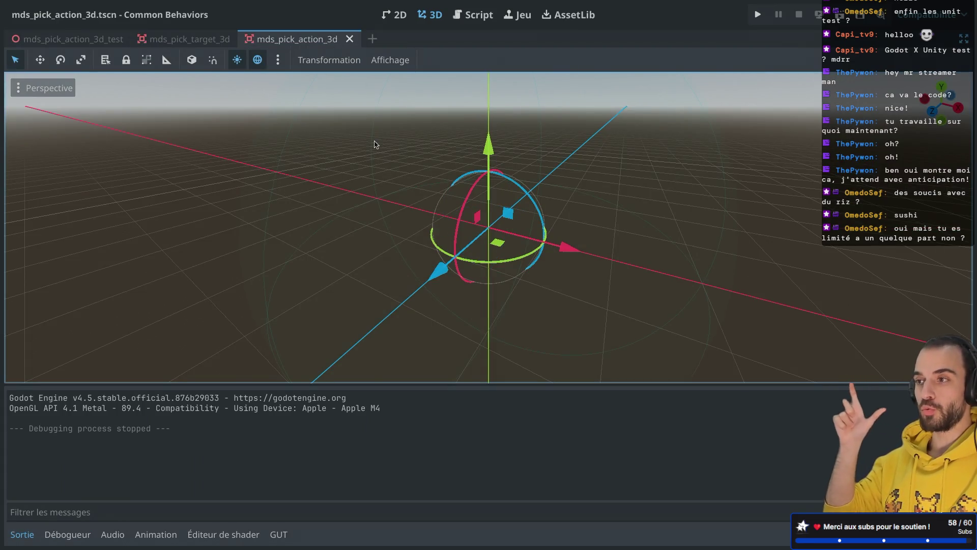
pyautogui.press('ctrl+super+d')
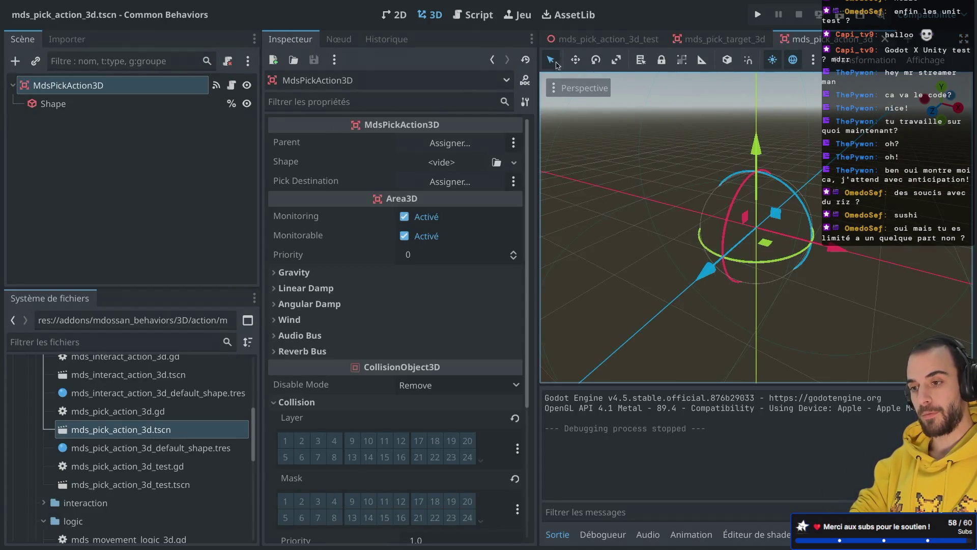
pyautogui.click(584, 40)
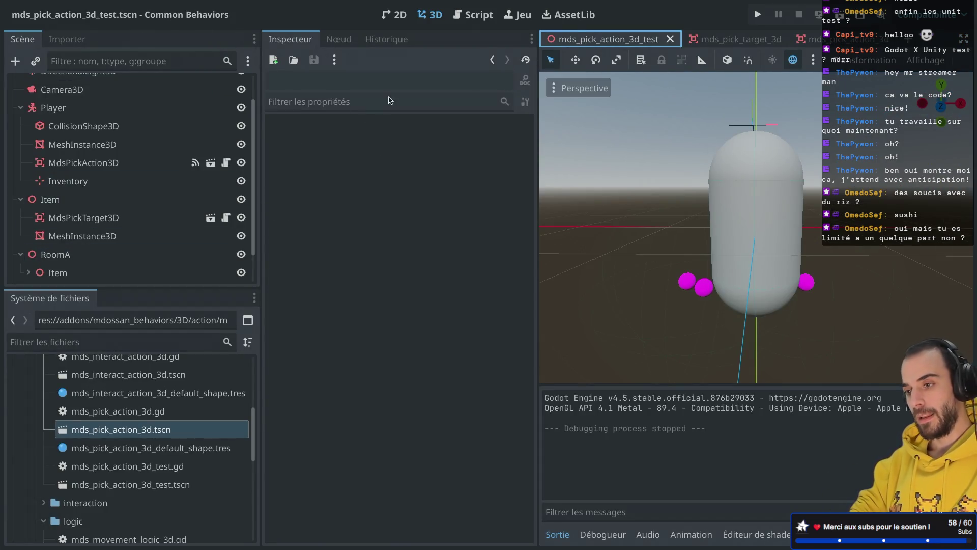
pyautogui.click(472, 14)
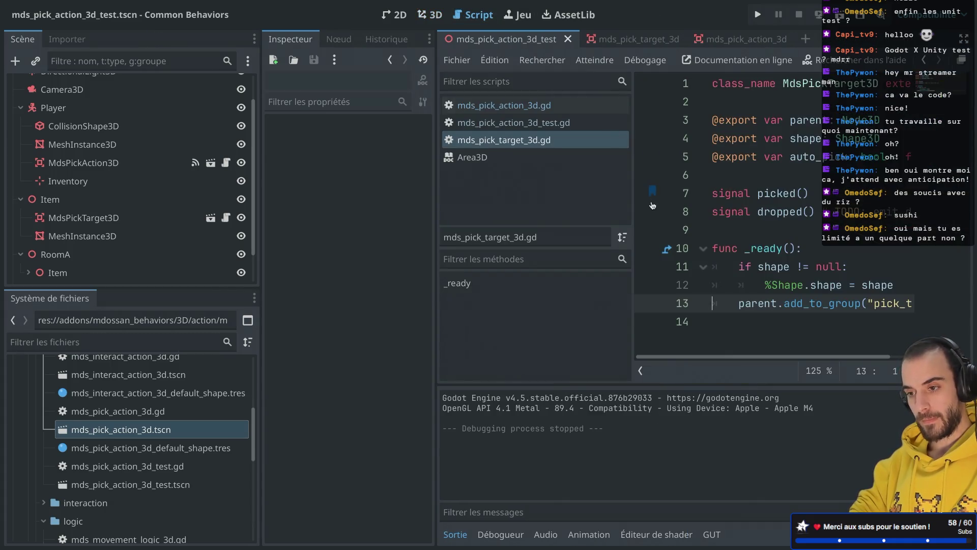
pyautogui.press('ctrl+super+d')
pyautogui.click(71, 105)
# Review the String-keyed pickable_items declaration and change line 32's key to area.parent.get_path()
pyautogui.moveTo(305, 193); pyautogui.dragTo(404, 192)
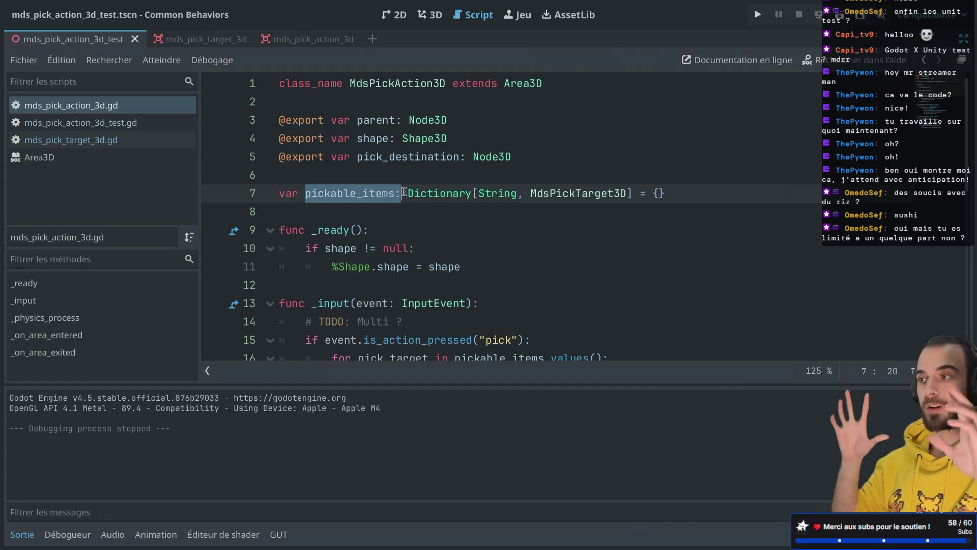
pyautogui.doubleClick(491, 193)
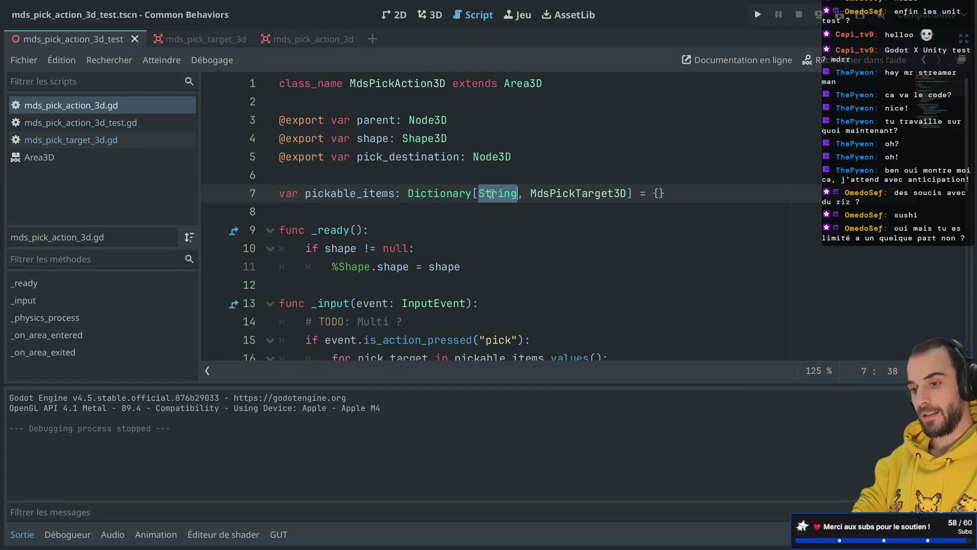
pyautogui.moveTo(491, 194)
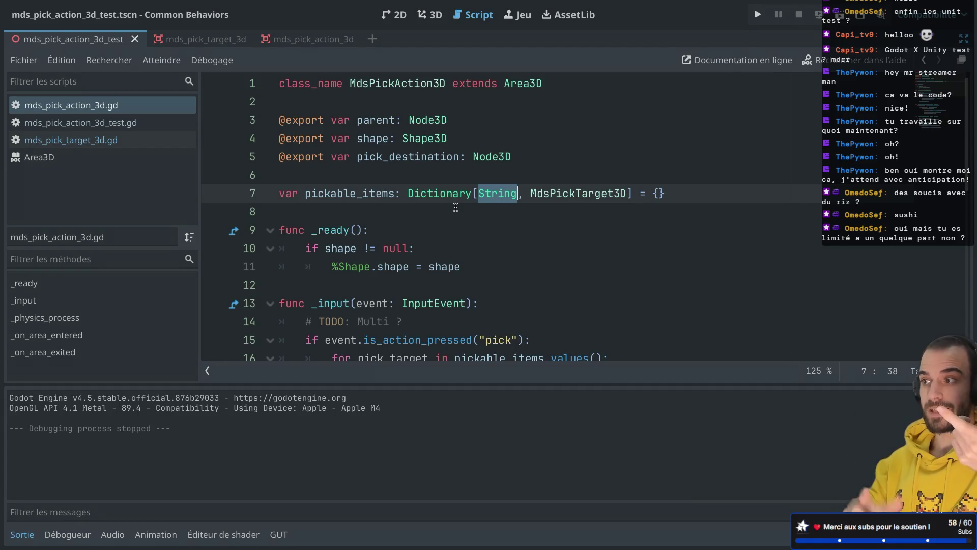
pyautogui.scroll(-8, 455, 207)
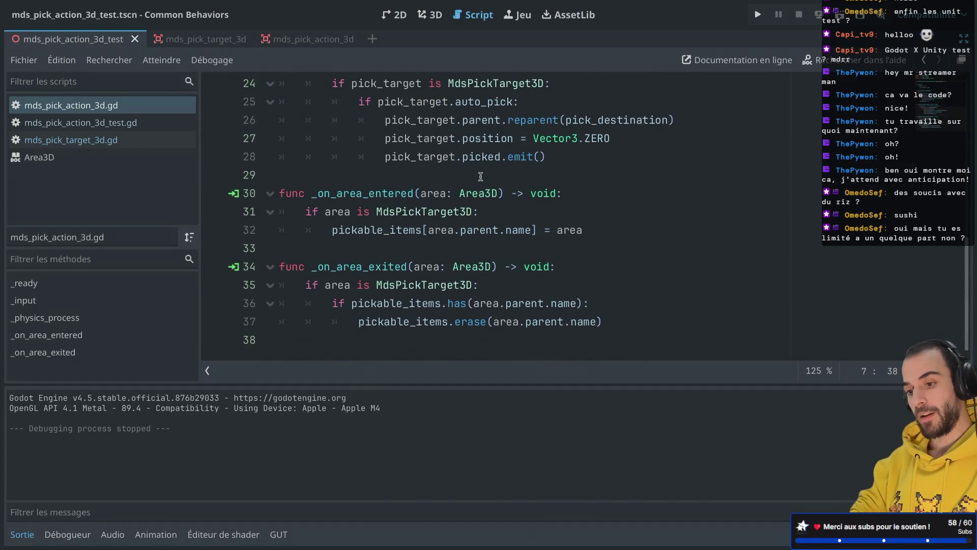
pyautogui.doubleClick(522, 227)
pyautogui.write('path')
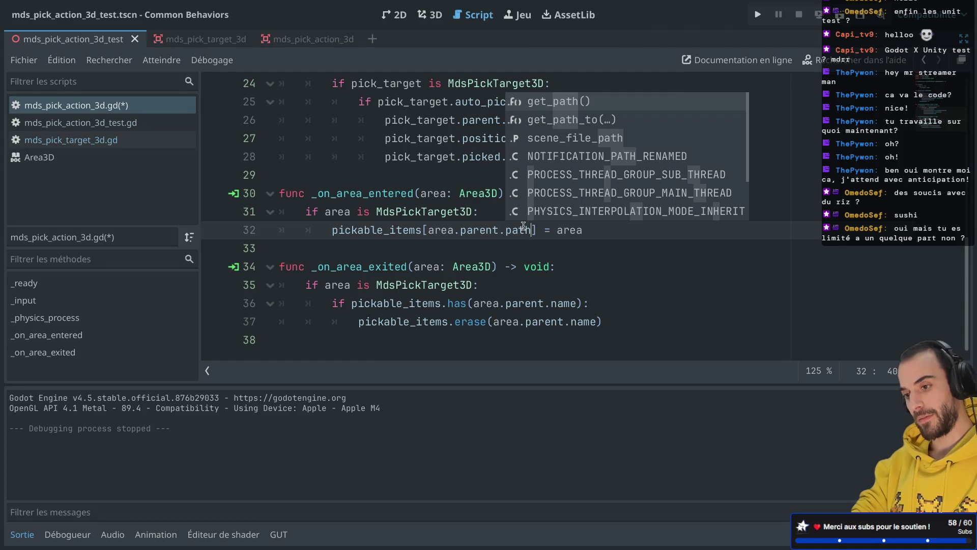
pyautogui.press('Return')
# Read the Node get_path and NodePath documentation, then save the script
pyautogui.keyDown('ctrl'); pyautogui.click(524, 230); pyautogui.keyUp('ctrl')
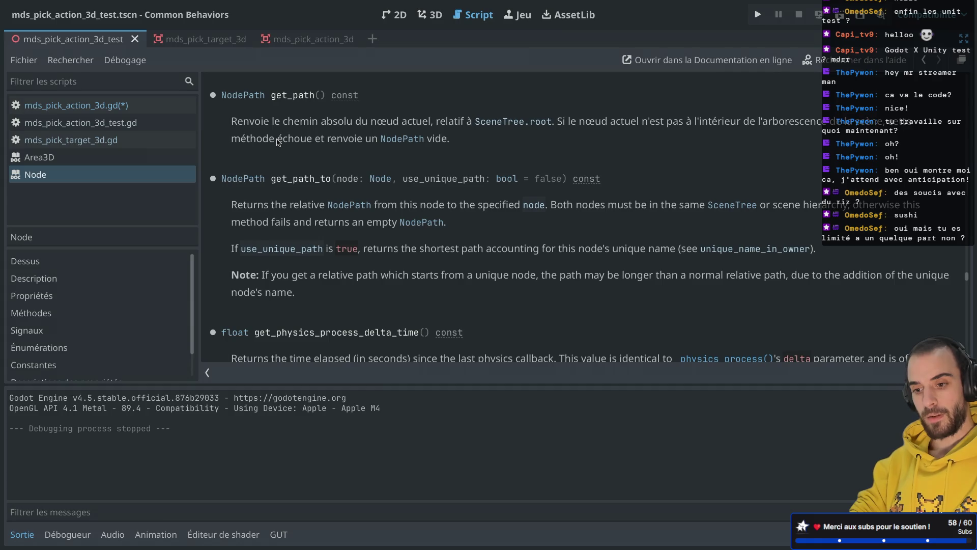
pyautogui.click(246, 95)
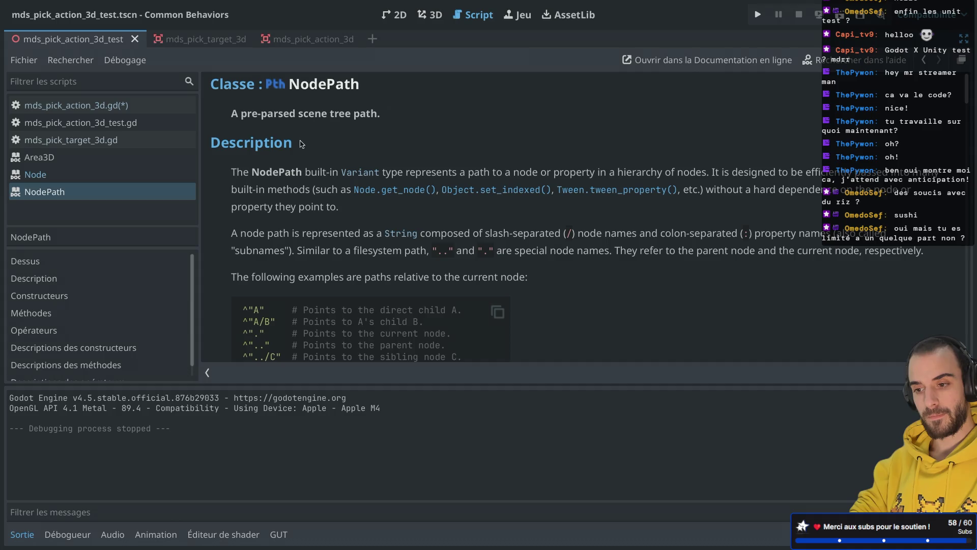
pyautogui.scroll(-5, 301, 144)
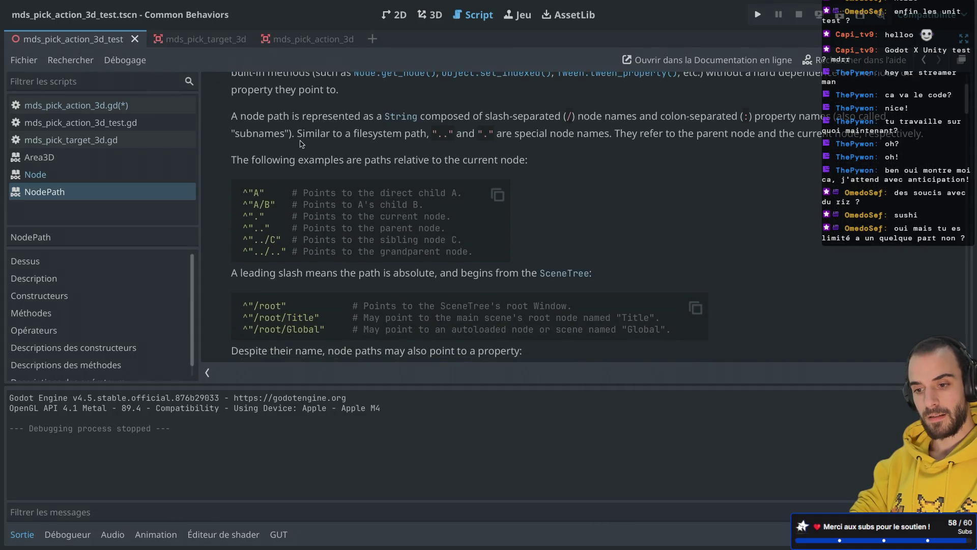
pyautogui.scroll(-10, 300, 144)
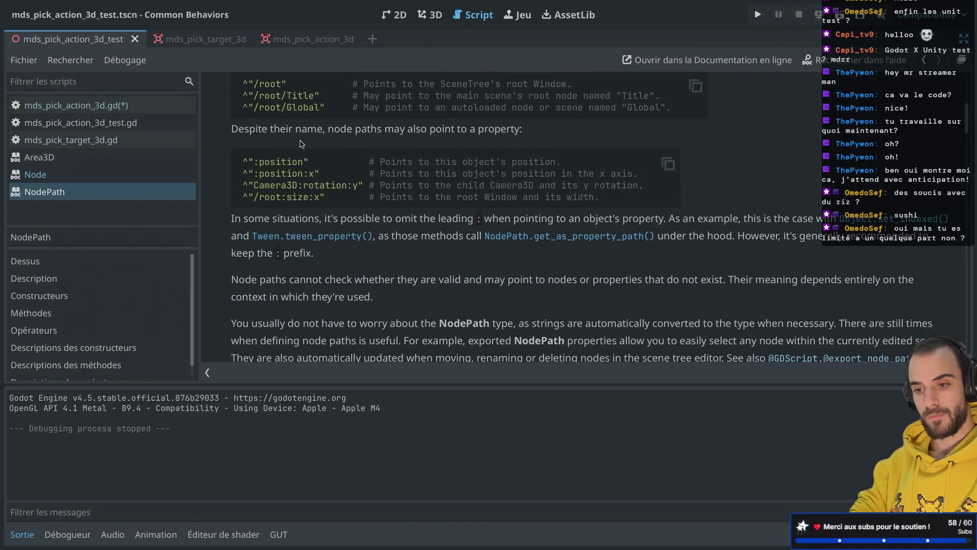
pyautogui.scroll(15, 300, 144)
pyautogui.hotkey('ctrl', 'w')
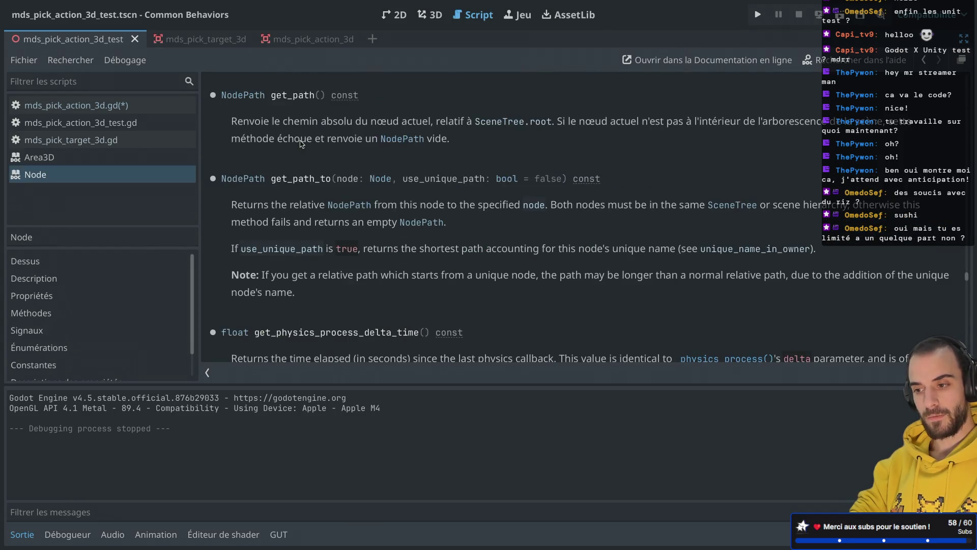
pyautogui.hotkey('ctrl', 'w')
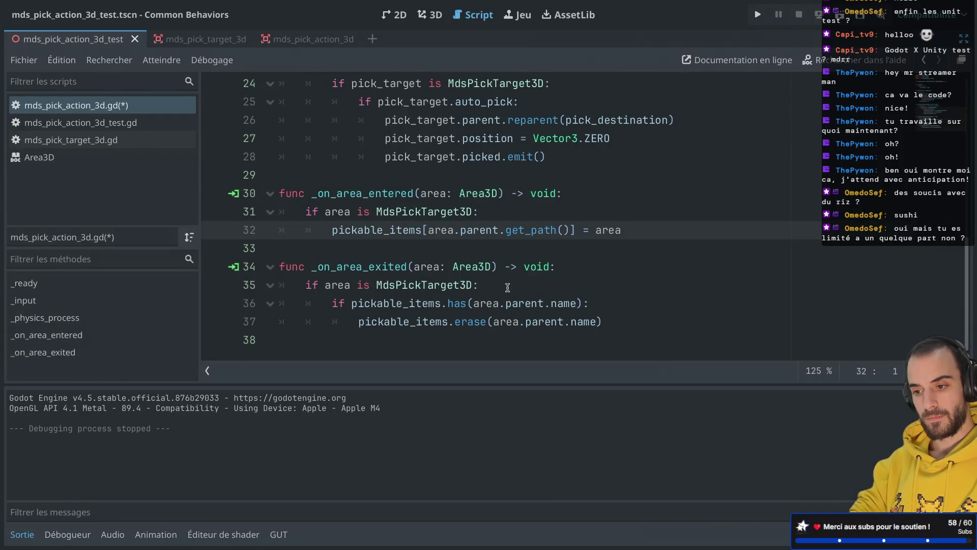
pyautogui.hotkey('ctrl', 's')
# Run the scene, close it after the line 32 error, and delete get_path() from the key
pyautogui.click(838, 16)
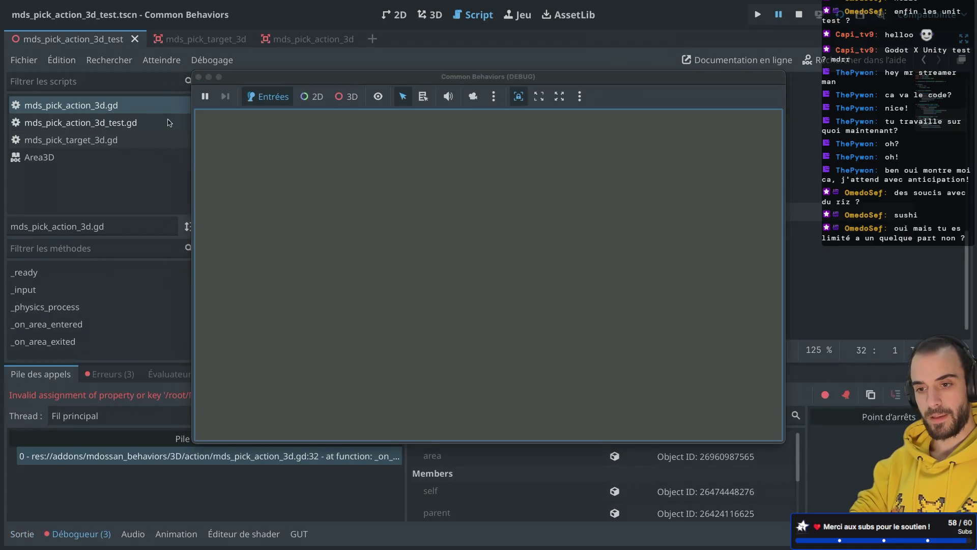
pyautogui.click(198, 77)
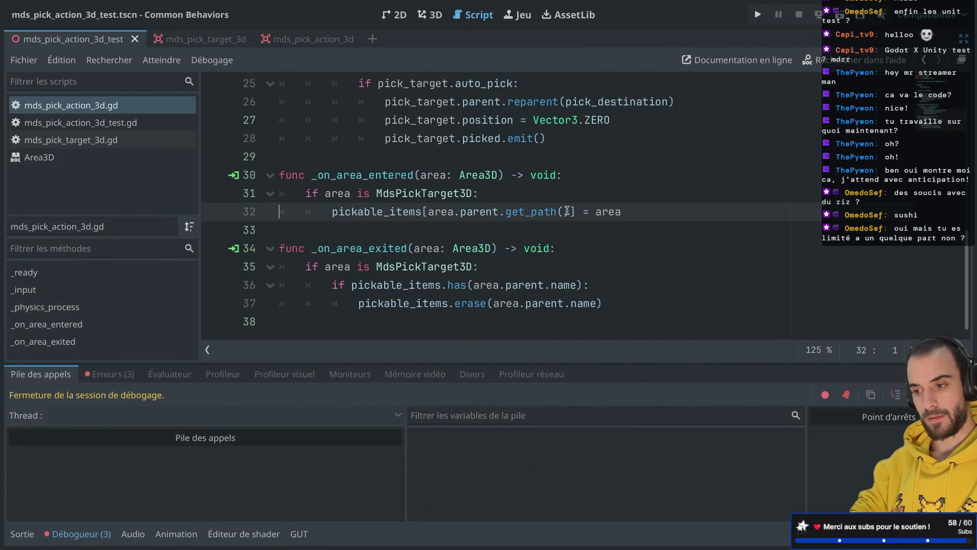
pyautogui.moveTo(570, 211); pyautogui.dragTo(507, 210)
pyautogui.press('BackSpace')
# Re-enter get_path() via autocomplete, start appending .to, and open get_path's Node documentation
pyautogui.write('pa')
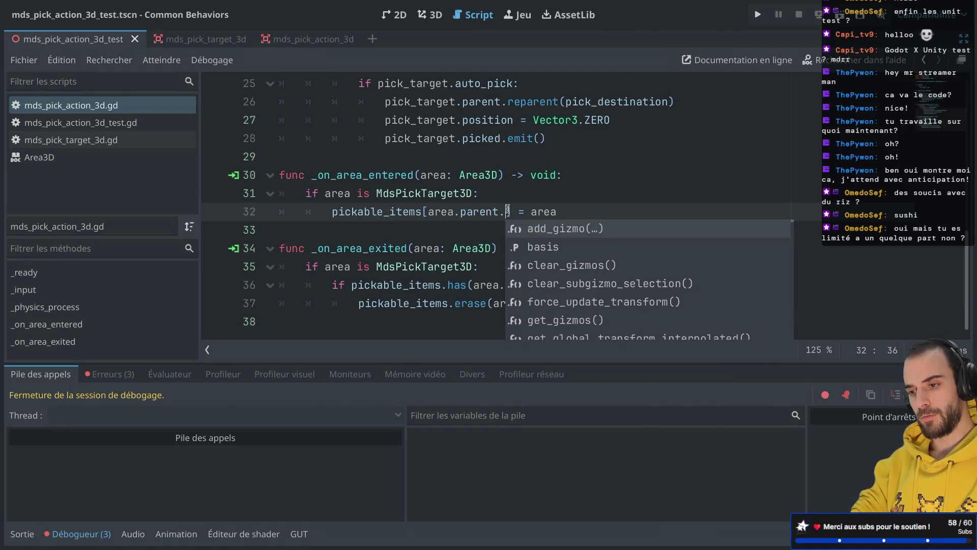
pyautogui.write('th')
pyautogui.press('Down')
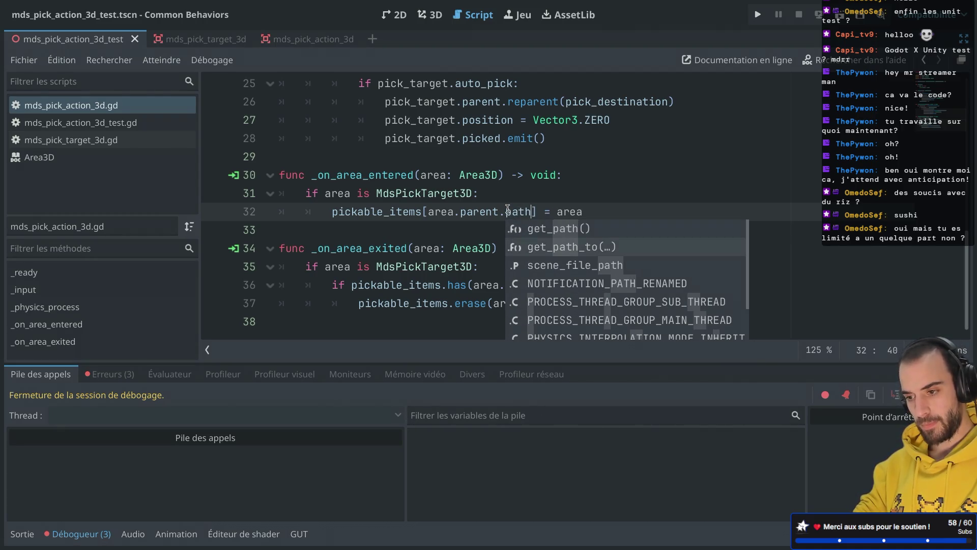
pyautogui.press('Down')
pyautogui.press('Down')
pyautogui.press('Down')
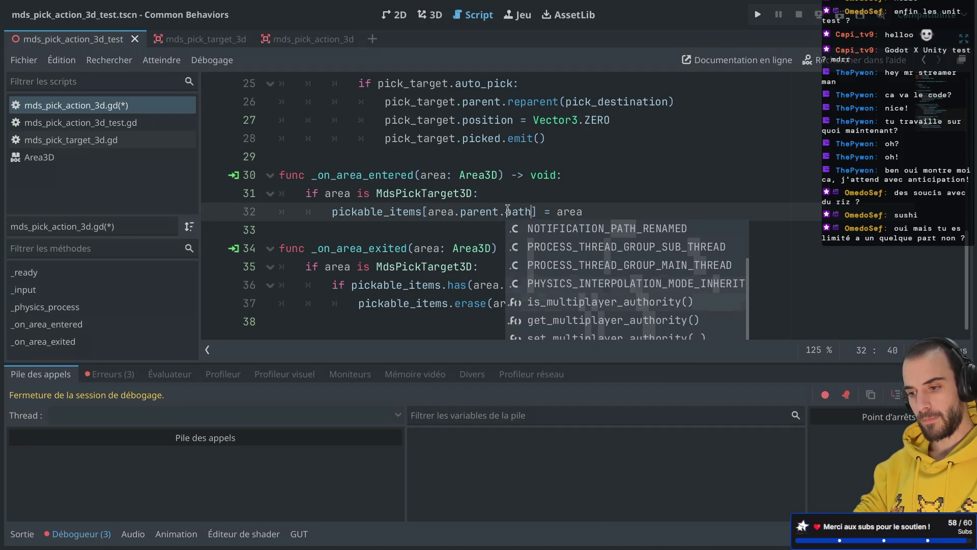
pyautogui.press('Return')
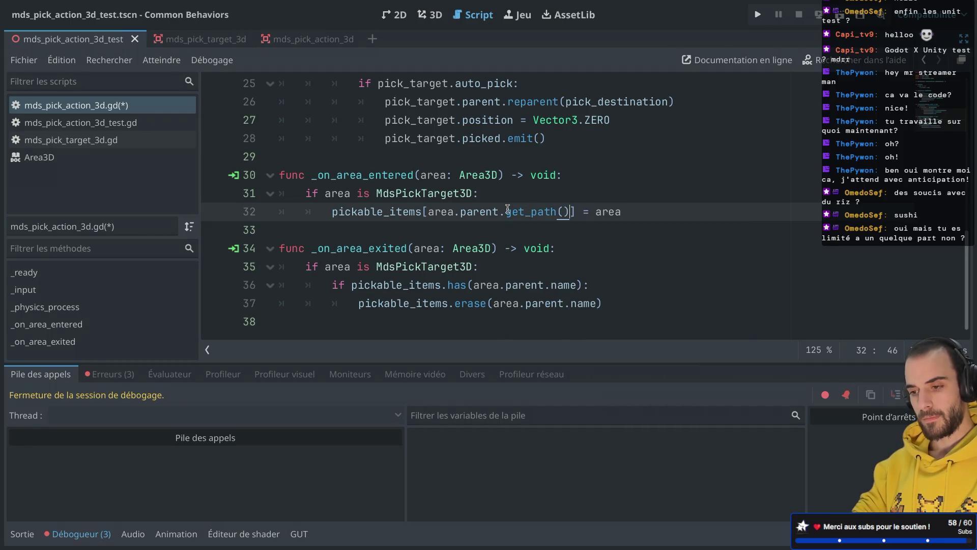
pyautogui.write('.to')
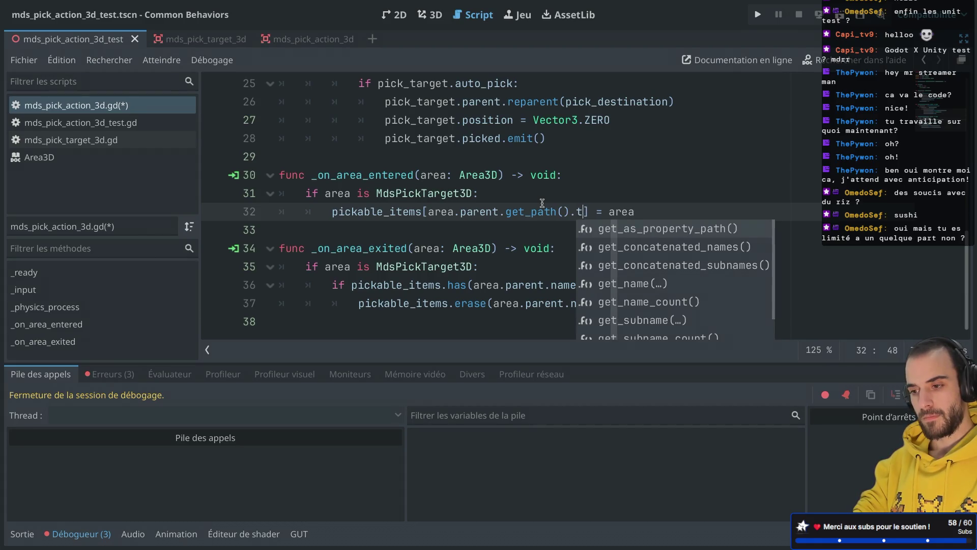
pyautogui.keyDown('ctrl'); pyautogui.click(530, 213); pyautogui.keyUp('ctrl')
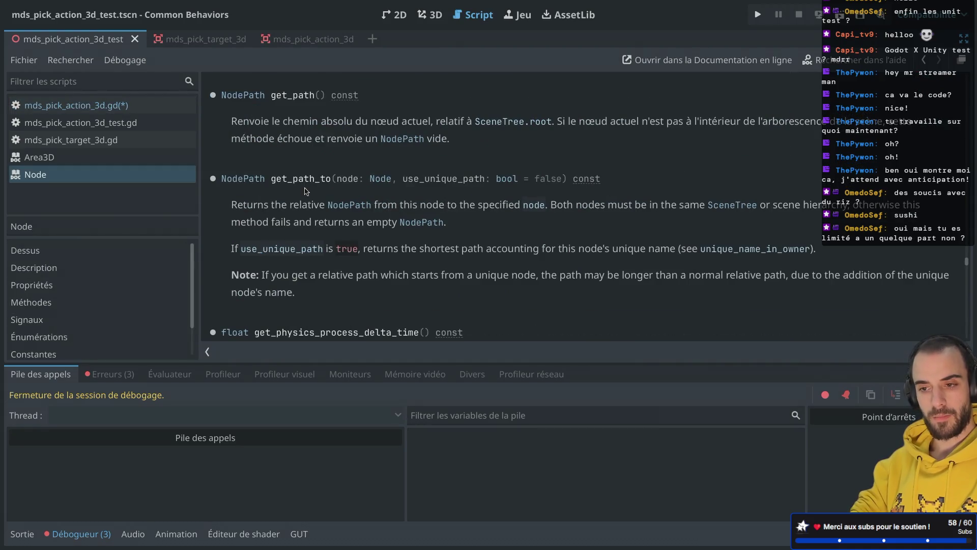
# Return to the code, then reopen get_path's docs and follow the link to the NodePath class
pyautogui.scroll(-1, 84, 277)
pyautogui.scroll(-1, 84, 270)
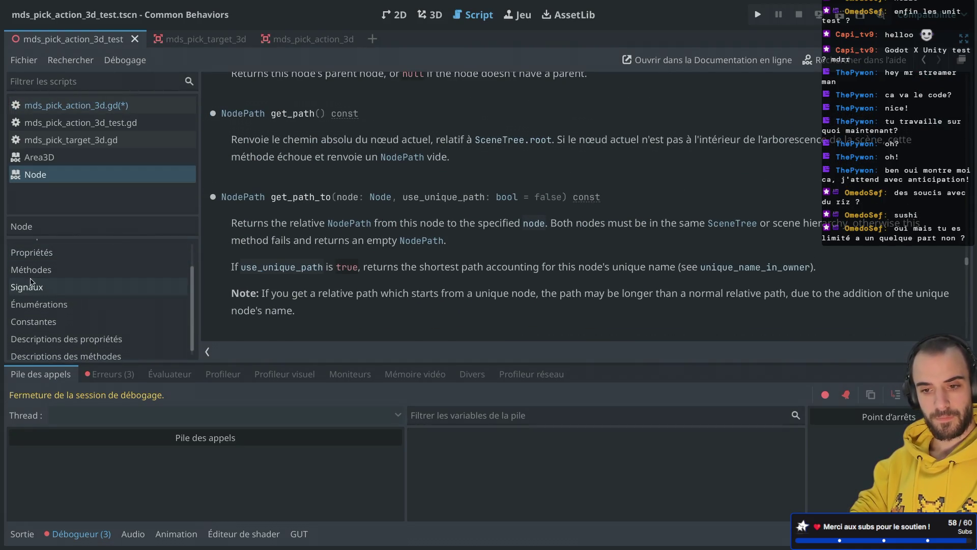
pyautogui.click(28, 286)
pyautogui.hotkey('ctrl', 'w')
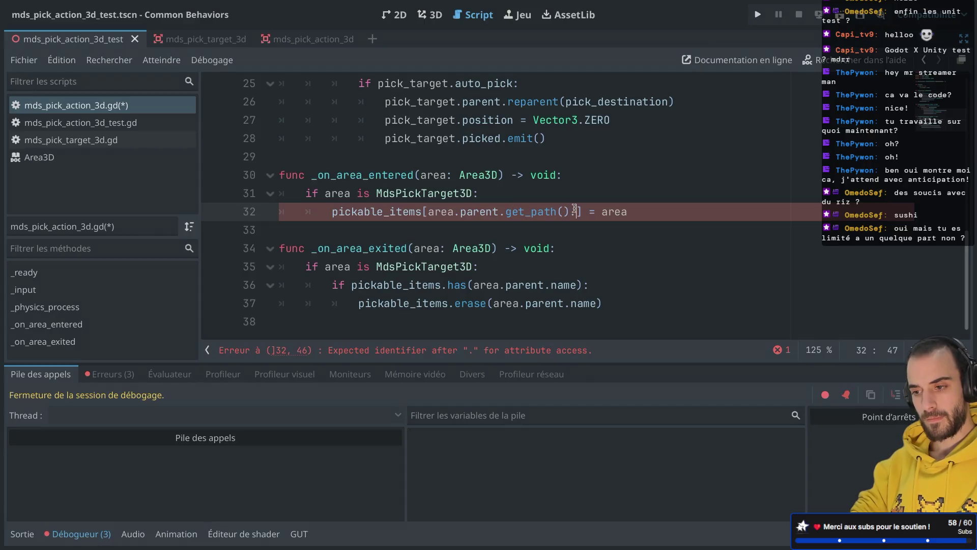
pyautogui.keyDown('ctrl'); pyautogui.click(548, 209); pyautogui.keyUp('ctrl')
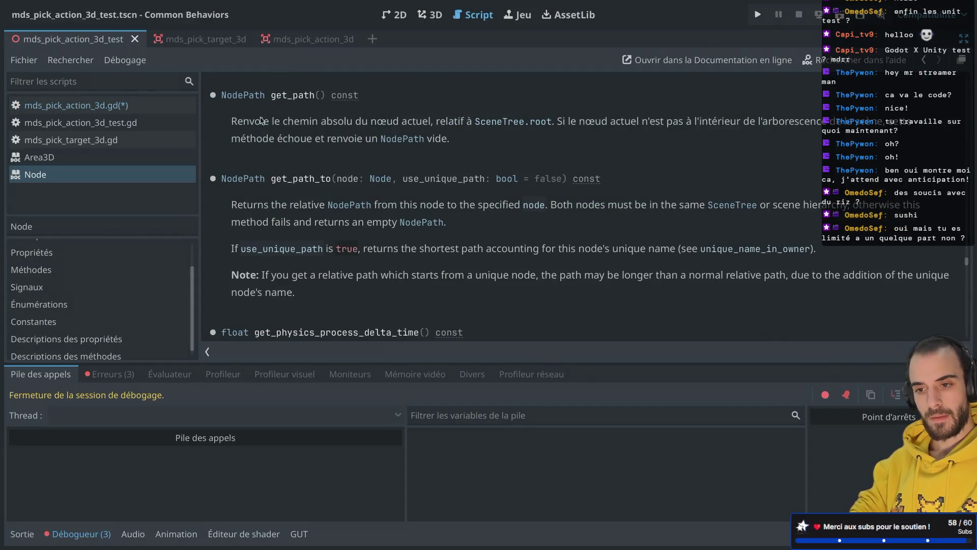
pyautogui.click(243, 97)
# Hide the debugger, read the get_concatenated_names description in NodePath, and close the help
pyautogui.scroll(-3, 343, 155)
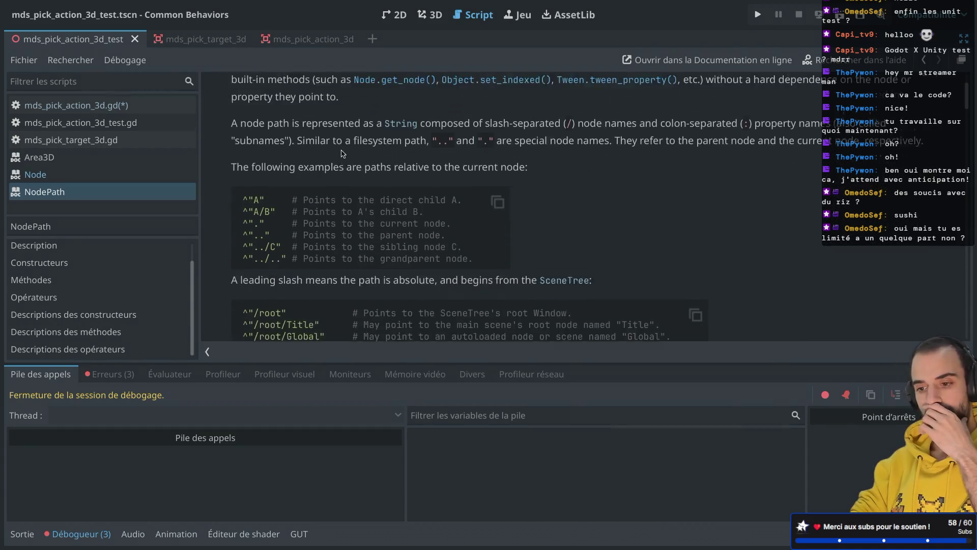
pyautogui.scroll(-3, 343, 154)
pyautogui.click(76, 535)
pyautogui.scroll(-10, 334, 319)
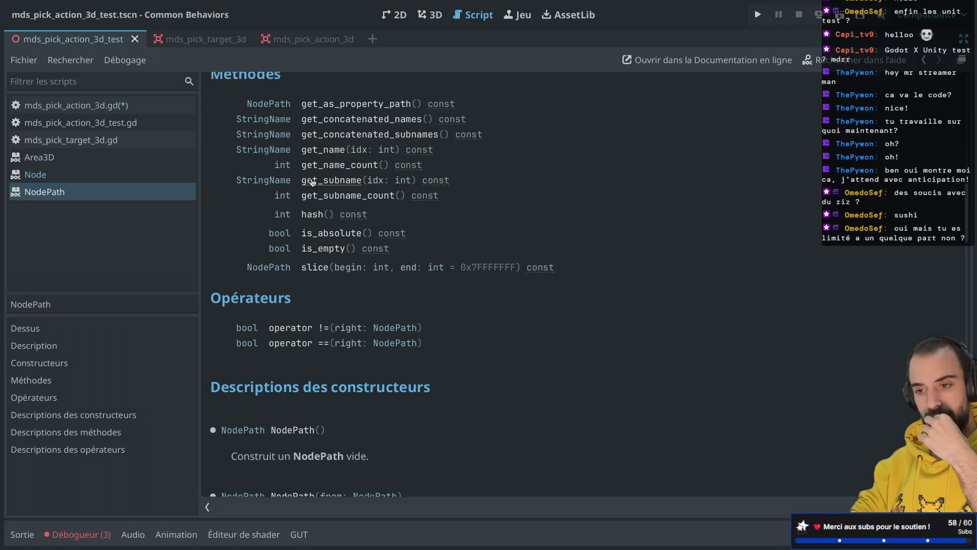
pyautogui.scroll(3, 310, 181)
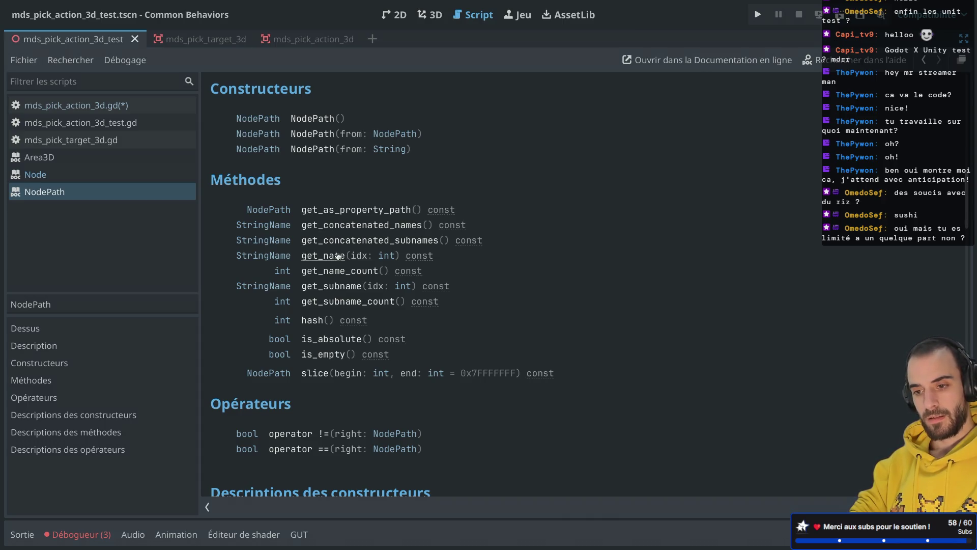
pyautogui.click(359, 226)
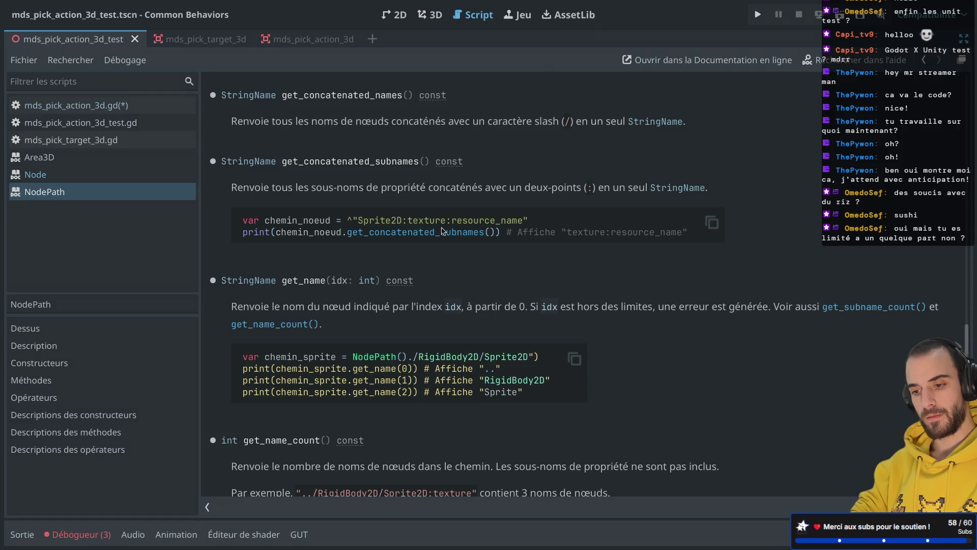
pyautogui.hotkey('ctrl', 'w')
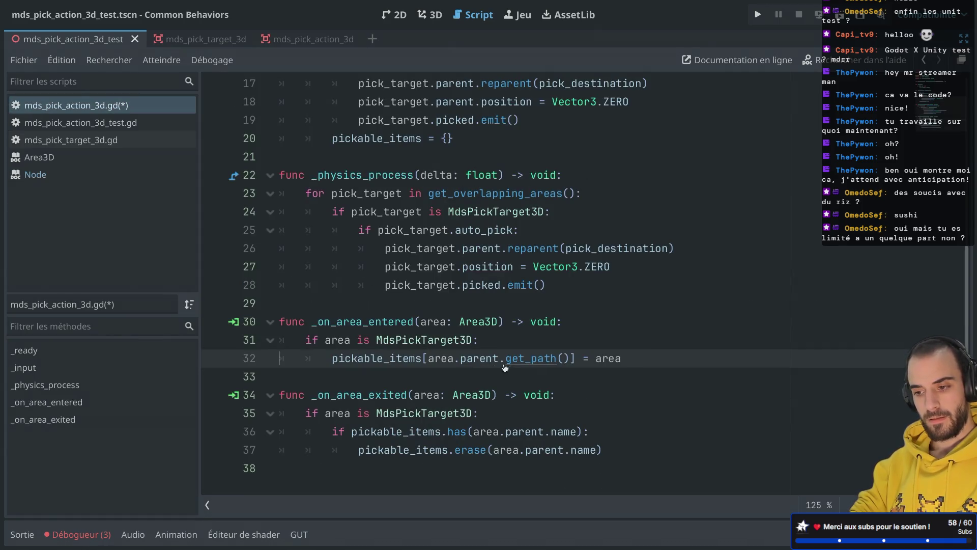
# Append .get_name() after get_path() on line 32 using autocomplete
pyautogui.click(570, 358)
pyautogui.write('.get_n')
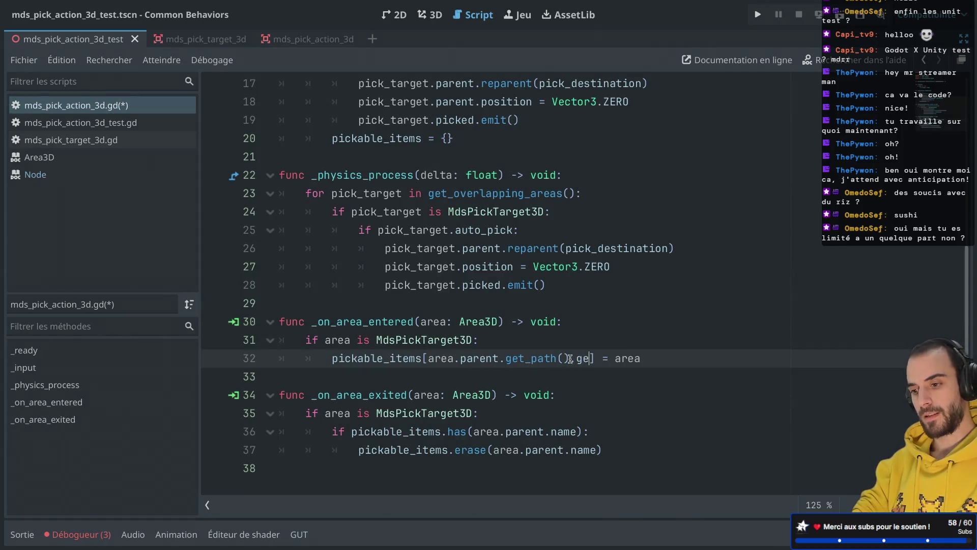
pyautogui.press('Return')
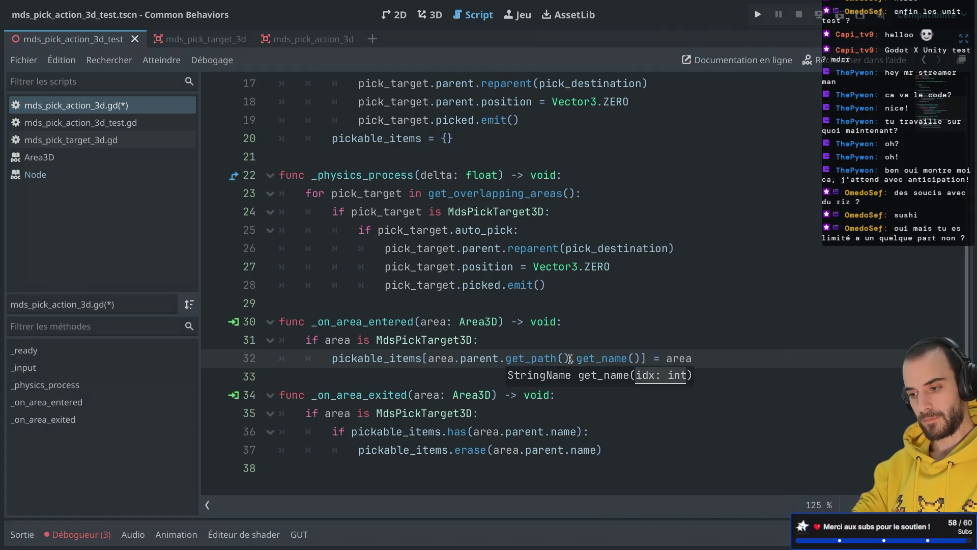
# Read the NodePath reference for get_name and get_concatenated_names, then return to the script
pyautogui.keyDown('ctrl'); pyautogui.click(590, 358); pyautogui.keyUp('ctrl')
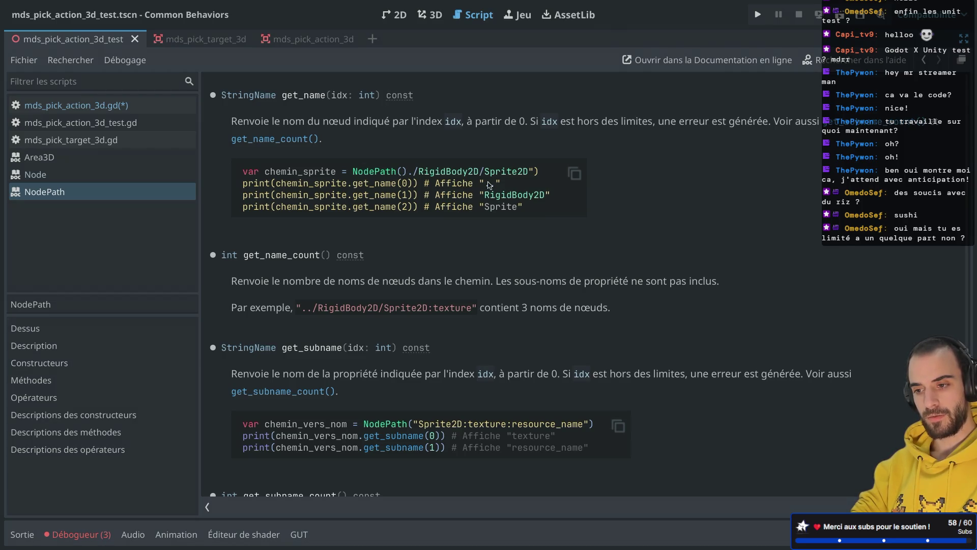
pyautogui.scroll(-4, 488, 184)
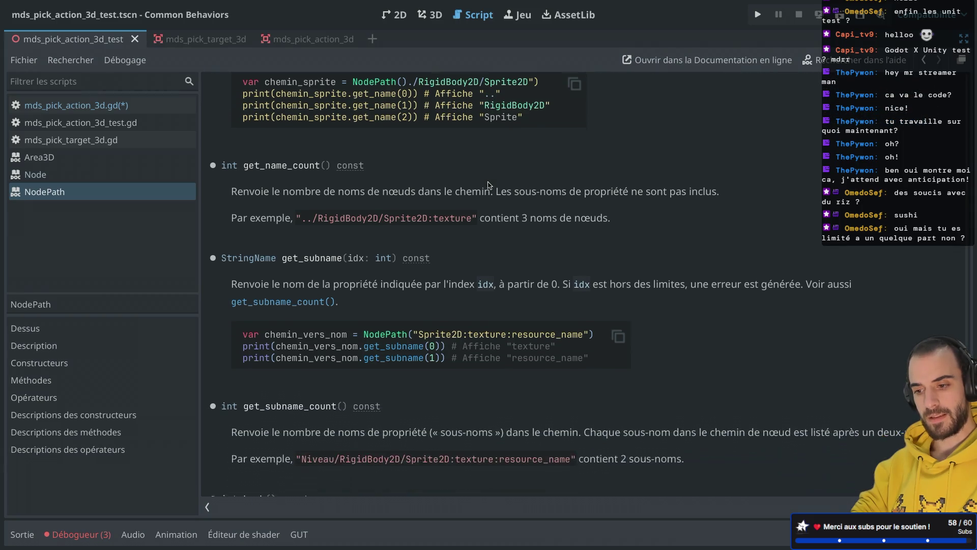
pyautogui.scroll(-6, 489, 184)
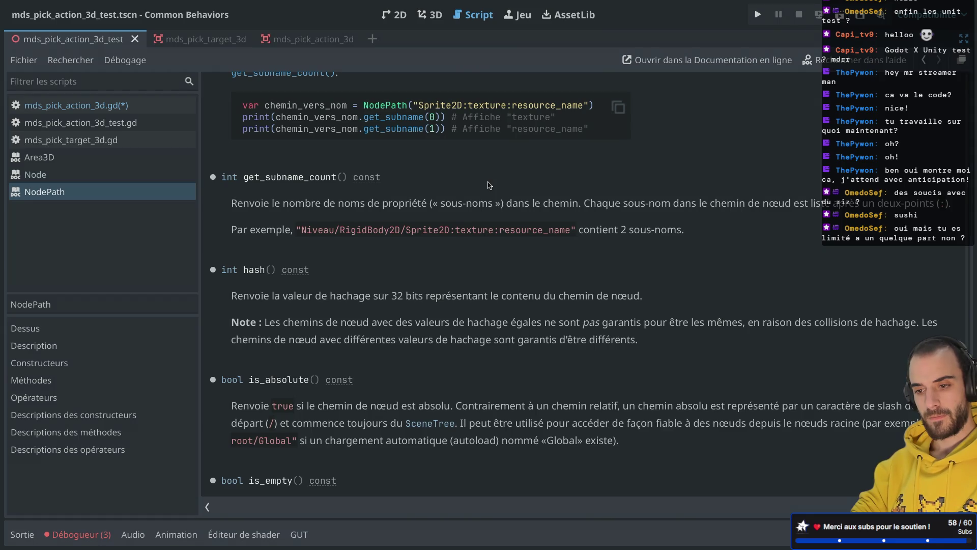
pyautogui.scroll(-3, 489, 184)
pyautogui.scroll(-7, 489, 184)
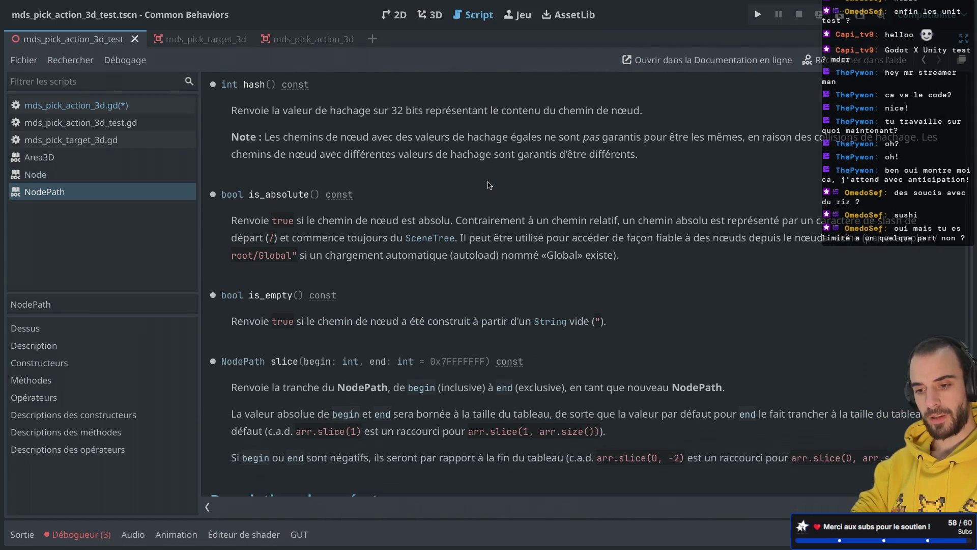
pyautogui.scroll(20, 489, 184)
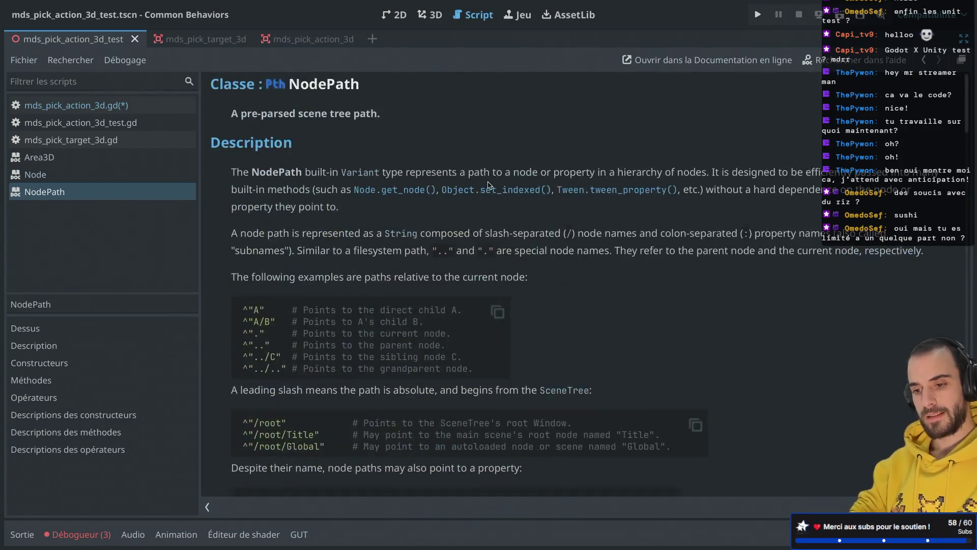
pyautogui.scroll(-5, 488, 184)
pyautogui.scroll(-1, 488, 184)
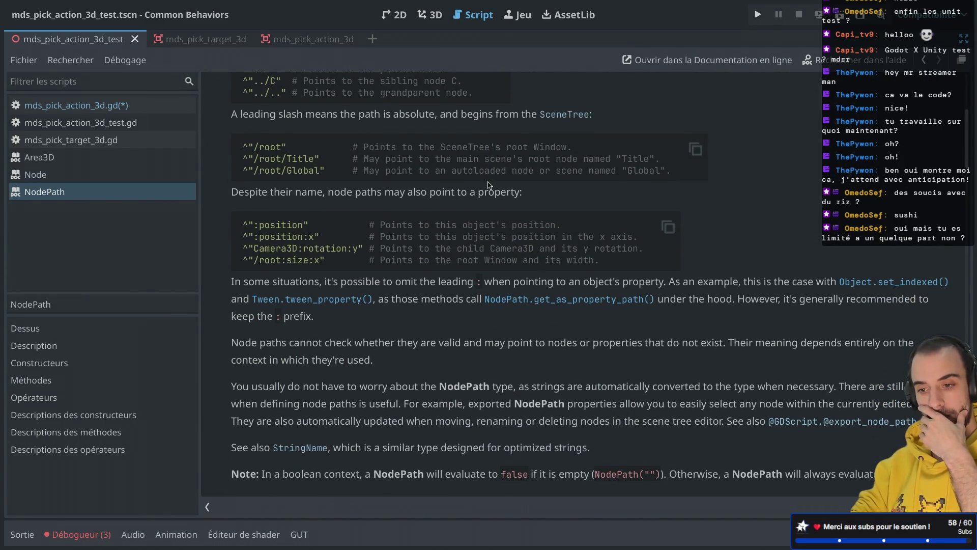
pyautogui.scroll(-10, 488, 185)
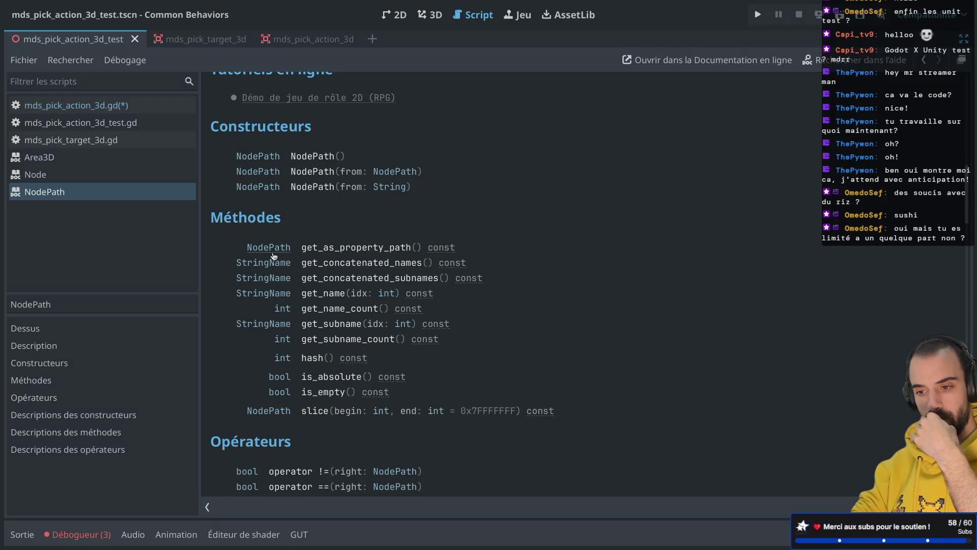
pyautogui.click(345, 266)
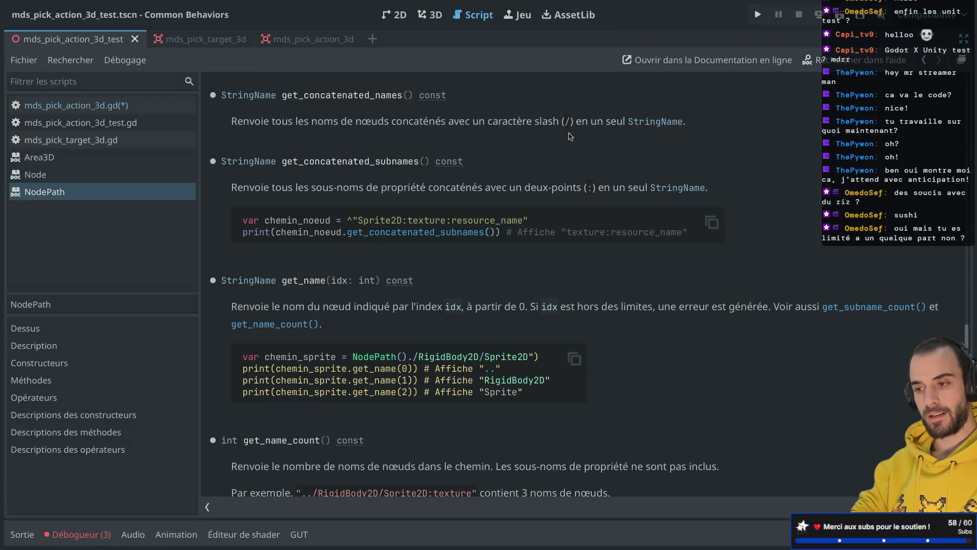
pyautogui.hotkey('ctrl', 'w')
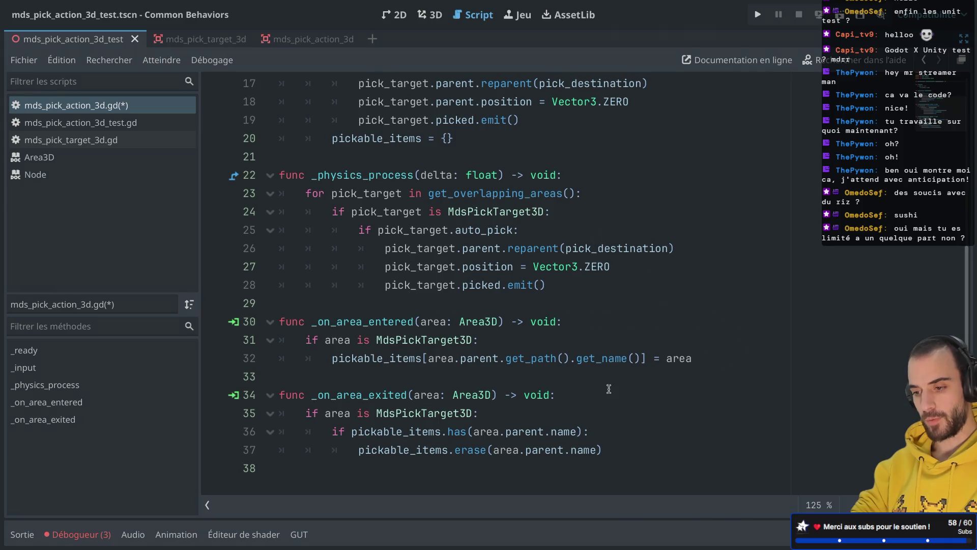
# Replace get_name with get_concatenated_names() on line 32 and save
pyautogui.doubleClick(602, 359)
pyautogui.write('get_con')
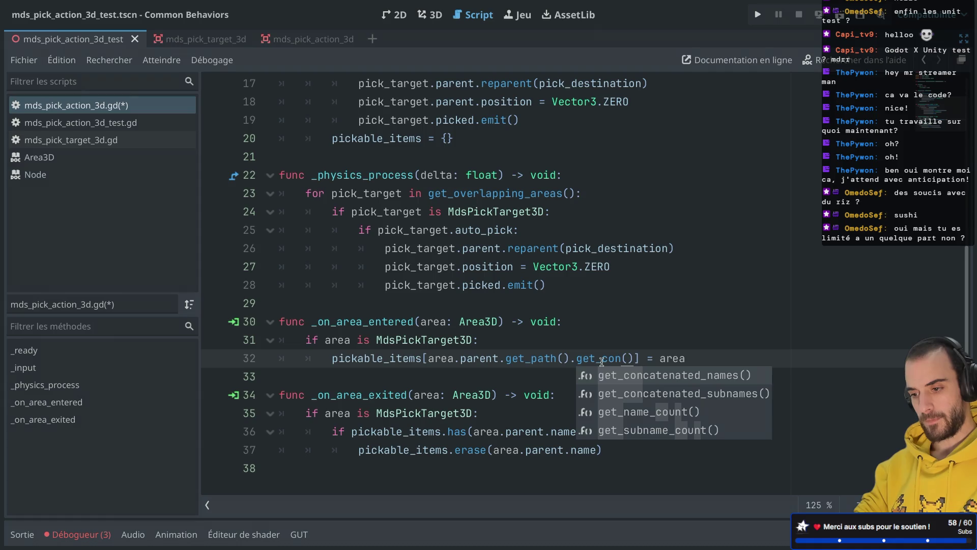
pyautogui.press('Return')
pyautogui.hotkey('ctrl', 's')
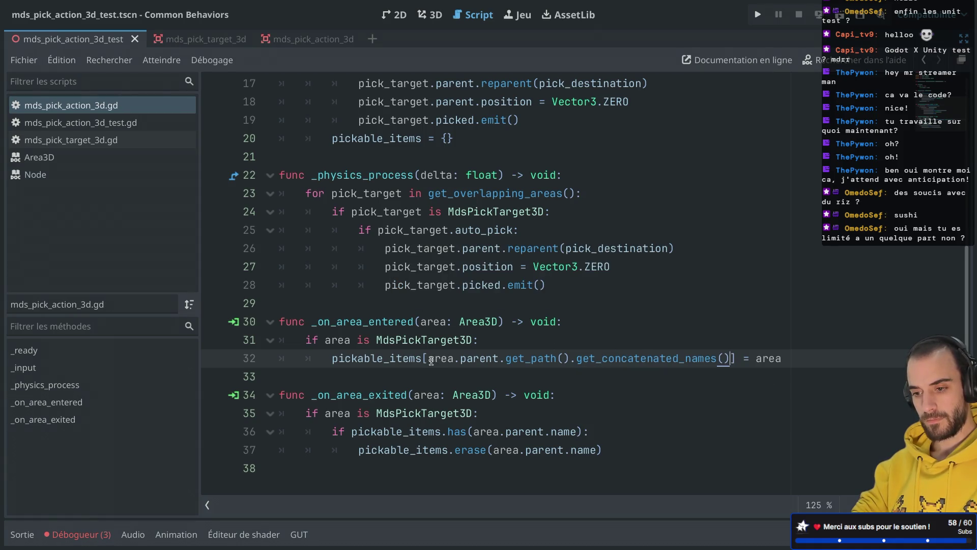
# Add a var key = area.parent.get_path().get_concatenated_names() line in the exit handler
pyautogui.moveTo(430, 359); pyautogui.dragTo(728, 358)
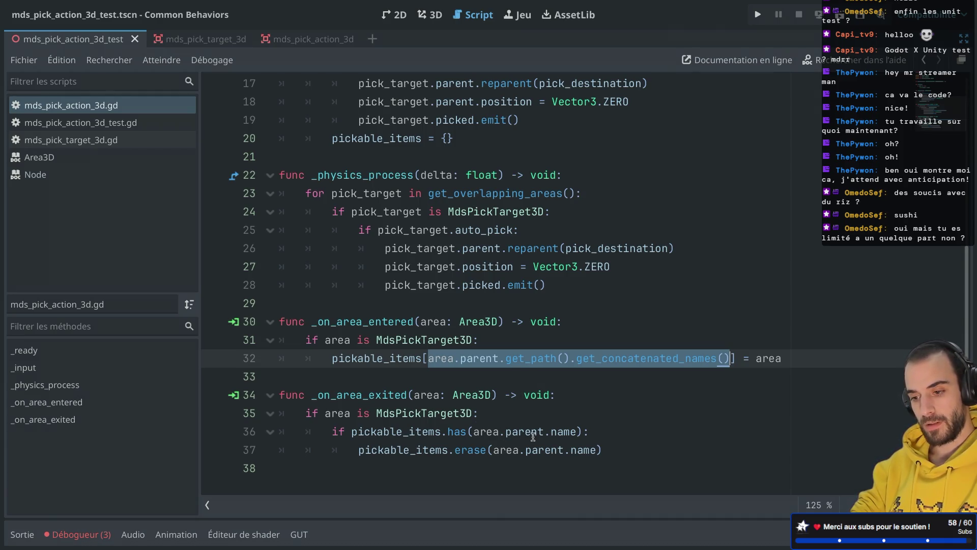
pyautogui.moveTo(474, 431); pyautogui.dragTo(575, 424)
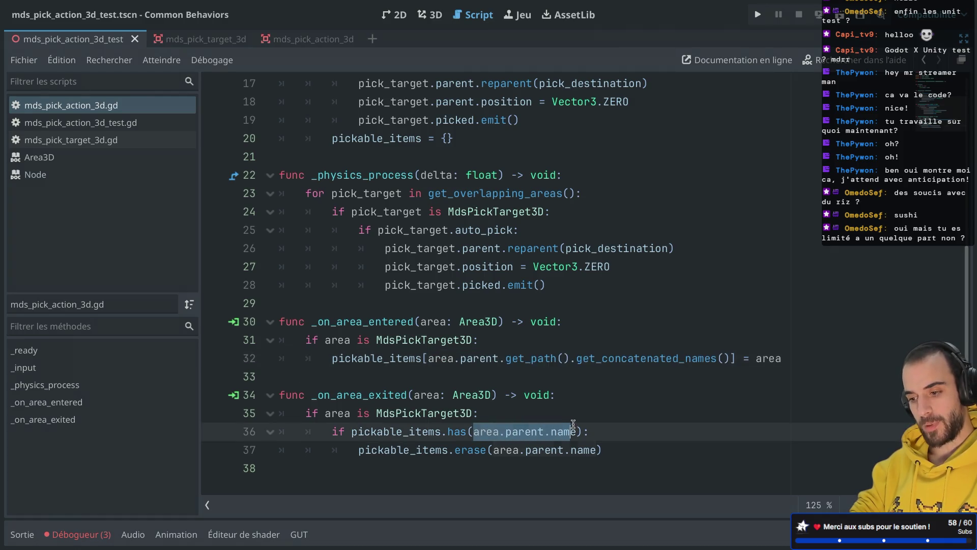
pyautogui.click(498, 417)
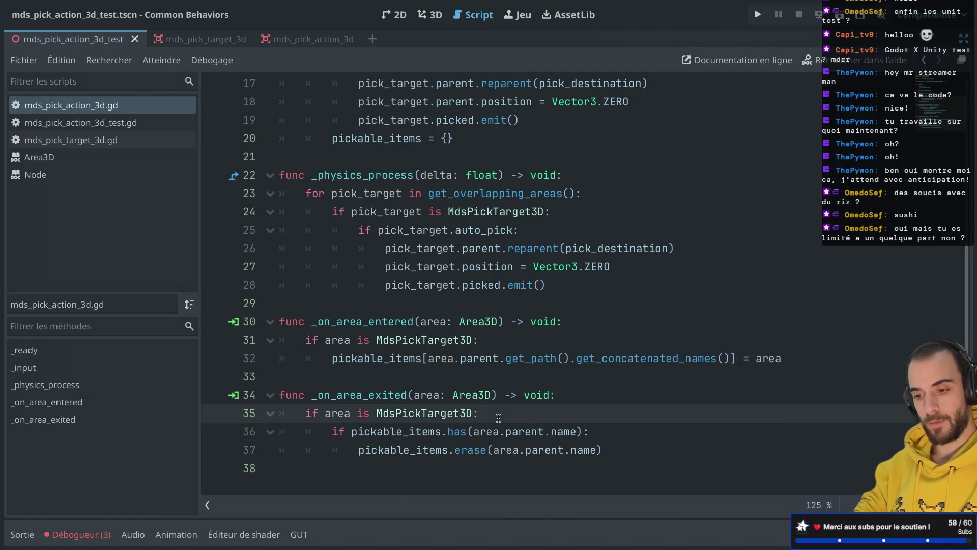
pyautogui.press('Return')
pyautogui.write('area.parent.get_path().get_concatenated_names()')
pyautogui.press('Home')
pyautogui.write('var key =')
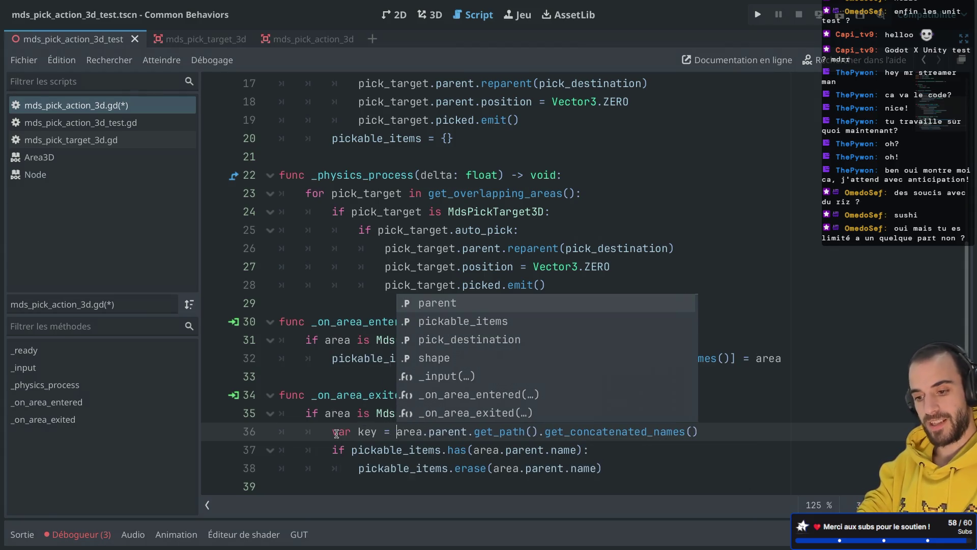
# Use key instead of area.parent.name in the has() check and erase() call
pyautogui.moveTo(473, 449); pyautogui.dragTo(570, 449)
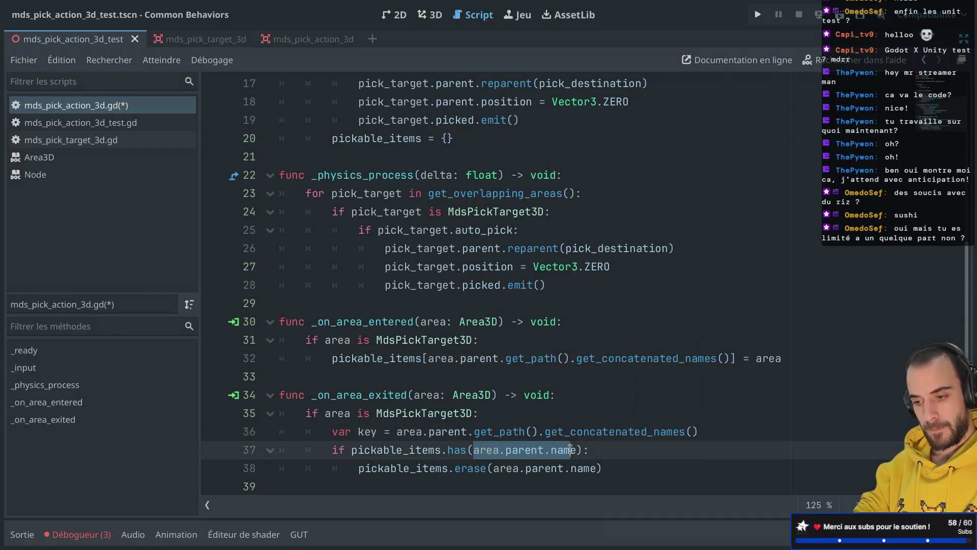
pyautogui.press('BackSpace')
pyautogui.press('Escape')
pyautogui.write('key')
pyautogui.moveTo(493, 467); pyautogui.dragTo(599, 467)
pyautogui.write('key')
pyautogui.click(395, 430)
# In the entered handler, move the expression into a var key line and assign pickable_items[key]
pyautogui.moveTo(428, 358)
pyautogui.mouseDown()
pyautogui.moveTo(725, 349)
pyautogui.moveTo(728, 358)
pyautogui.mouseUp()
pyautogui.hotkey('ctrl', 'x')
pyautogui.click(541, 344)
pyautogui.press('Return')
pyautogui.hotkey('ctrl', 'v')
pyautogui.click(333, 357)
pyautogui.write('var')
pyautogui.write(' key =')
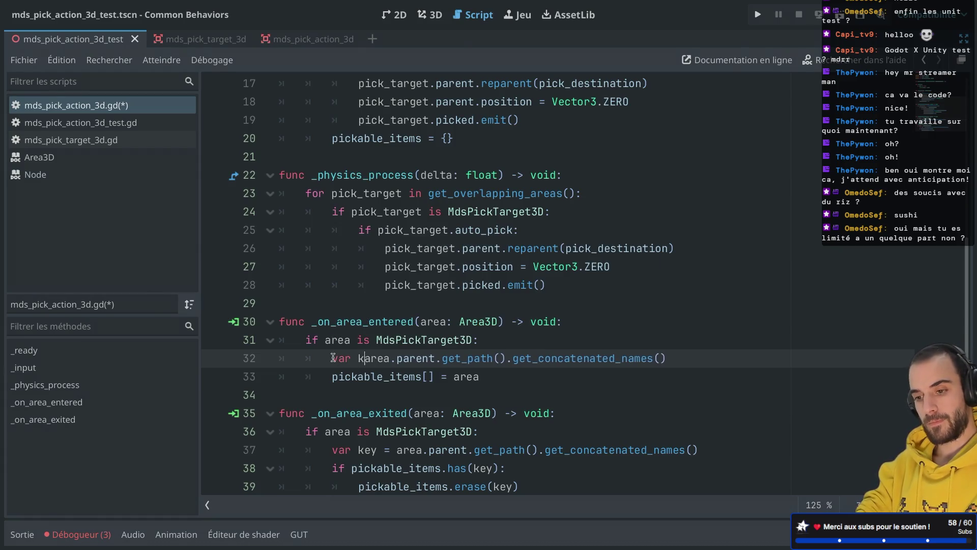
pyautogui.click(428, 376)
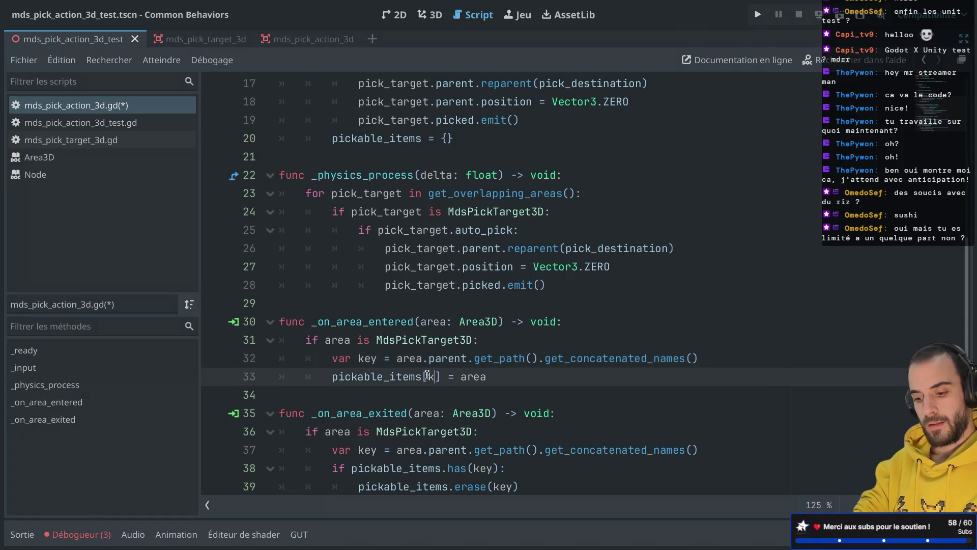
pyautogui.write('key')
# Save the script and run the project to test picking
pyautogui.hotkey('ctrl', 's')
pyautogui.click(648, 201)
pyautogui.scroll(-2, 733, 268)
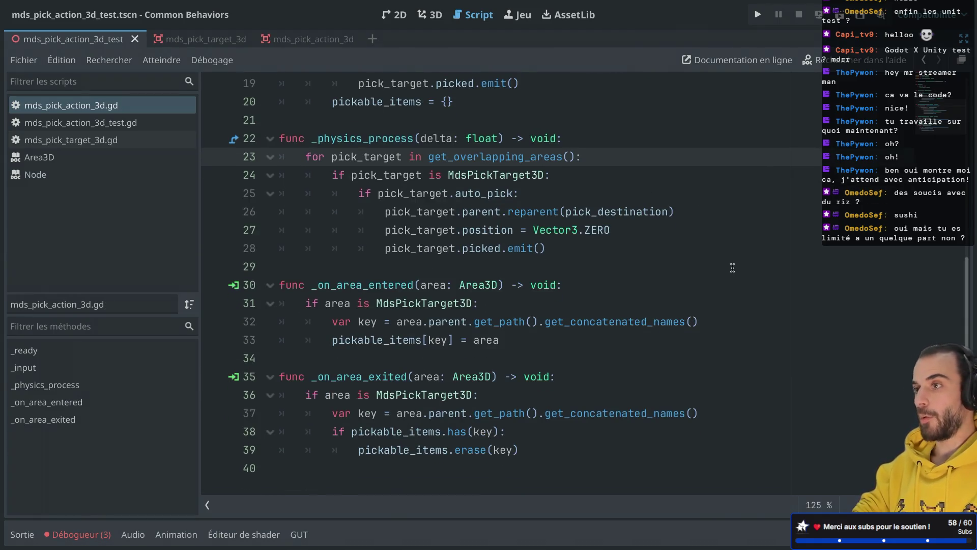
pyautogui.click(839, 13)
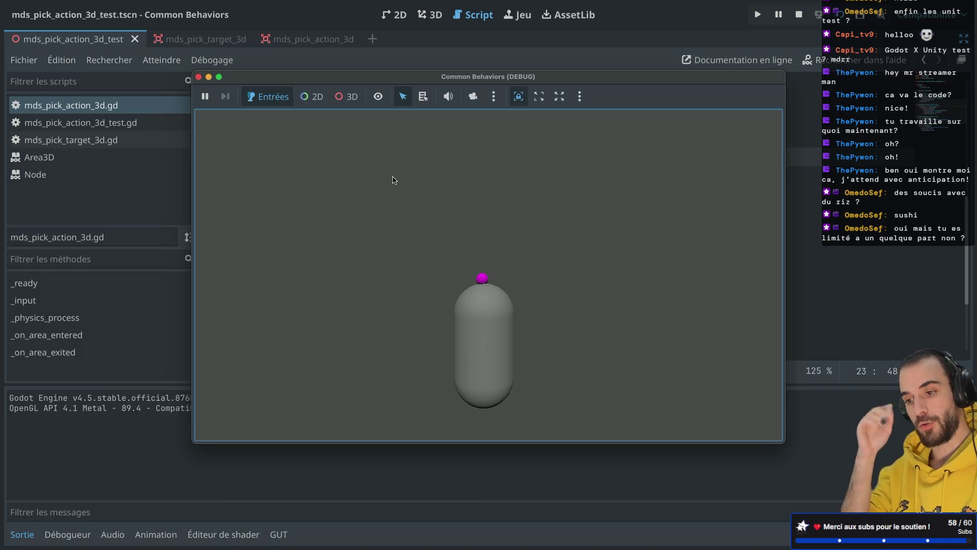
# Close the game window after the picking test and place the cursor at the end of line 33
pyautogui.click(198, 77)
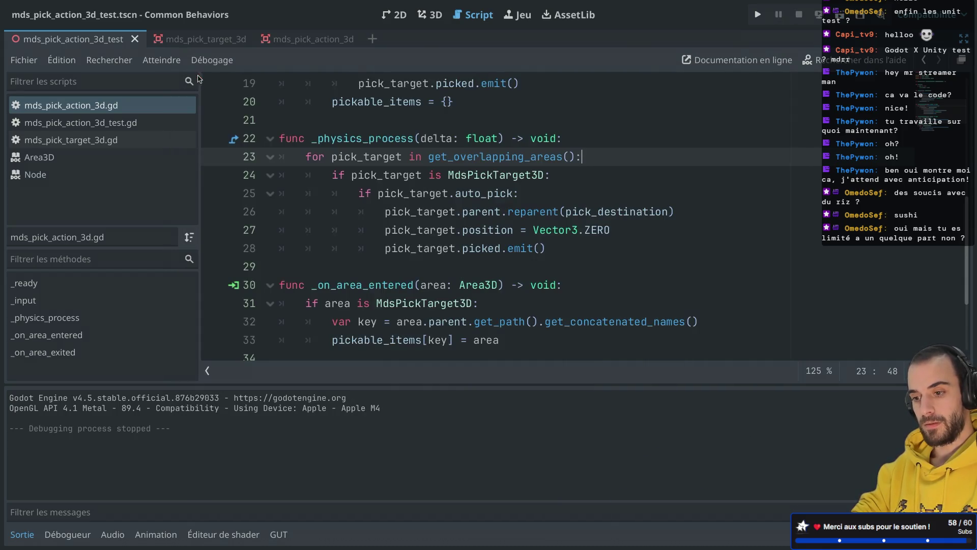
pyautogui.scroll(-3, 452, 240)
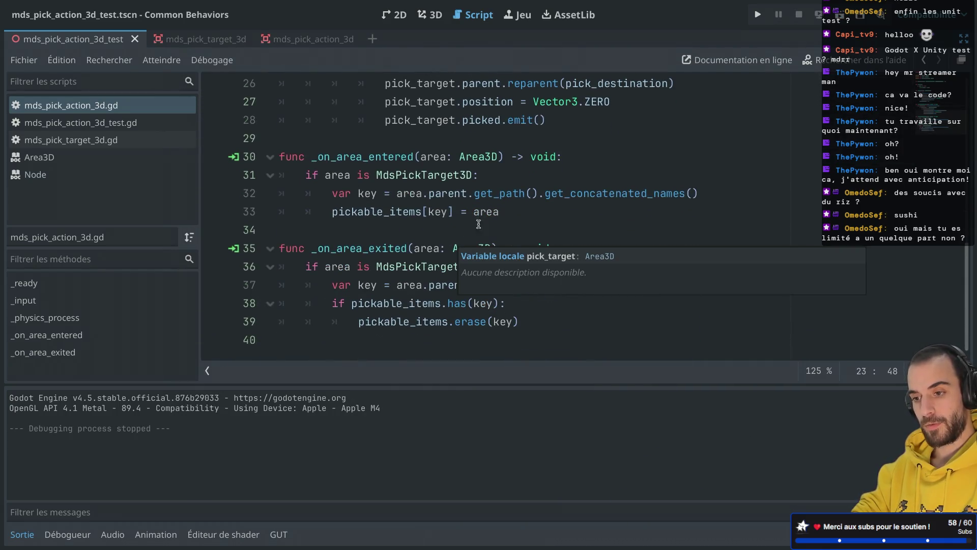
pyautogui.click(557, 208)
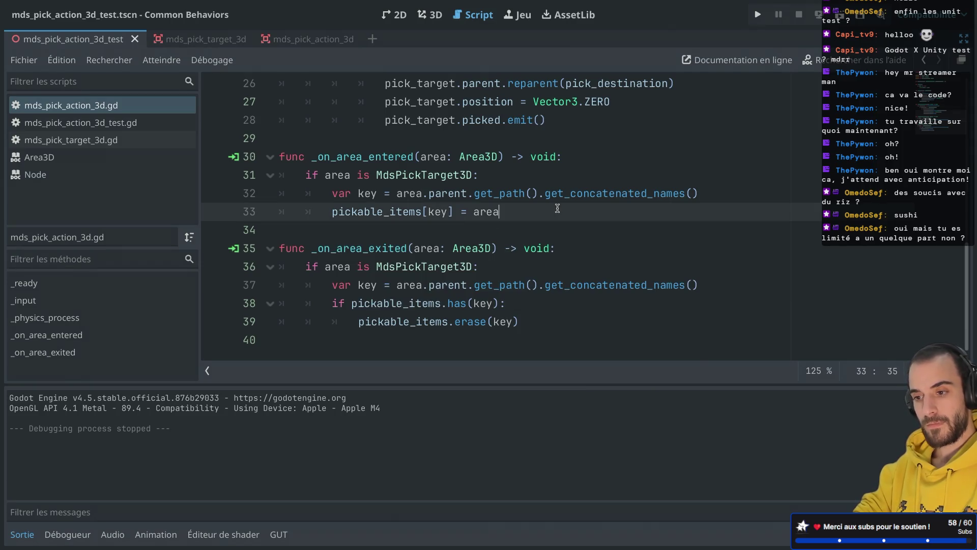
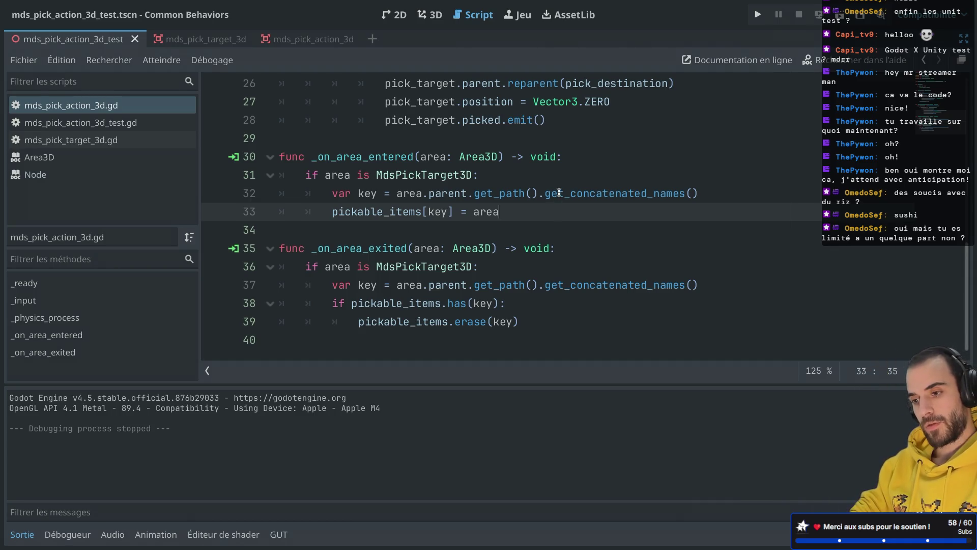
# Open mds_pick_action_3d_test.gd in the script editor
pyautogui.hotkey('ctrl', 'shift', 'F11')
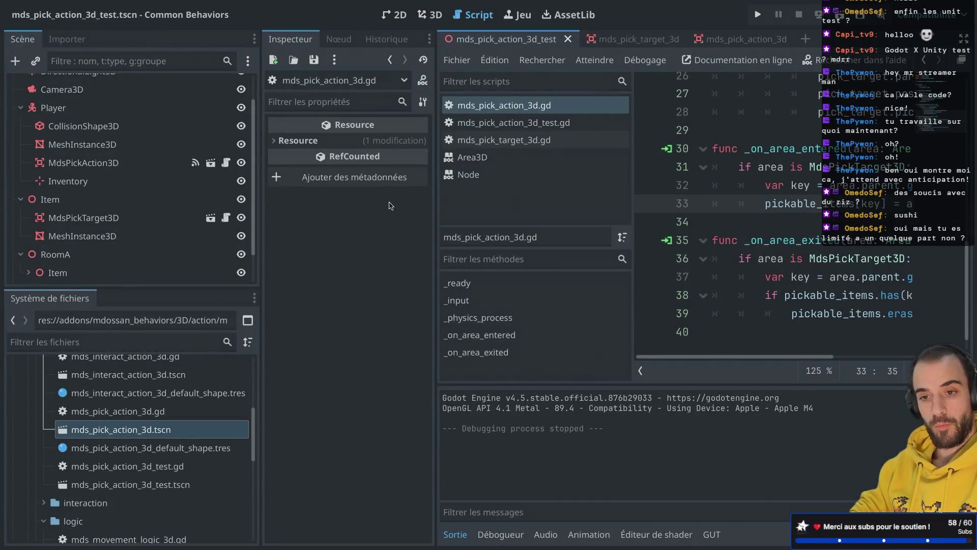
pyautogui.hotkey('ctrl', 'shift', 'F11')
pyautogui.click(124, 127)
pyautogui.scroll(-2, 321, 286)
# Duplicate the test_pick_input function, with a blank line between the copies
pyautogui.press('Down')
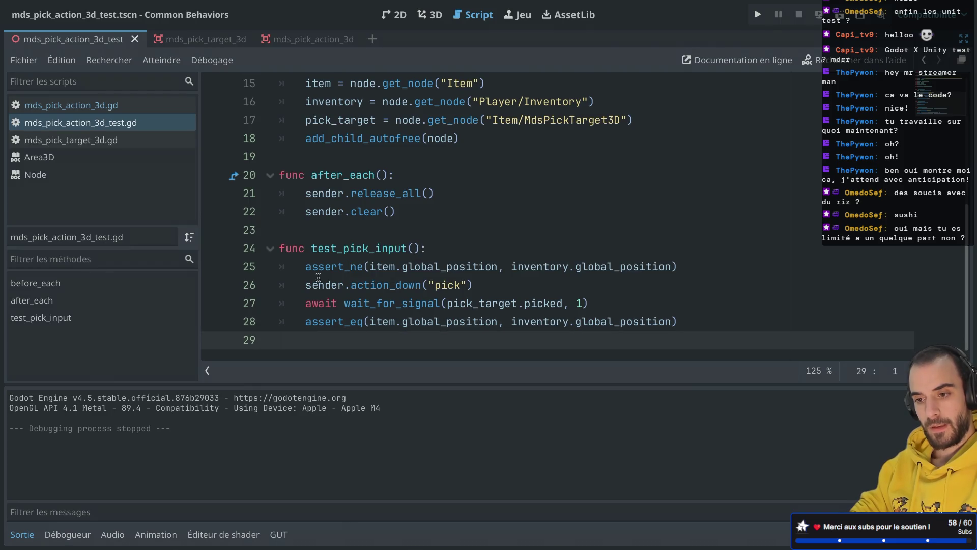
pyautogui.keyDown('shift'); pyautogui.click(269, 246); pyautogui.keyUp('shift')
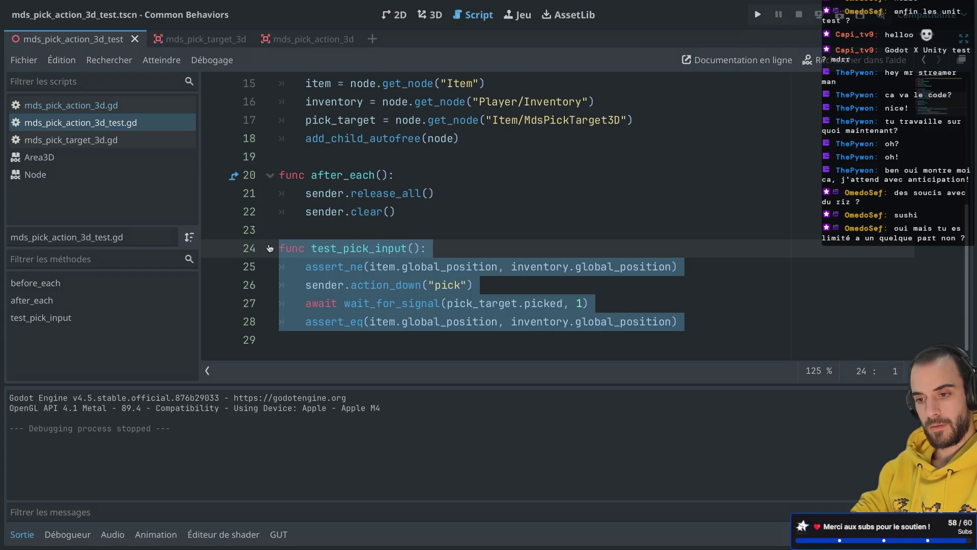
pyautogui.hotkey('ctrl', 'shift', 'd')
pyautogui.click(281, 244)
pyautogui.press('Return')
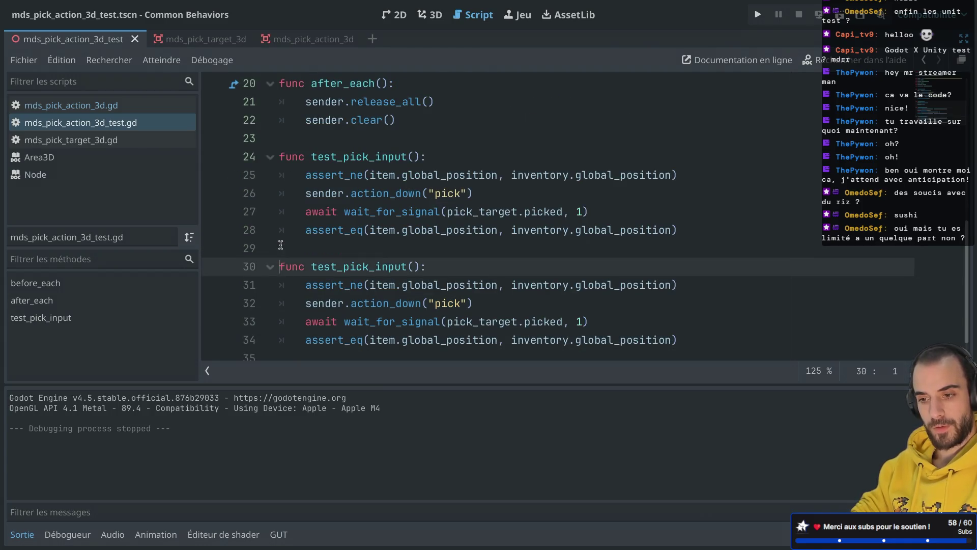
# Rename the copy to test_pick_multiple_input, add a var item_room_a declaration, and save
pyautogui.click(370, 267)
pyautogui.write('_multiple')
pyautogui.click(470, 200)
pyautogui.scroll(4, 479, 225)
pyautogui.click(408, 237)
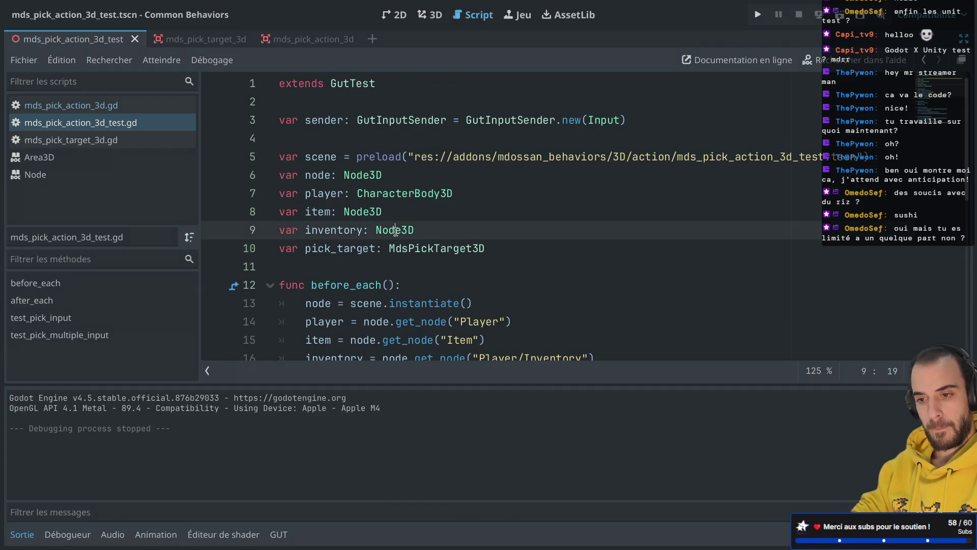
pyautogui.moveTo(417, 213); pyautogui.dragTo(483, 185)
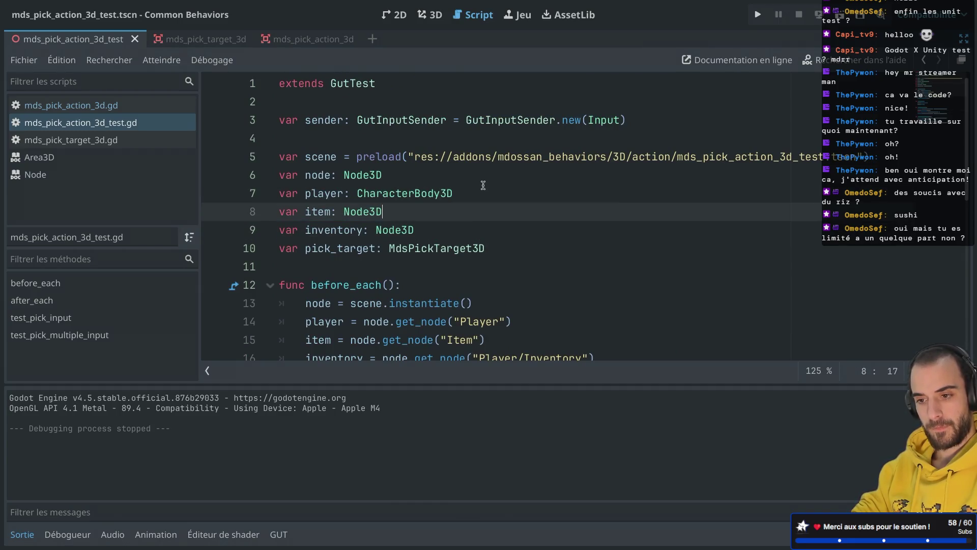
pyautogui.hotkey('ctrl', 'shift', 'd')
pyautogui.click(333, 226)
pyautogui.write('_room_a')
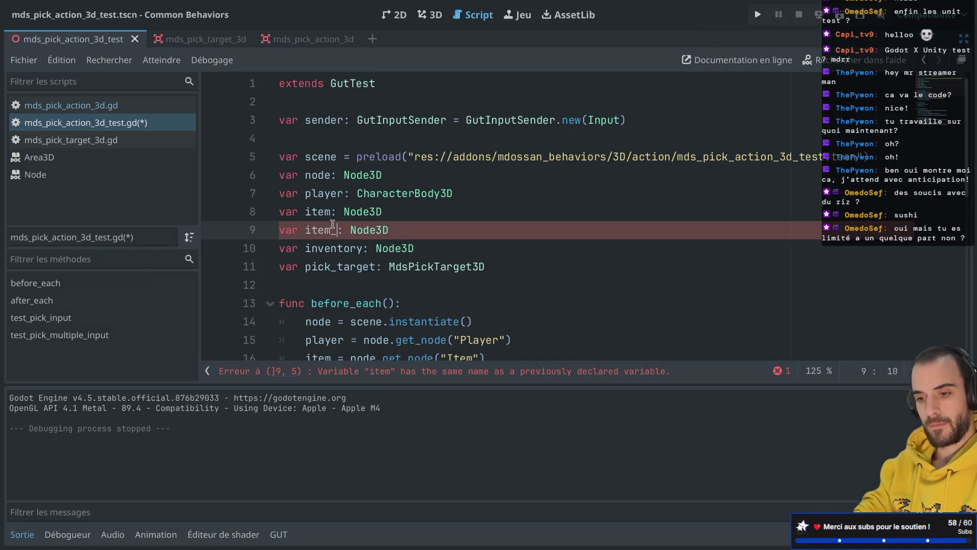
pyautogui.hotkey('ctrl', 's')
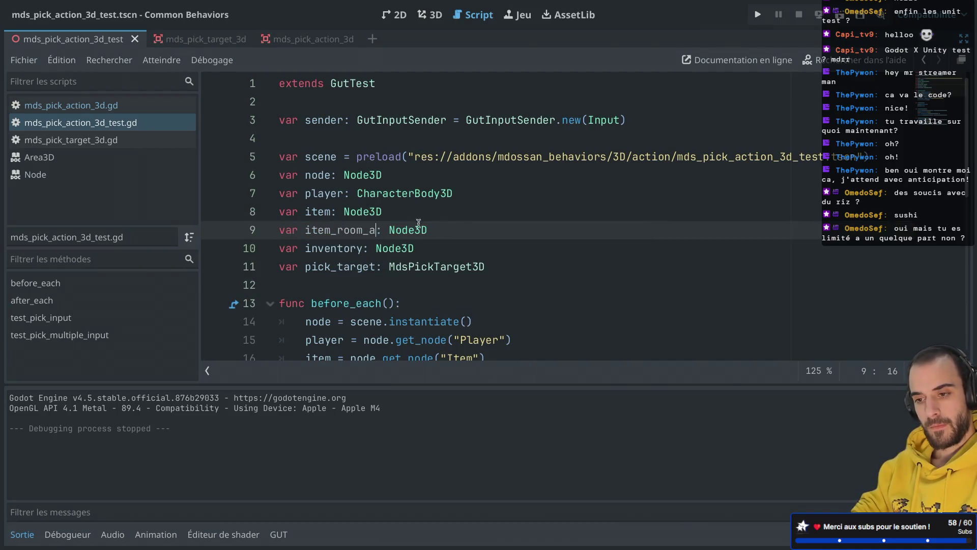
# Try moving the inventory lookup line in before_each, then undo it
pyautogui.scroll(-5, 453, 247)
pyautogui.moveTo(638, 251); pyautogui.dragTo(611, 222)
pyautogui.click(625, 239)
pyautogui.press('BackSpace')
pyautogui.click(547, 199)
pyautogui.hotkey('ctrl', 'z')
pyautogui.press('Return')
pyautogui.hotkey('ctrl', 'z')
# Add item_room_a = node.get_node("RoomA/Item") to before_each from a pick_target line copy
pyautogui.click(647, 257)
pyautogui.moveTo(647, 257); pyautogui.dragTo(646, 243)
pyautogui.click(646, 256)
pyautogui.hotkey('ctrl', 'shift', 'd')
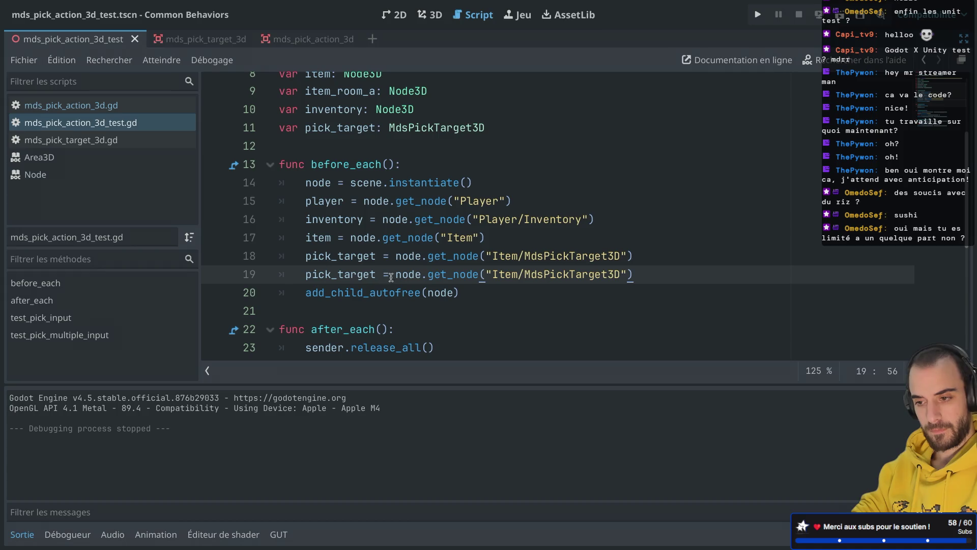
pyautogui.doubleClick(355, 278)
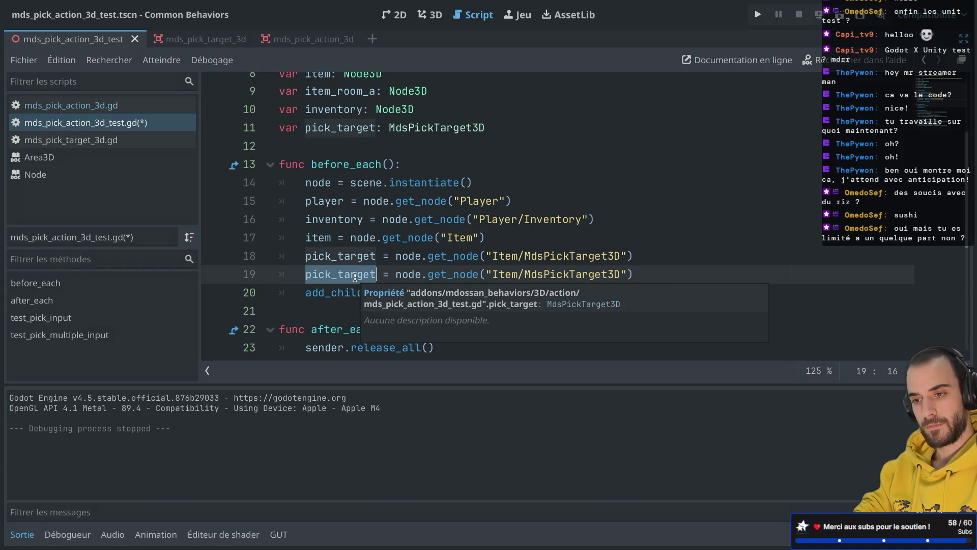
pyautogui.write('item_roo')
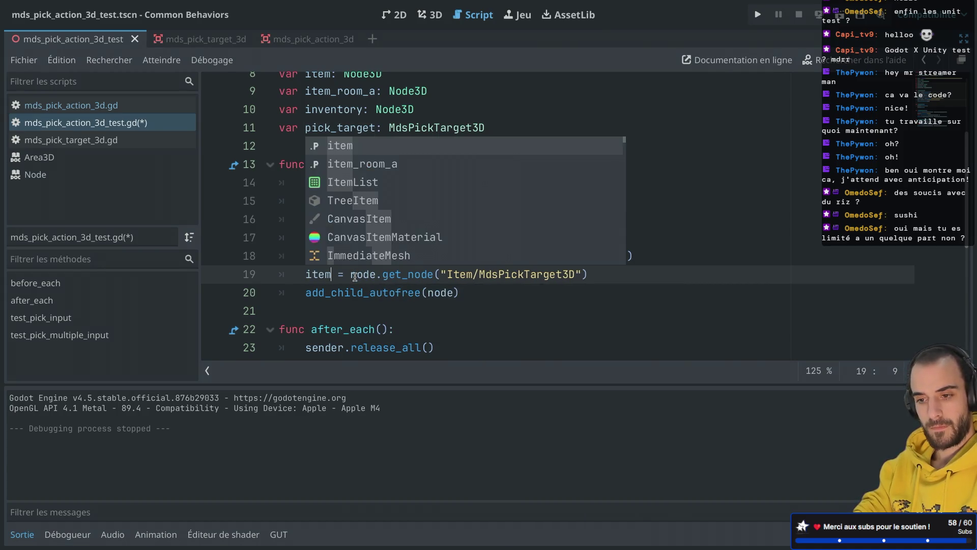
pyautogui.press('Return')
pyautogui.hotkey('ctrl', 's')
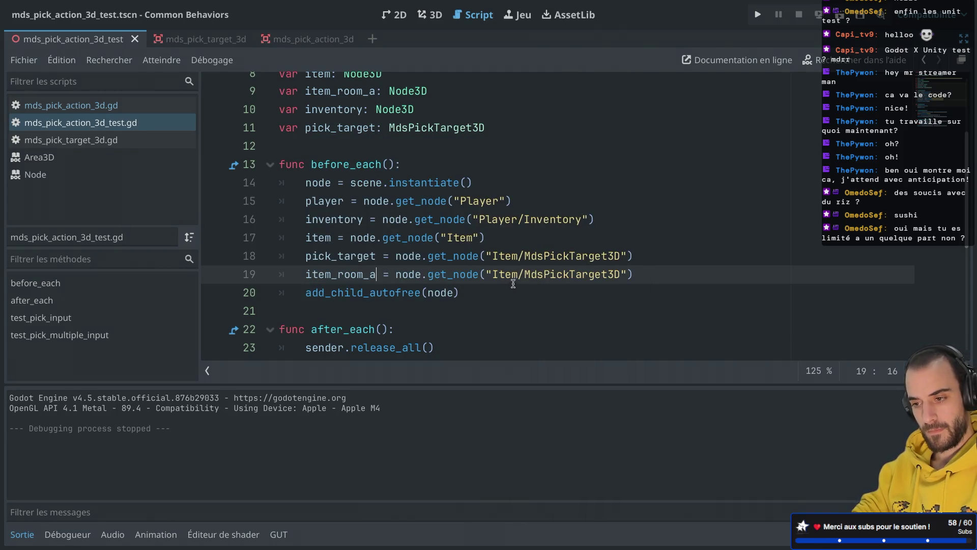
pyautogui.doubleClick(505, 274)
pyautogui.write('RoomA')
pyautogui.doubleClick(543, 274)
pyautogui.write('Item')
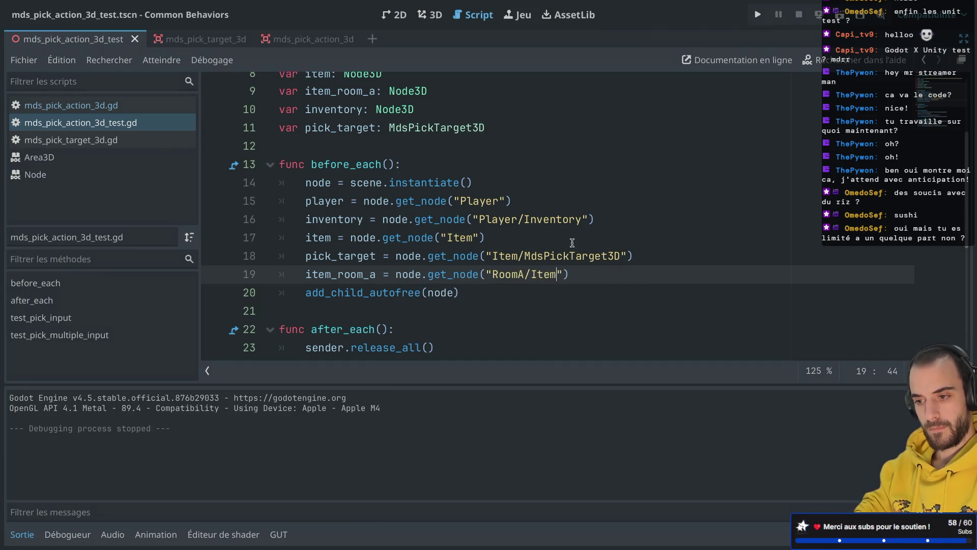
# Move the item_room_a lookup directly below the item line and remove the leftover blank line
pyautogui.click(572, 243)
pyautogui.moveTo(612, 270); pyautogui.dragTo(646, 256)
pyautogui.press('super+c')
pyautogui.press('BackSpace')
pyautogui.click(542, 240)
pyautogui.press('Return')
pyautogui.press('super+v')
pyautogui.click(336, 257)
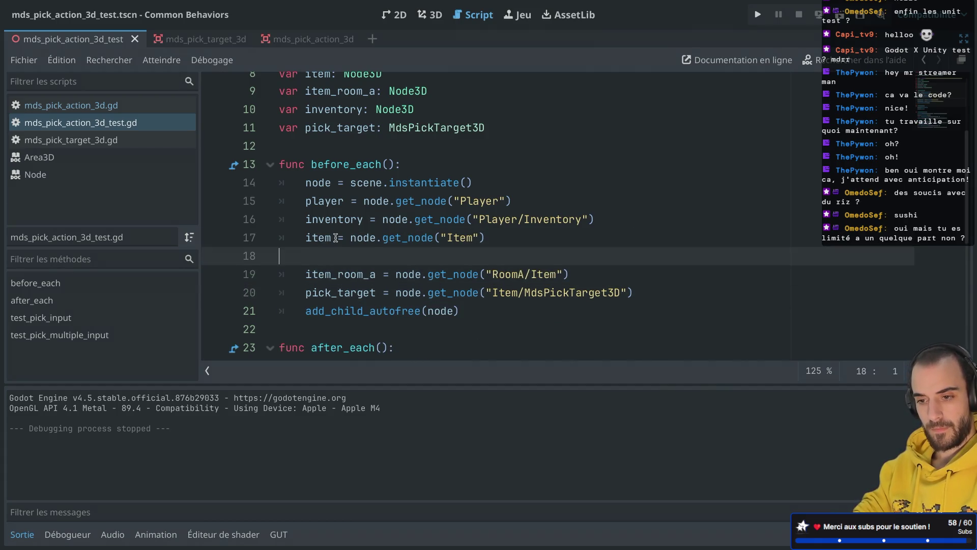
pyautogui.press('BackSpace')
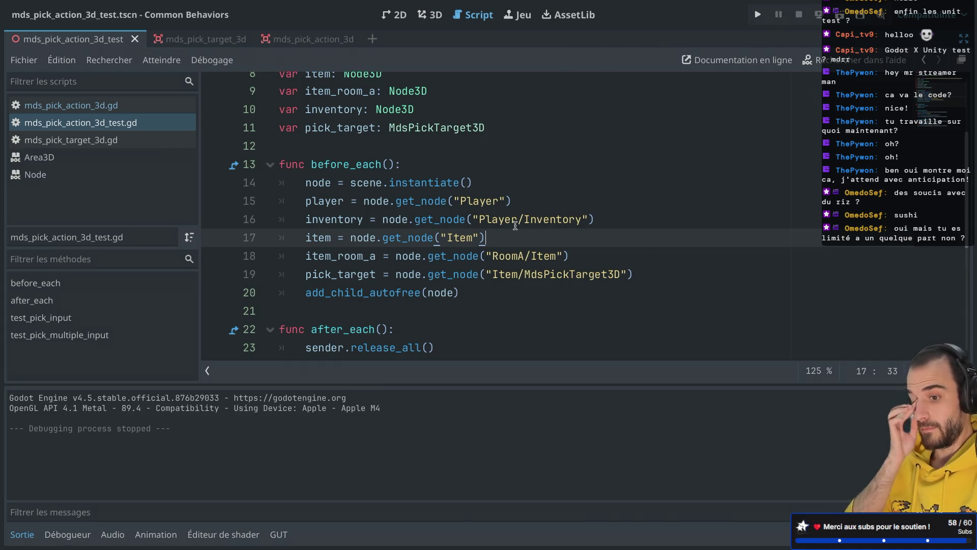
pyautogui.scroll(-5, 515, 225)
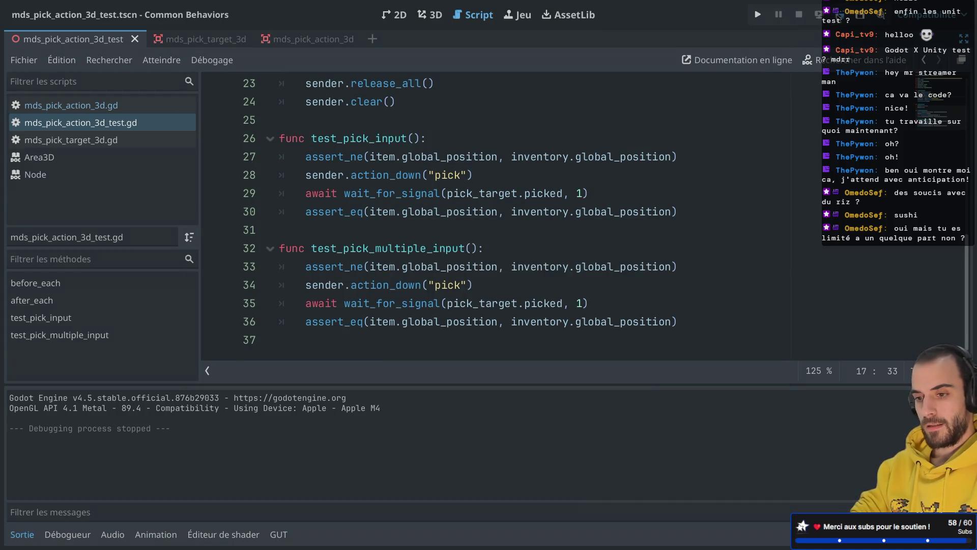
# Add an assert_eq checking item_room_a is at the inventory after picking
pyautogui.press('super+r')
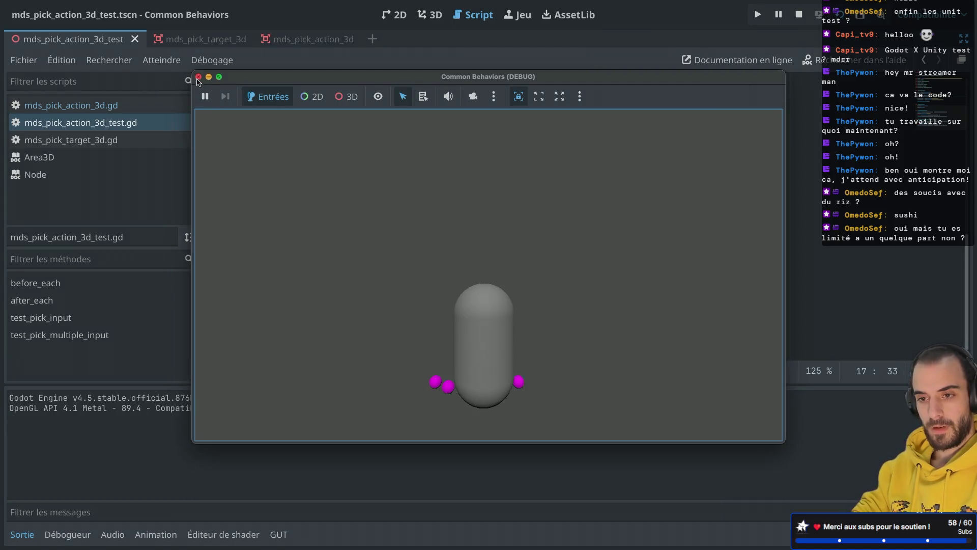
pyautogui.click(198, 77)
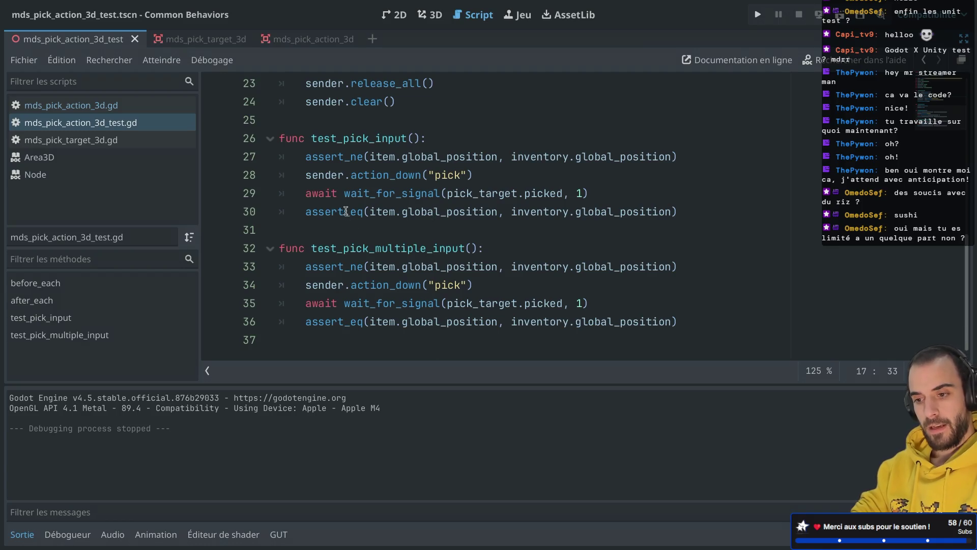
pyautogui.moveTo(702, 206); pyautogui.dragTo(699, 202)
pyautogui.press('super+c')
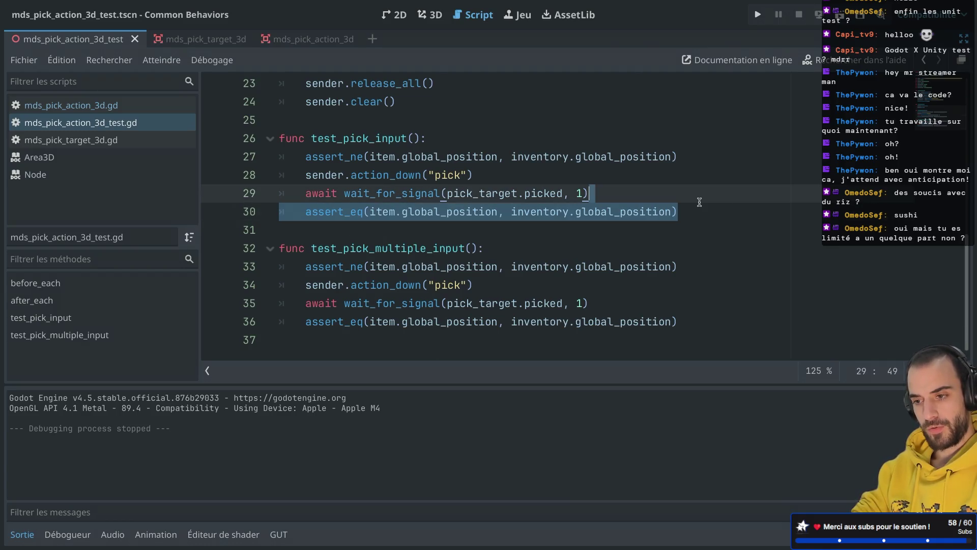
pyautogui.click(685, 322)
pyautogui.press('super+v')
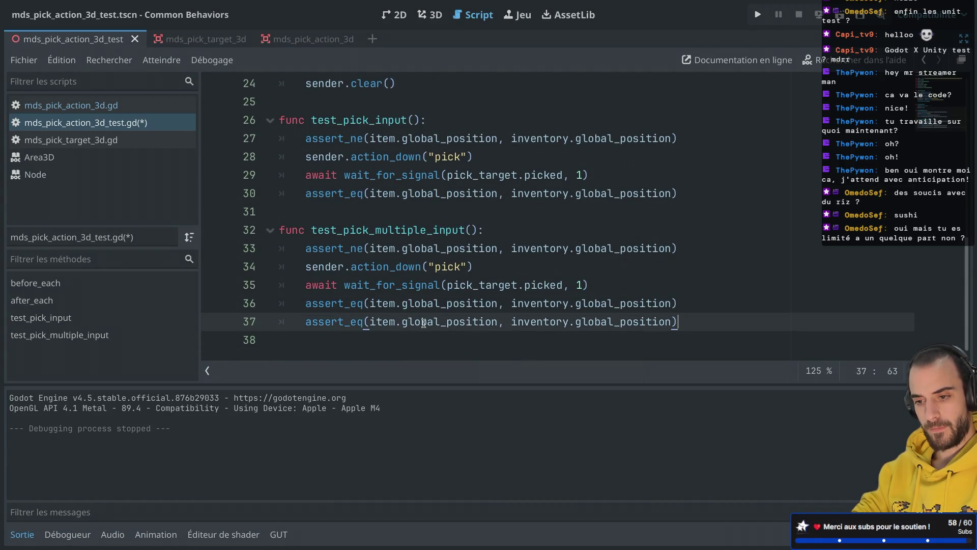
pyautogui.doubleClick(423, 323)
pyautogui.doubleClick(394, 320)
pyautogui.write('roo')
pyautogui.press('Down')
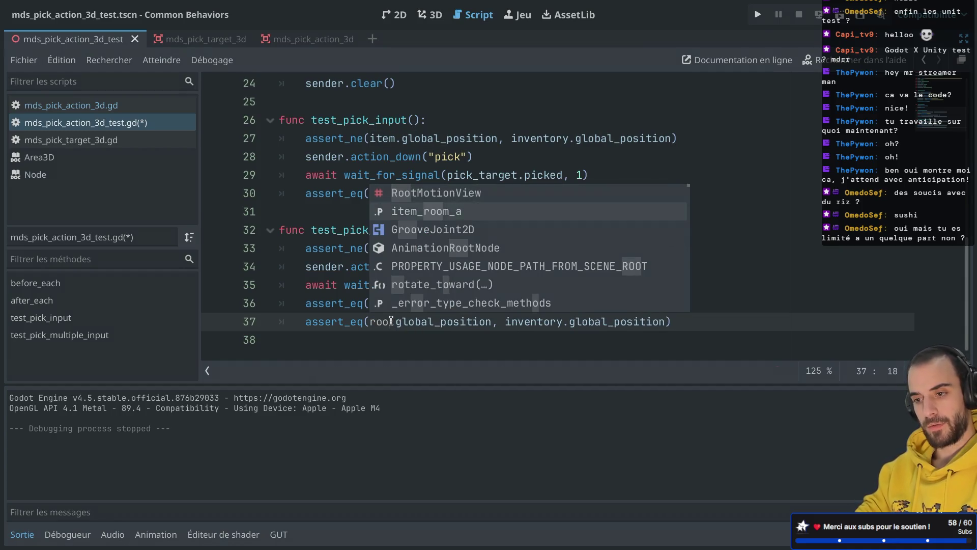
pyautogui.press('Return')
pyautogui.doubleClick(402, 321)
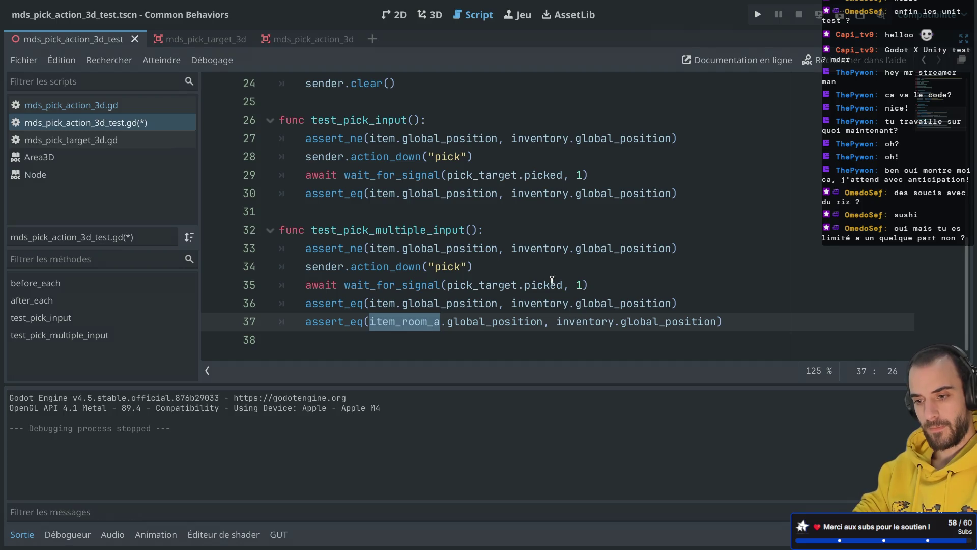
pyautogui.click(702, 162)
# Add an assert_ne checking item_room_a starts away from the inventory, and save
pyautogui.moveTo(700, 144); pyautogui.dragTo(695, 129)
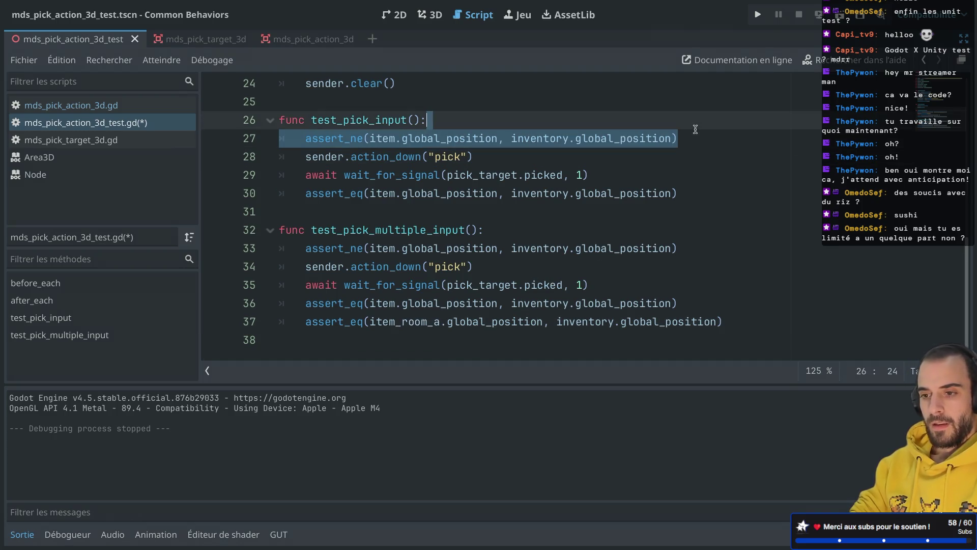
pyautogui.hotkey('ctrl', 'c')
pyautogui.click(684, 240)
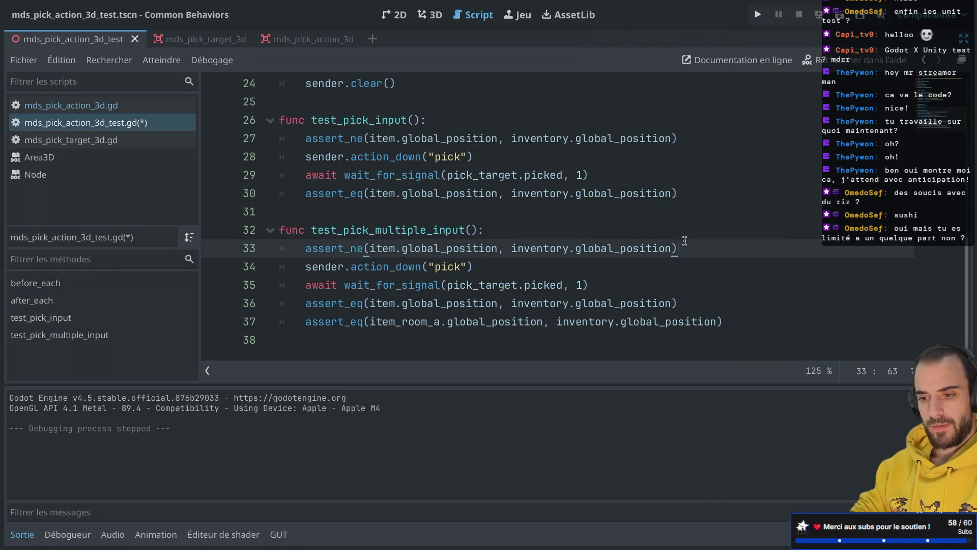
pyautogui.hotkey('ctrl', 'v')
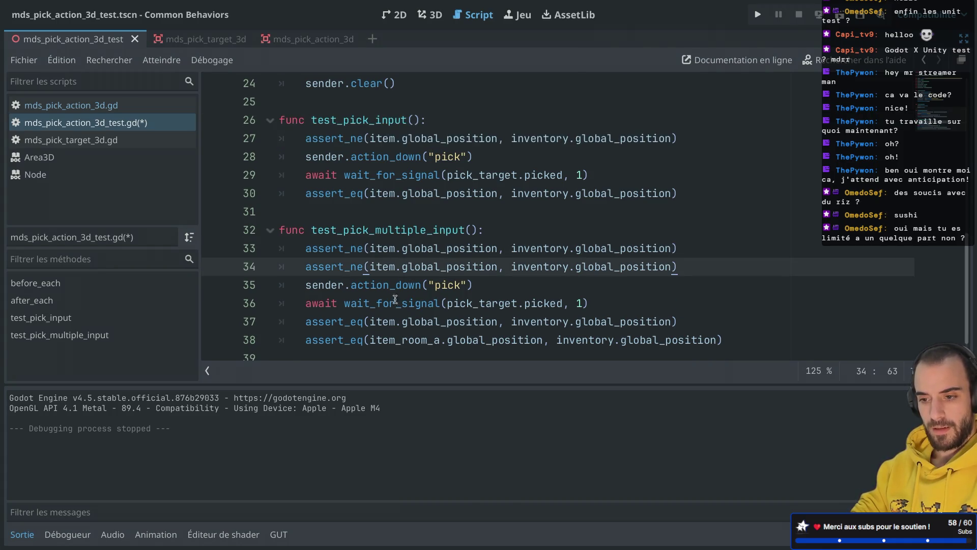
pyautogui.moveTo(406, 294)
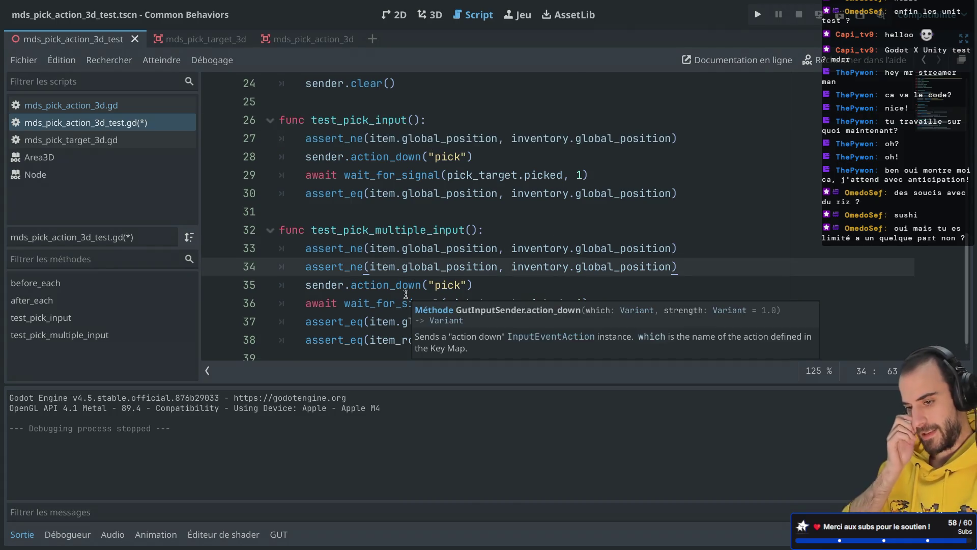
pyautogui.doubleClick(386, 339)
pyautogui.doubleClick(376, 266)
pyautogui.hotkey('ctrl', 'v')
pyautogui.hotkey('ctrl', 's')
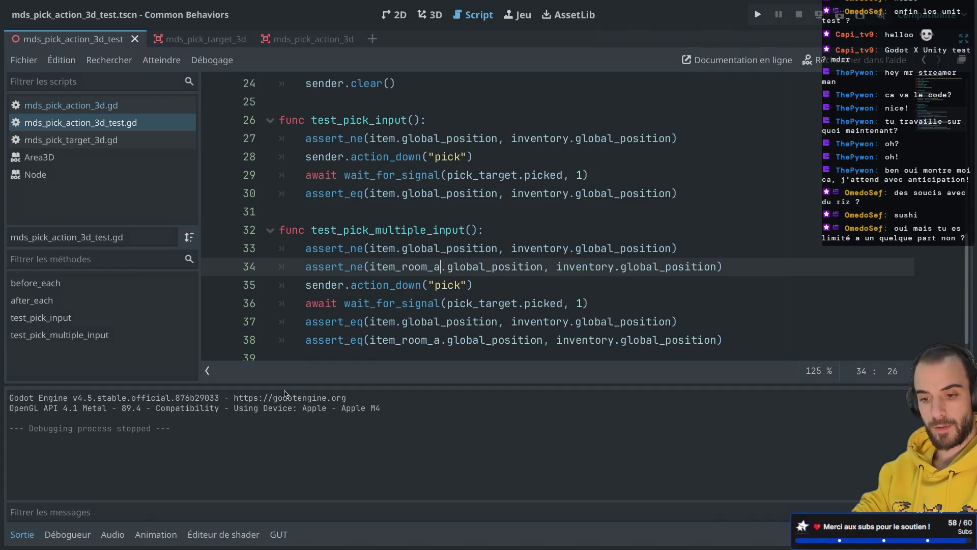
# Run all tests from the GUT panel and close the results window
pyautogui.click(271, 534)
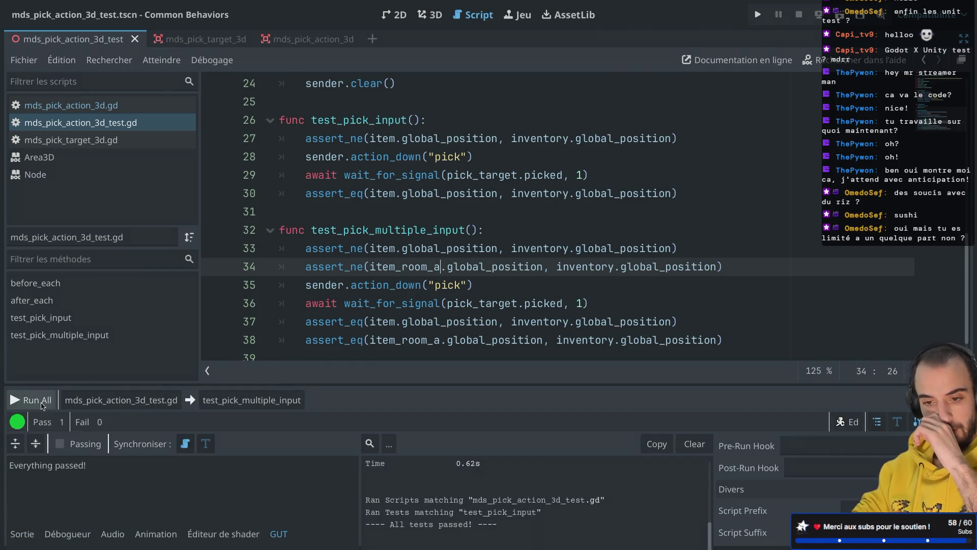
pyautogui.click(31, 399)
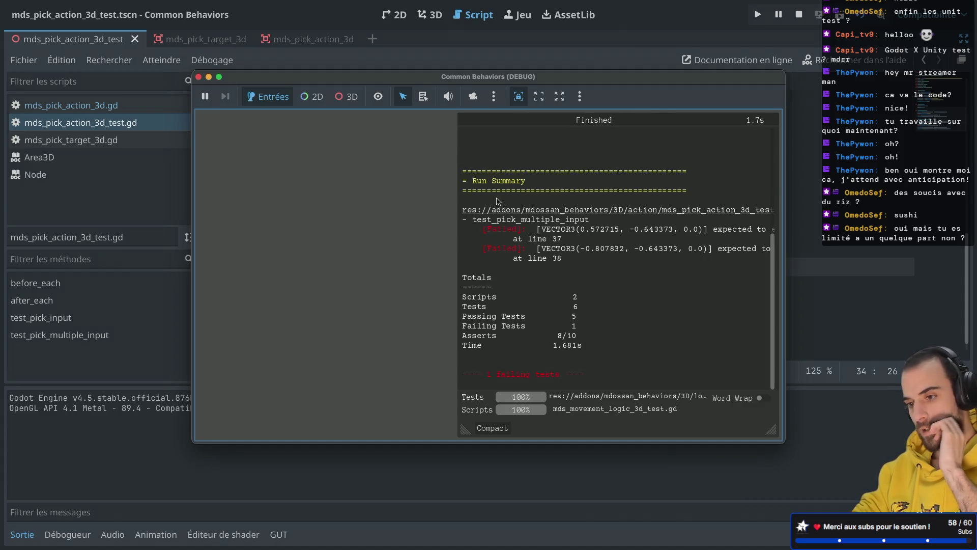
pyautogui.click(198, 76)
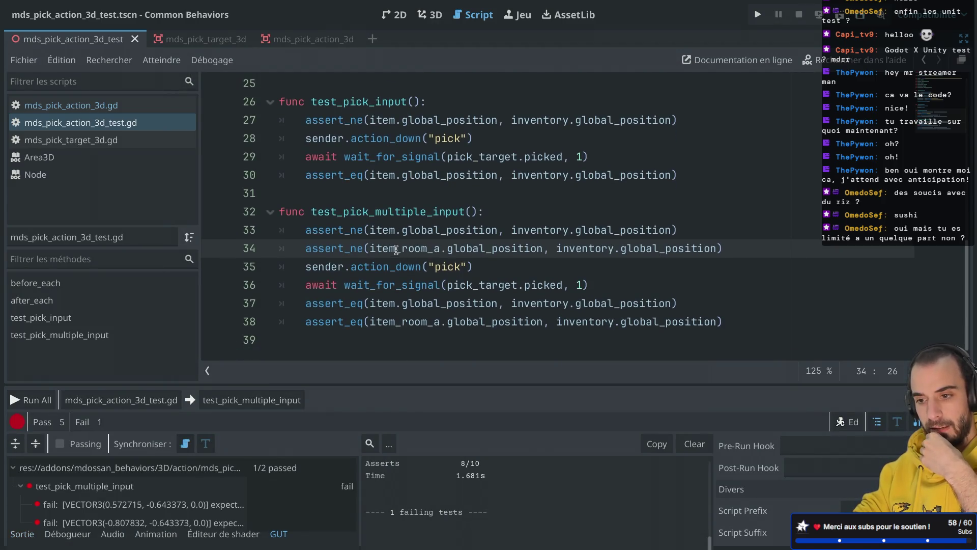
pyautogui.moveTo(397, 248)
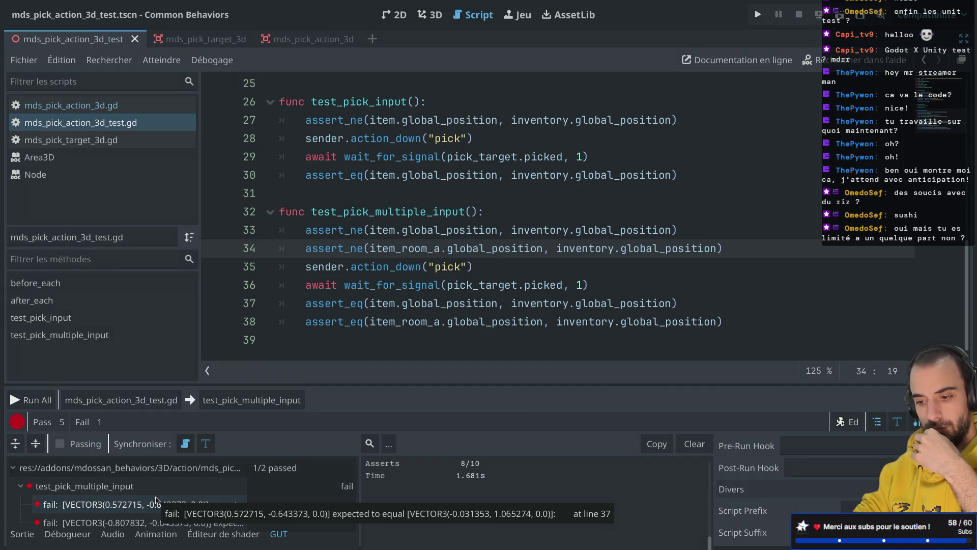
# Read the first failure's expected vectors in the output log, then switch to the mds_pick_action_3d scene
pyautogui.click(157, 503)
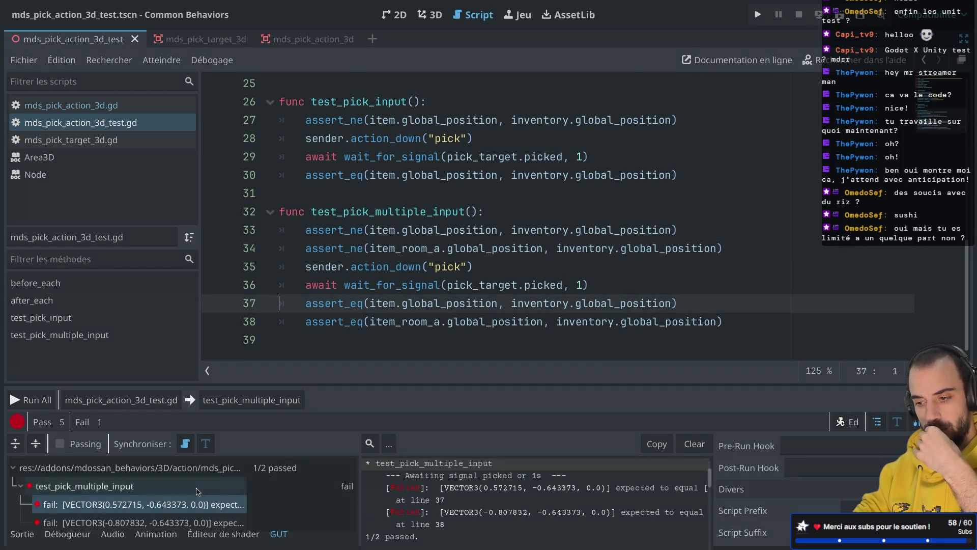
pyautogui.hscroll(5, 475, 499)
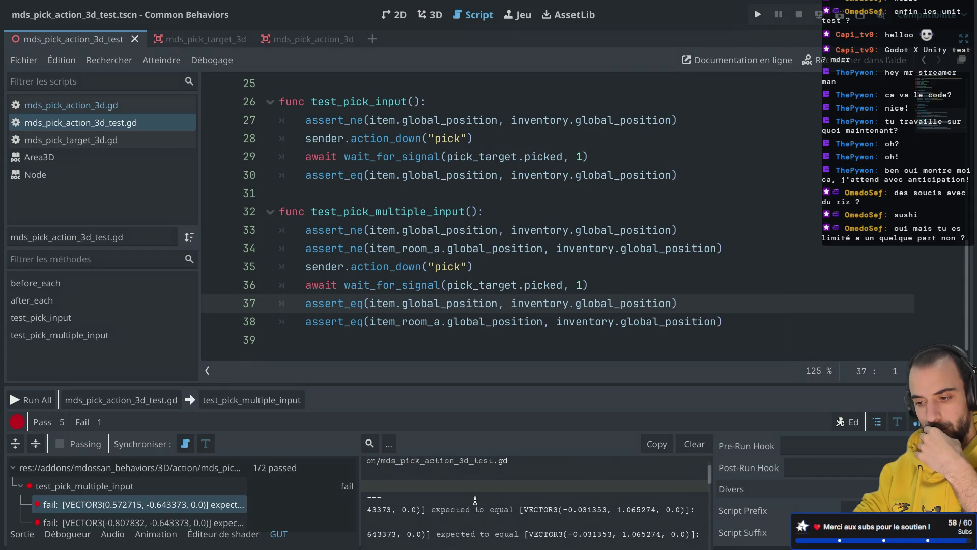
pyautogui.hscroll(-2, 474, 500)
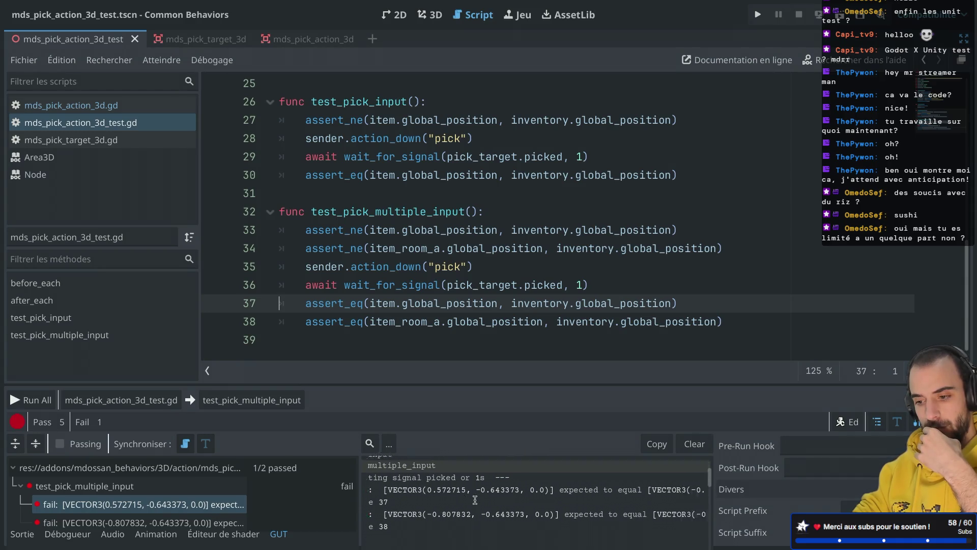
pyautogui.hscroll(-5, 475, 500)
pyautogui.scroll(-1, 475, 500)
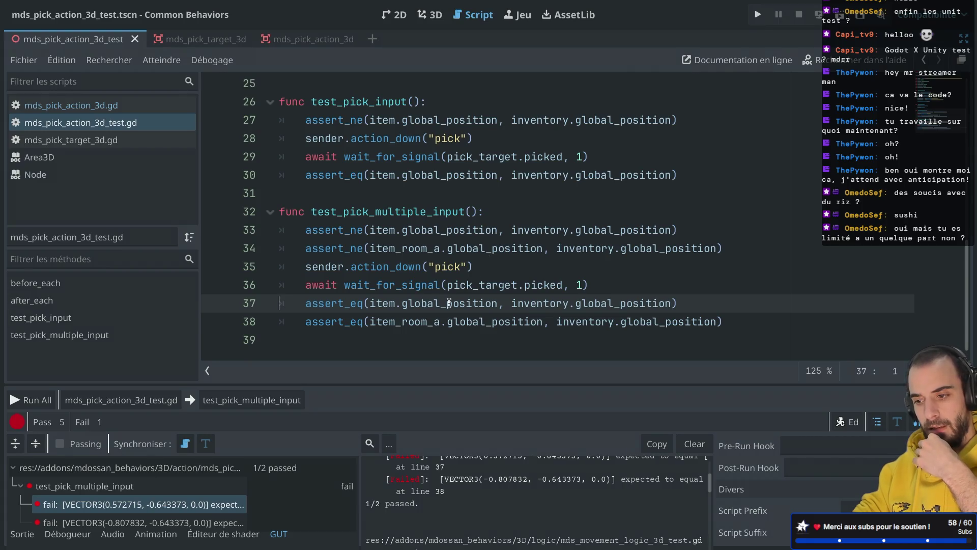
pyautogui.moveTo(448, 304)
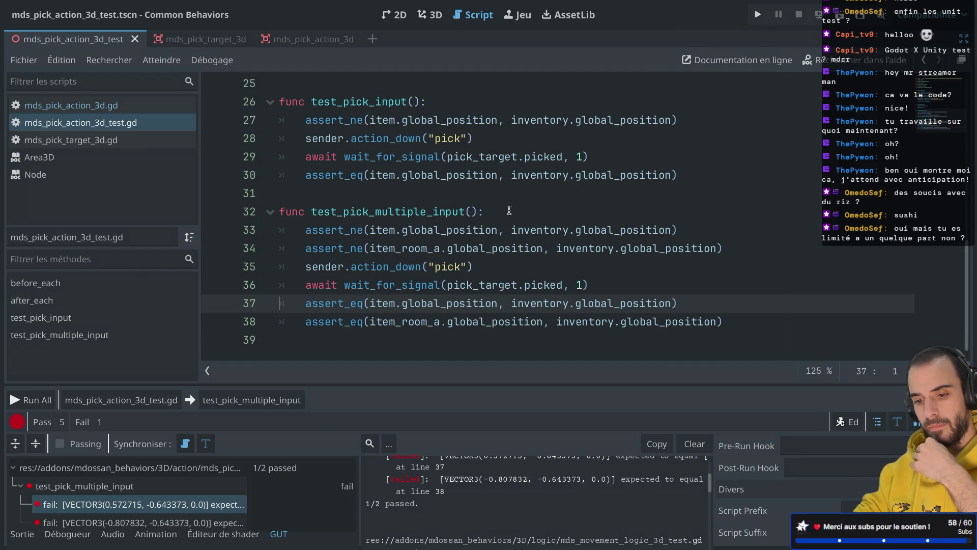
pyautogui.scroll(1, 413, 490)
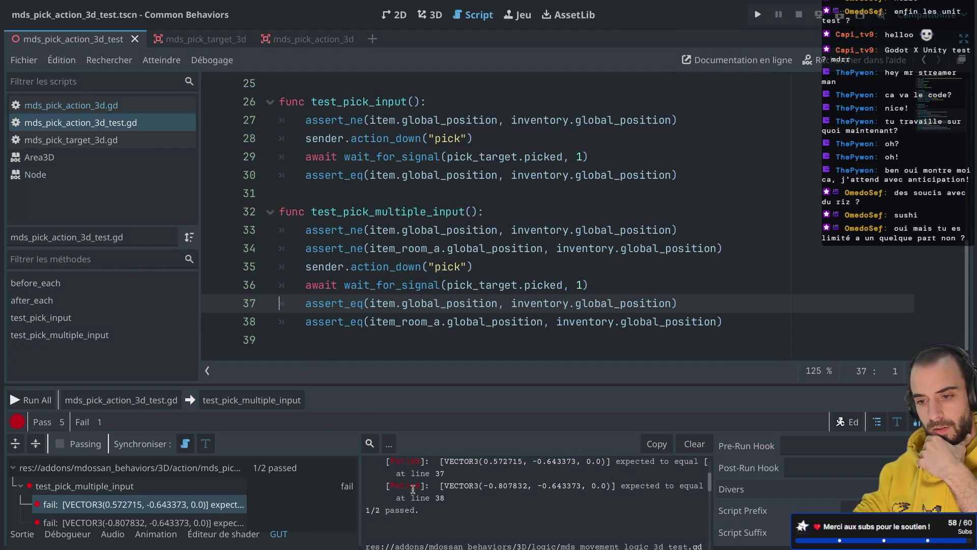
pyautogui.scroll(1, 413, 489)
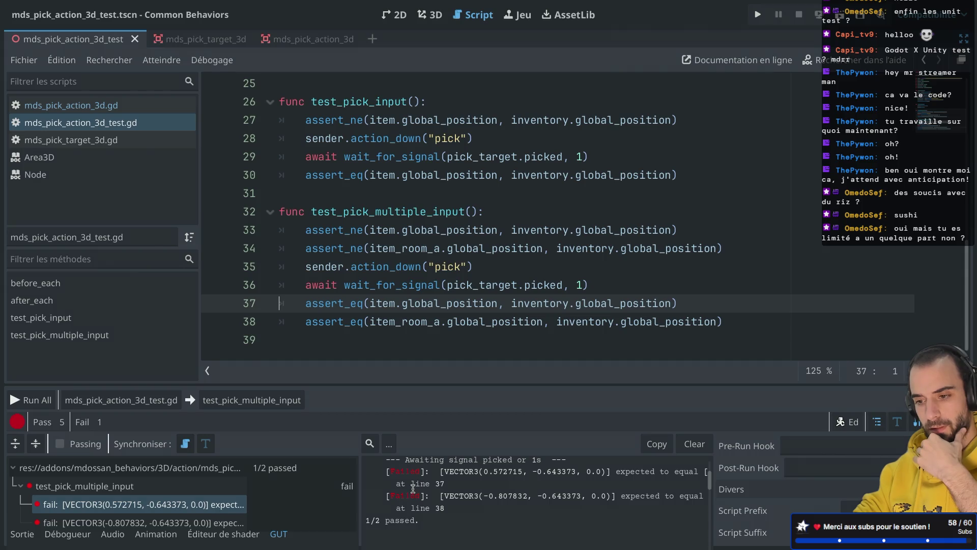
pyautogui.hscroll(2, 417, 477)
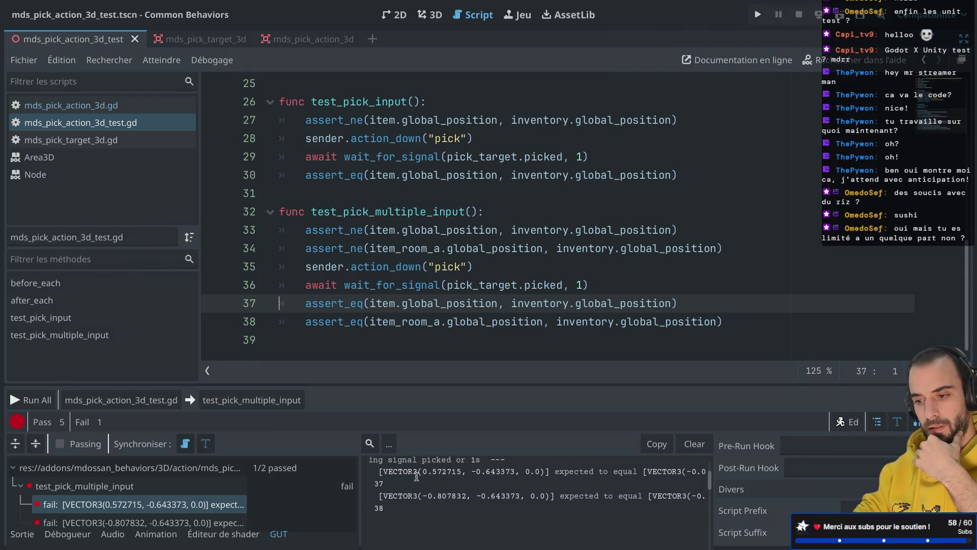
pyautogui.hscroll(4, 416, 476)
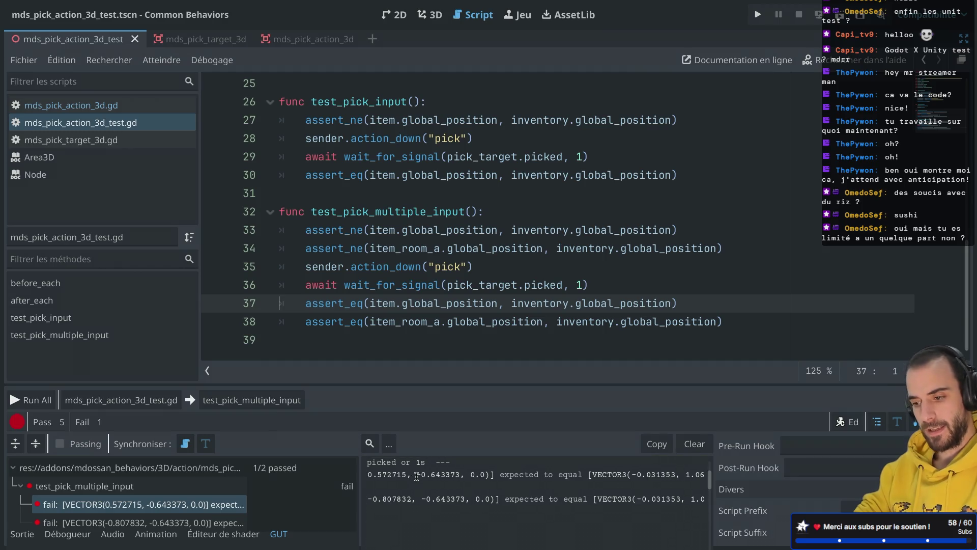
pyautogui.scroll(3, 416, 477)
pyautogui.hscroll(-1, 417, 477)
pyautogui.scroll(-1, 416, 477)
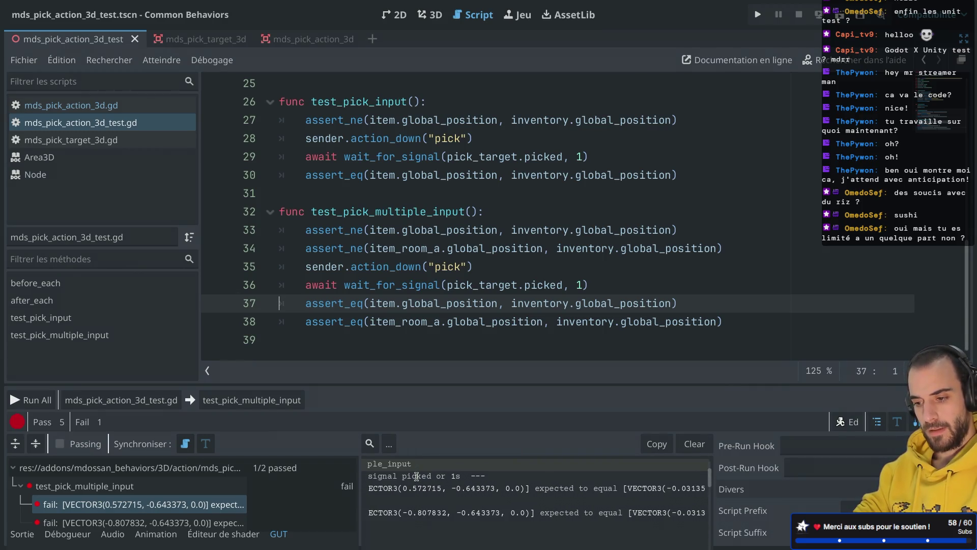
pyautogui.hscroll(-5, 416, 476)
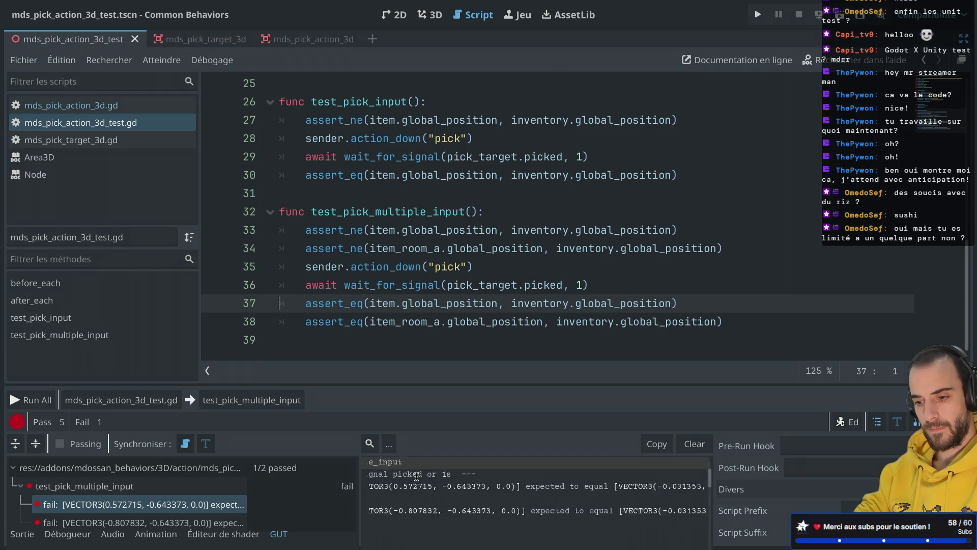
pyautogui.scroll(-3, 416, 476)
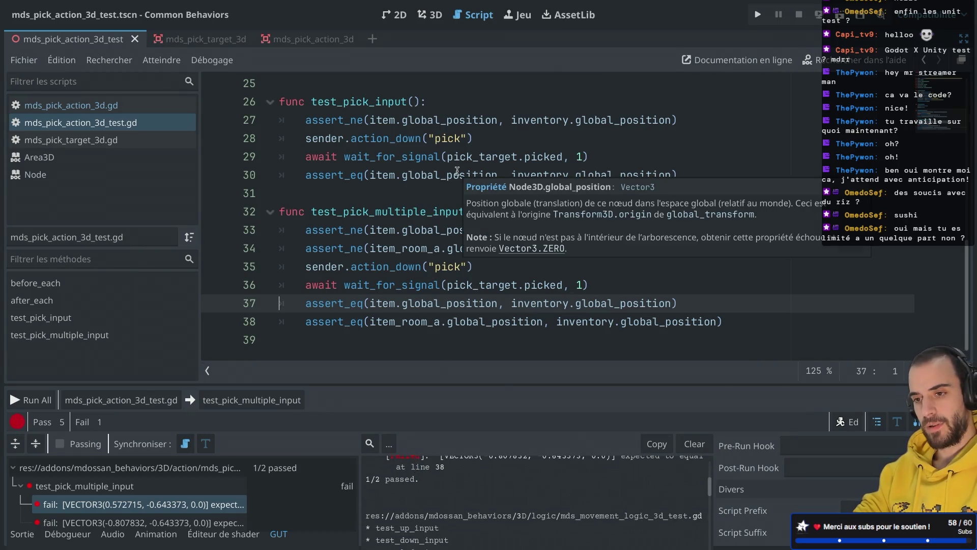
pyautogui.click(293, 44)
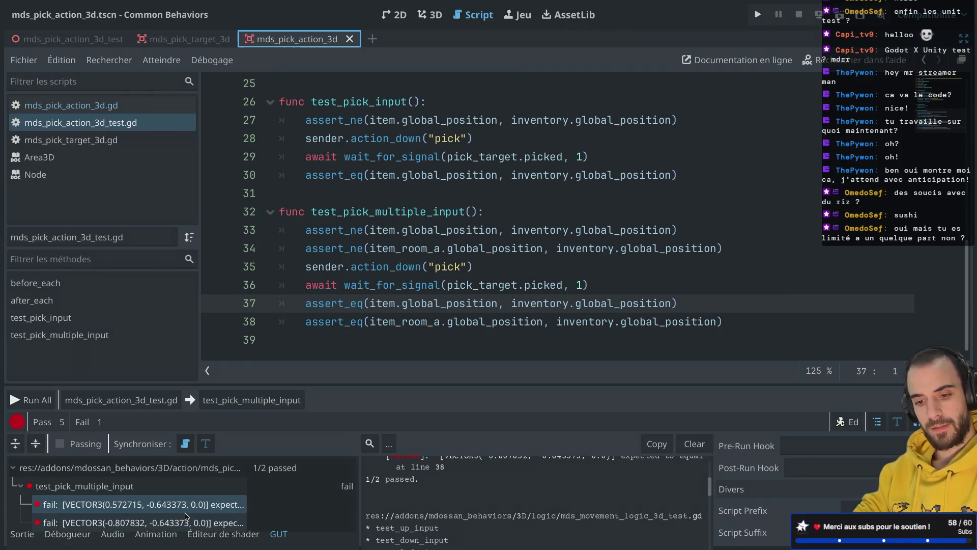
# Review the test_pick_multiple_input results alongside its code and line 37 assertion
pyautogui.click(125, 487)
pyautogui.scroll(1, 390, 267)
pyautogui.scroll(-1, 390, 266)
pyautogui.click(450, 174)
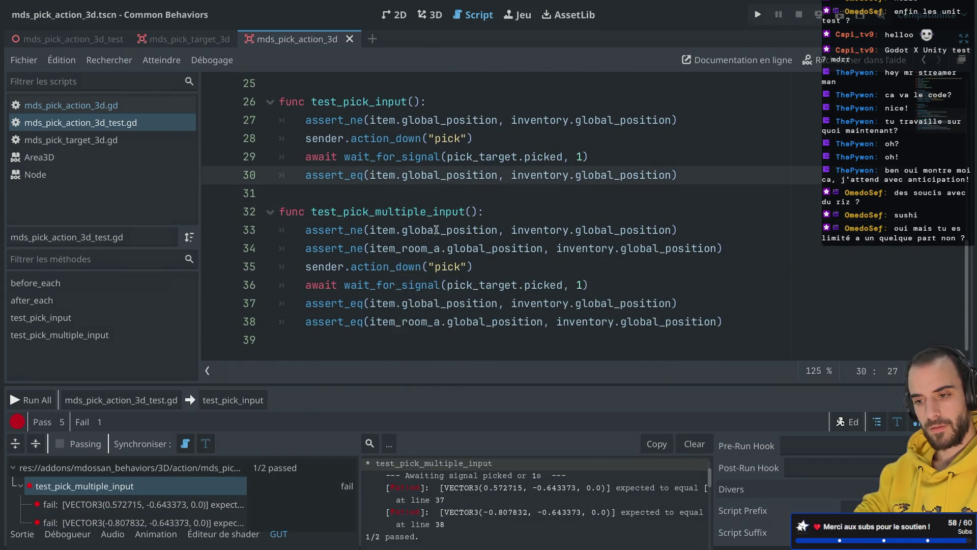
pyautogui.doubleClick(393, 218)
pyautogui.click(442, 190)
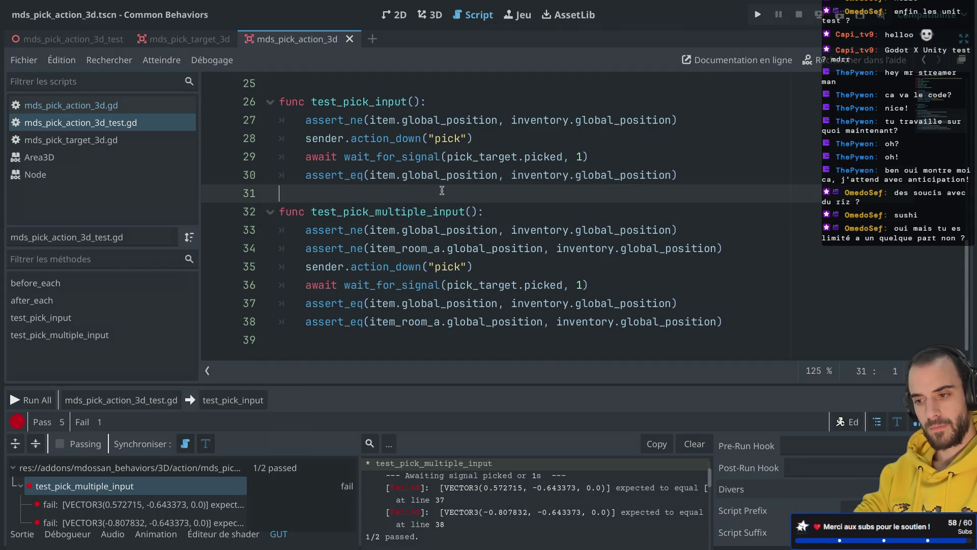
pyautogui.doubleClick(390, 301)
# Inspect RoomB and RoomA's Item in the test scene, then open mds_pick_action_3d.gd in a widened editor
pyautogui.hotkey('ctrl', 'shift', 'F11')
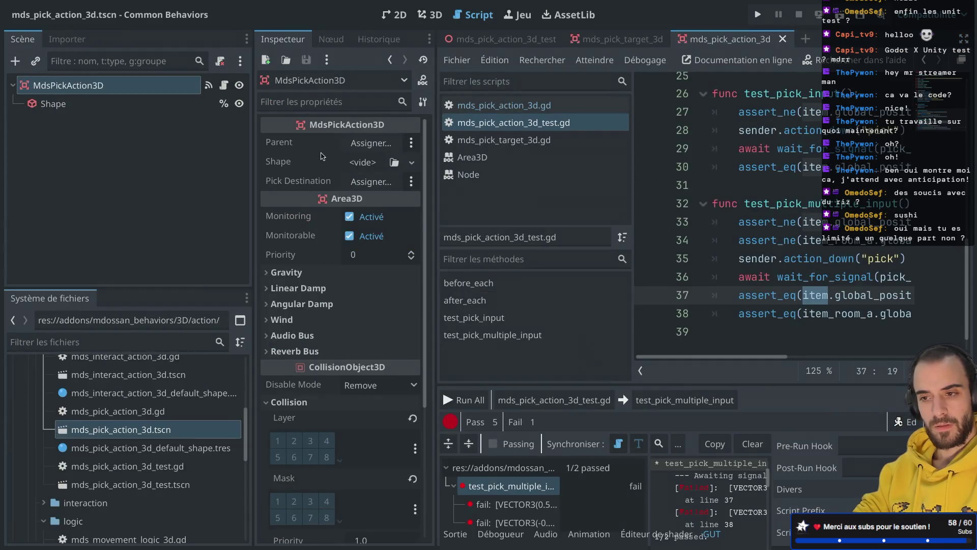
pyautogui.click(501, 39)
pyautogui.scroll(-2, 198, 178)
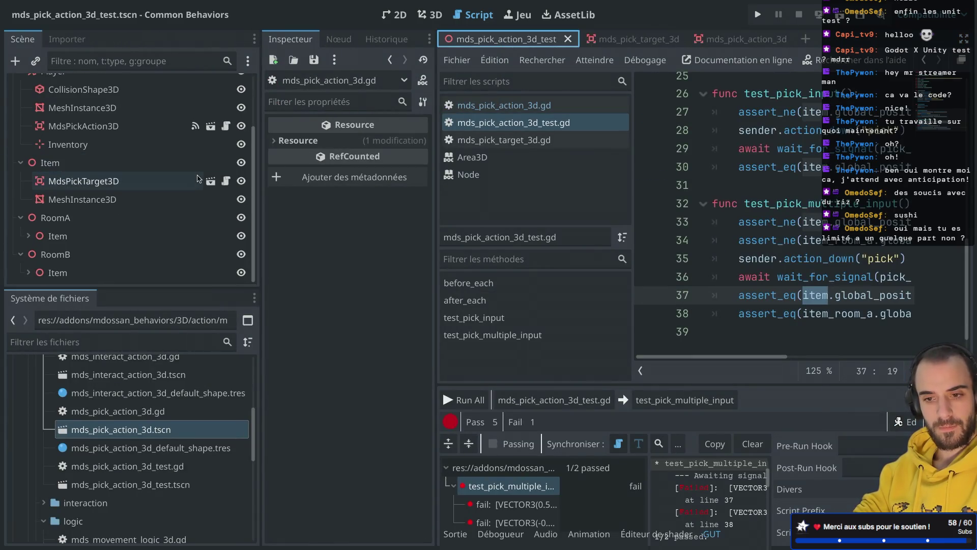
pyautogui.click(96, 254)
pyautogui.rightClick(100, 255)
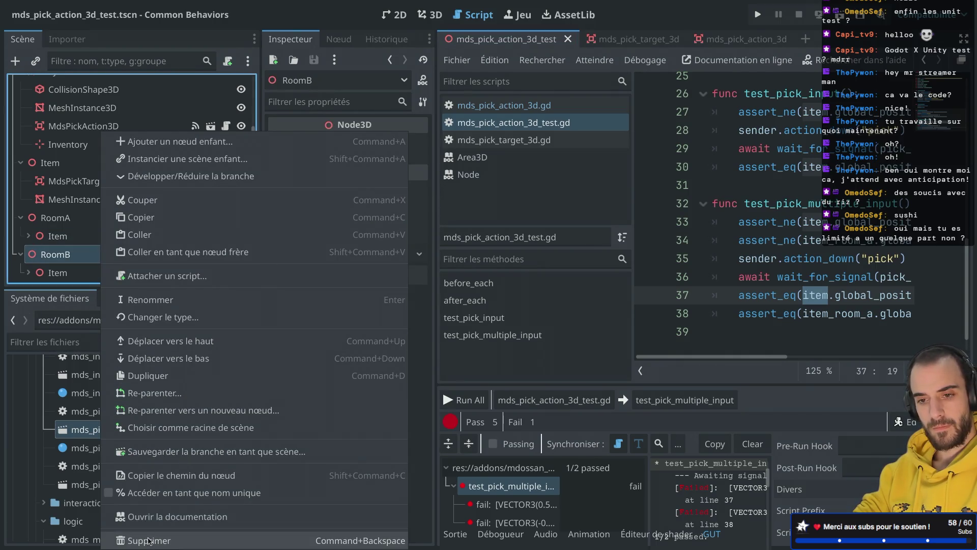
pyautogui.press('Escape')
pyautogui.scroll(2, 111, 174)
pyautogui.scroll(-2, 111, 174)
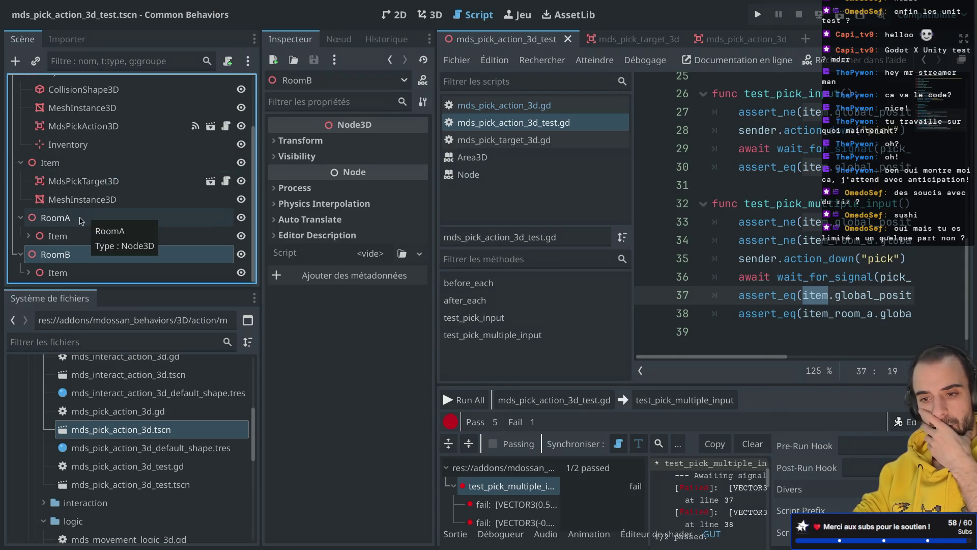
pyautogui.click(29, 237)
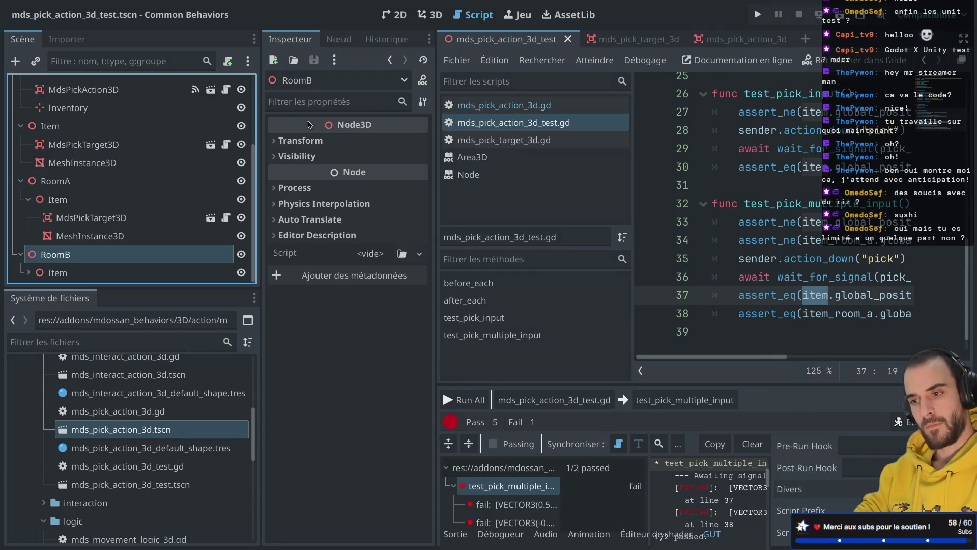
pyautogui.hotkey('ctrl', 'shift', 'F11')
pyautogui.click(102, 106)
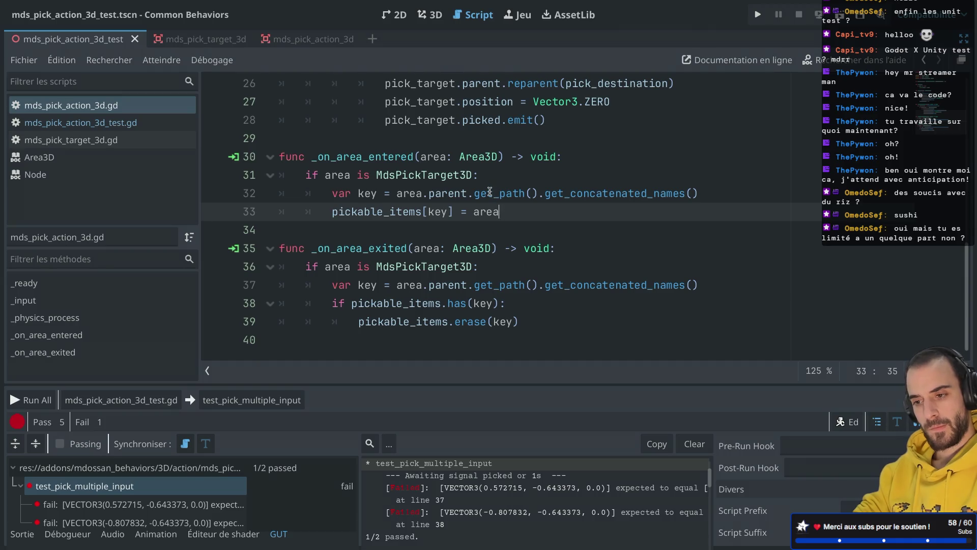
# Review how _input reparents pickable_items to pick_destination around line 18
pyautogui.scroll(1, 501, 210)
pyautogui.scroll(-1, 499, 198)
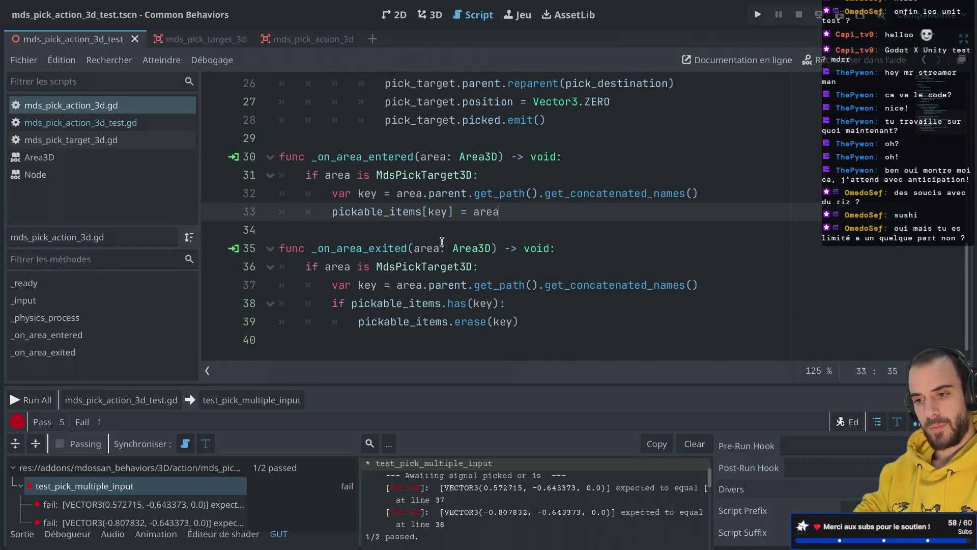
pyautogui.scroll(4, 422, 299)
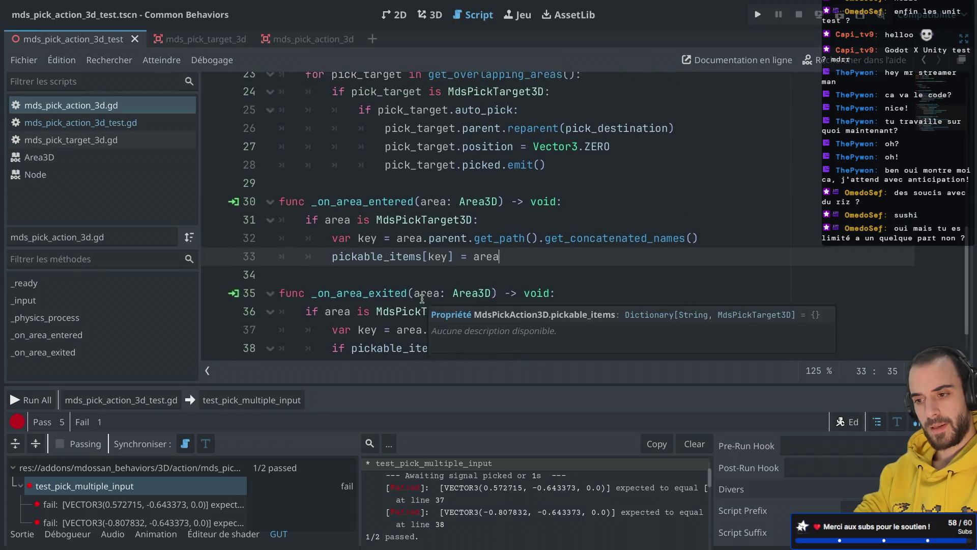
pyautogui.scroll(-2, 422, 299)
pyautogui.scroll(3, 422, 298)
pyautogui.scroll(1, 422, 298)
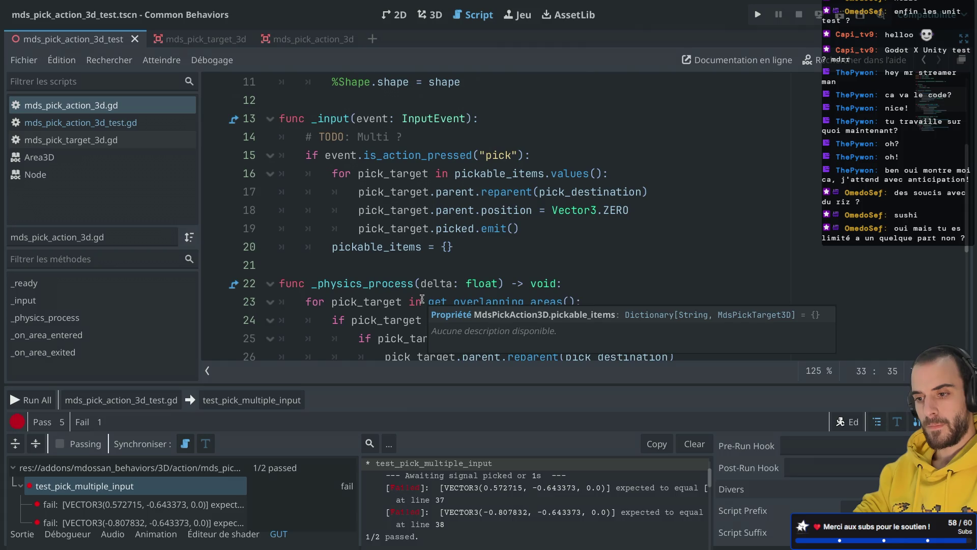
pyautogui.click(479, 226)
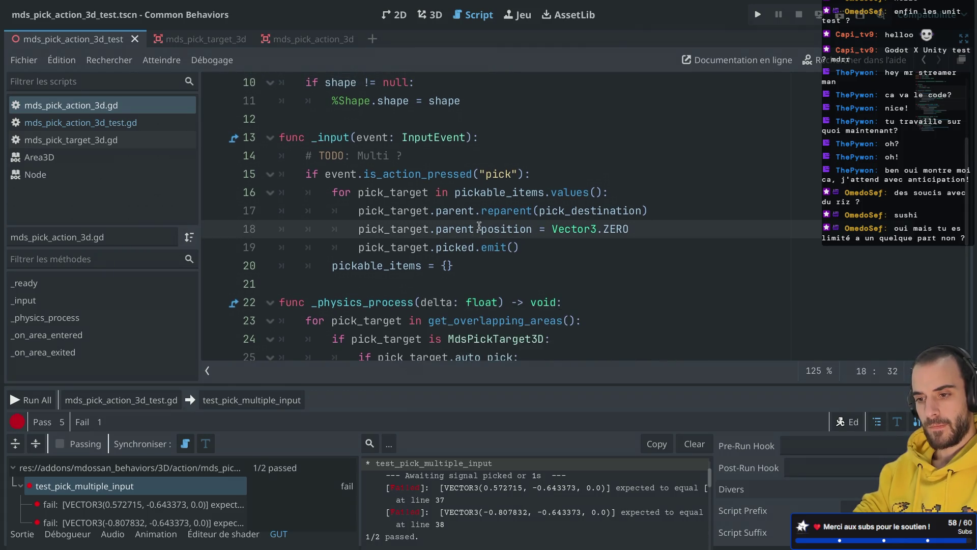
pyautogui.doubleClick(490, 225)
pyautogui.scroll(1, 490, 226)
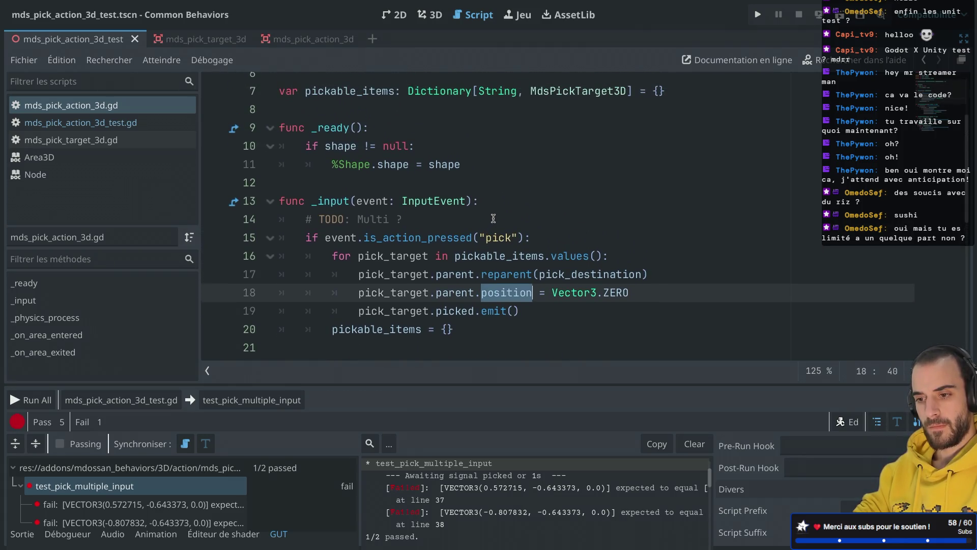
pyautogui.scroll(2, 510, 216)
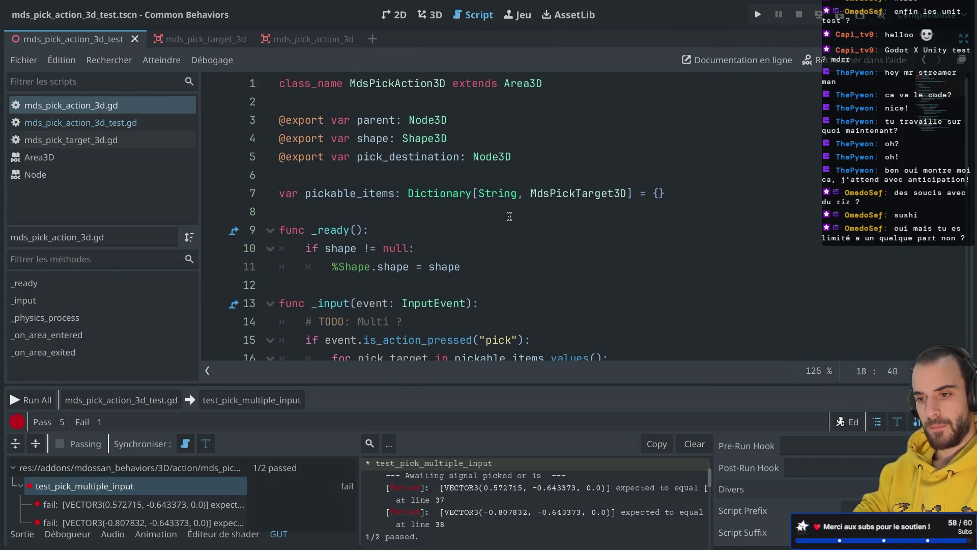
pyautogui.scroll(-5, 393, 166)
pyautogui.scroll(-2, 392, 166)
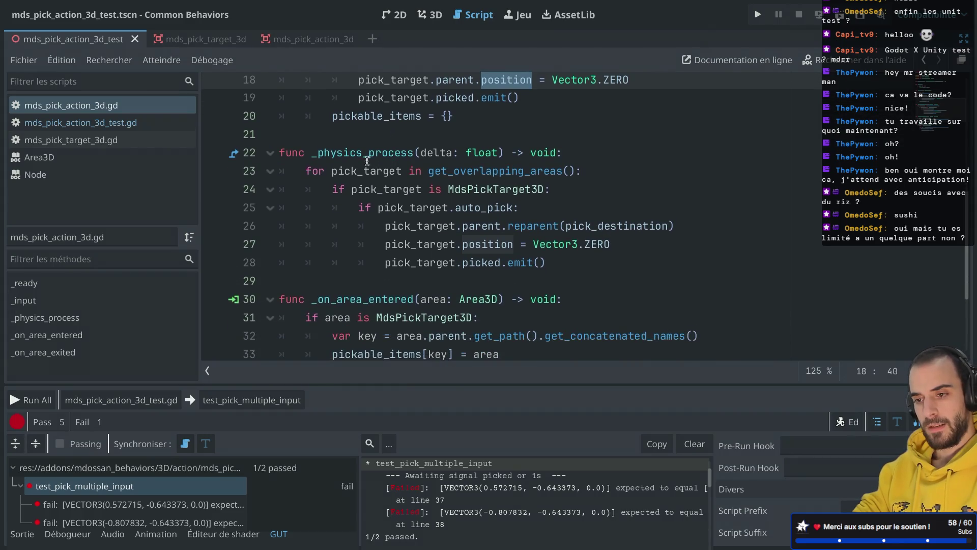
# Examine the _physics_process code through line 27 with the Scene, FileSystem and Inspector docks restored
pyautogui.doubleClick(370, 161)
pyautogui.click(592, 151)
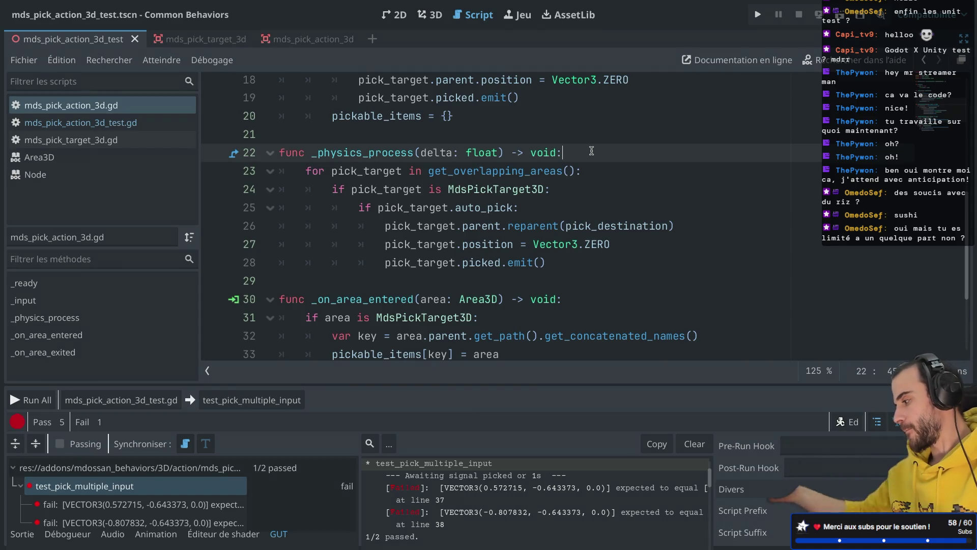
pyautogui.scroll(-1, 592, 150)
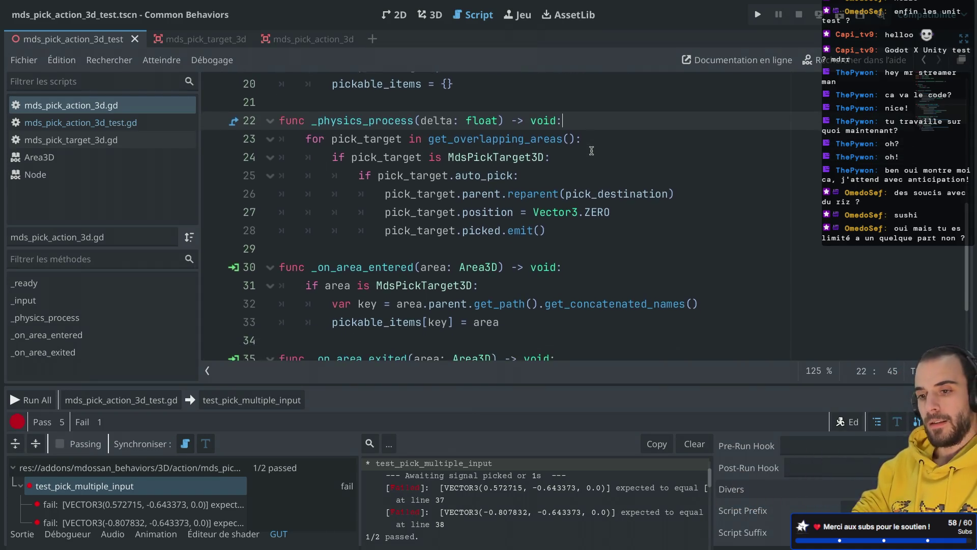
pyautogui.moveTo(312, 112); pyautogui.dragTo(431, 200)
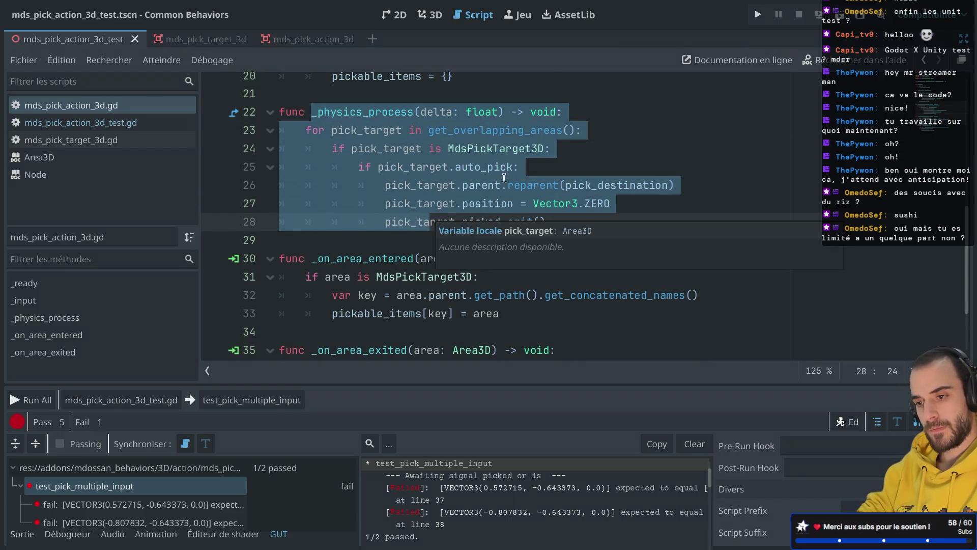
pyautogui.click(525, 167)
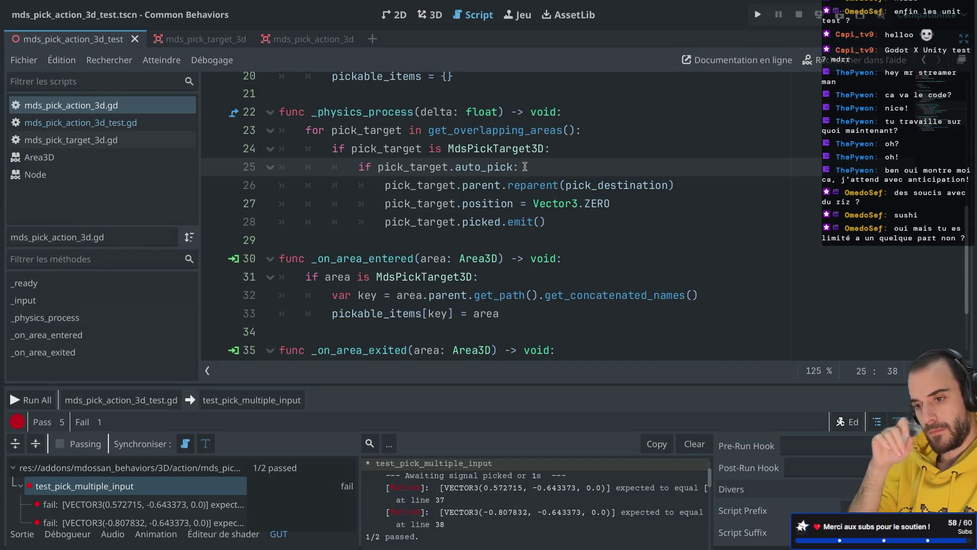
pyautogui.scroll(3, 547, 161)
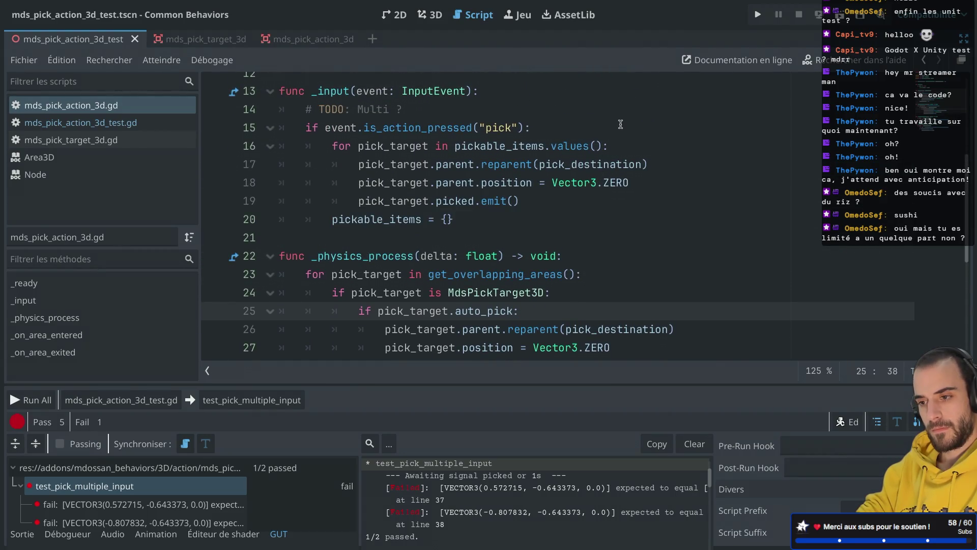
pyautogui.hotkey('ctrl', 'shift', 'F11')
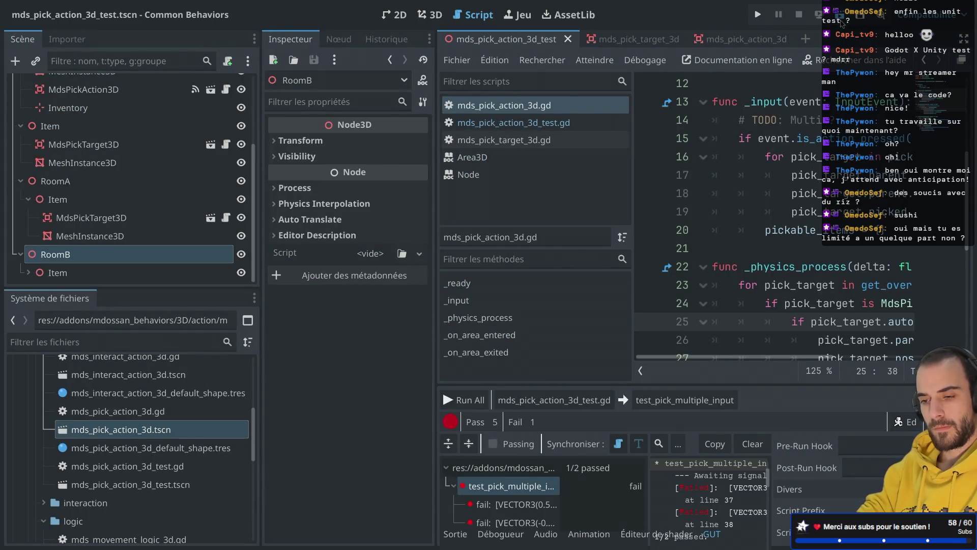
# Run the test scene and expand Player > Inventory in the remote live tree
pyautogui.click(841, 22)
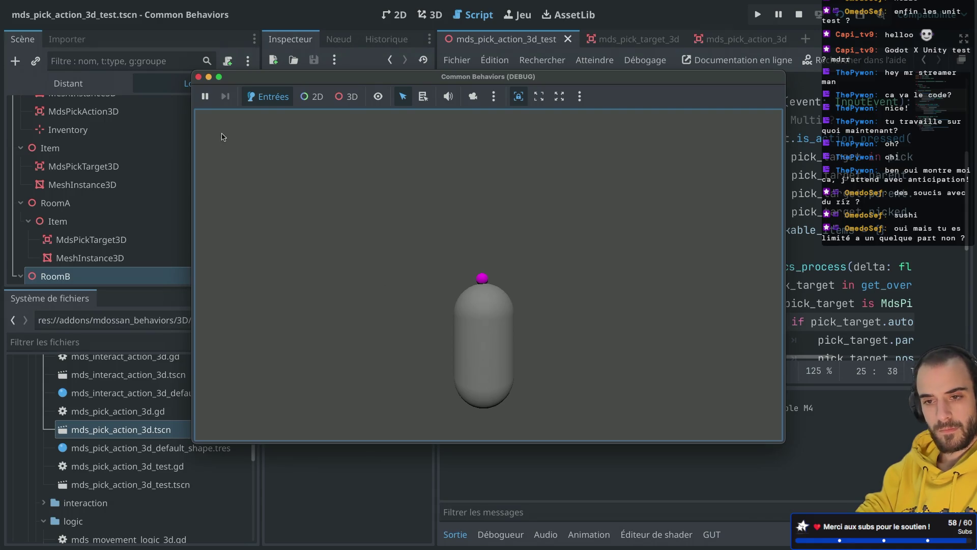
pyautogui.click(68, 83)
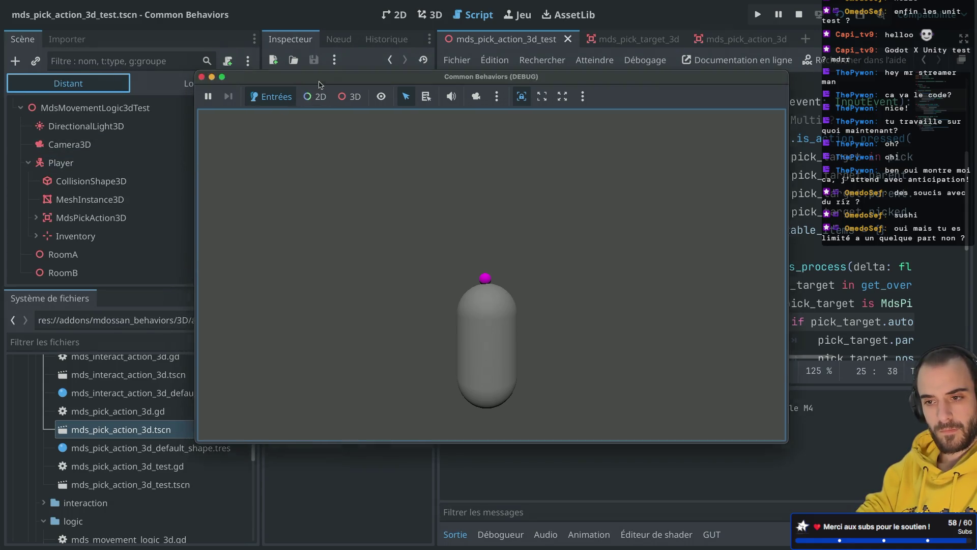
pyautogui.moveTo(306, 77); pyautogui.dragTo(456, 82)
pyautogui.click(61, 218)
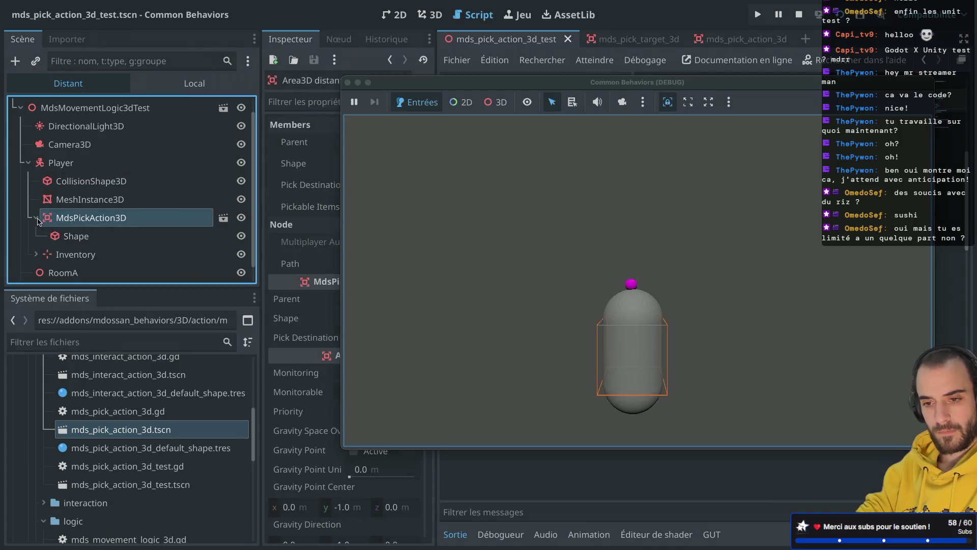
pyautogui.click(79, 237)
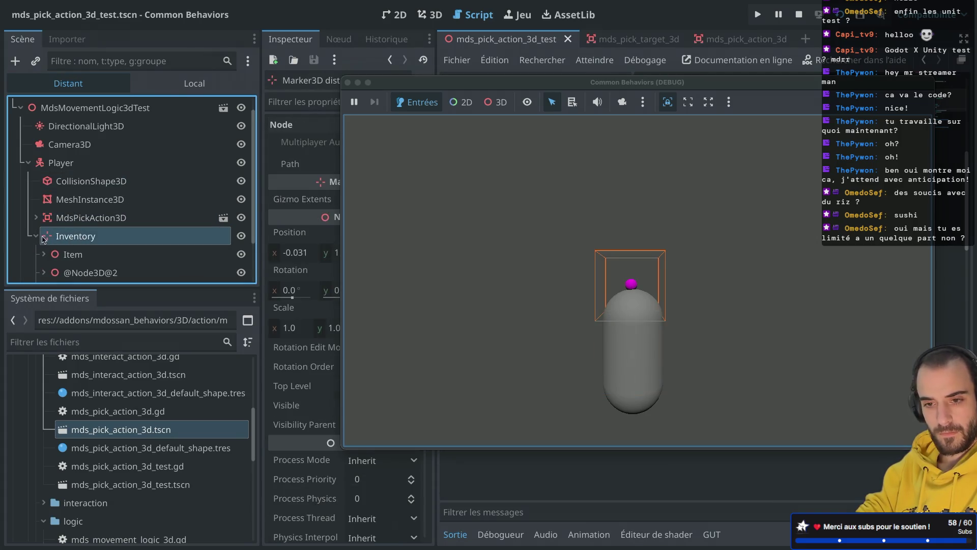
pyautogui.scroll(-3, 76, 255)
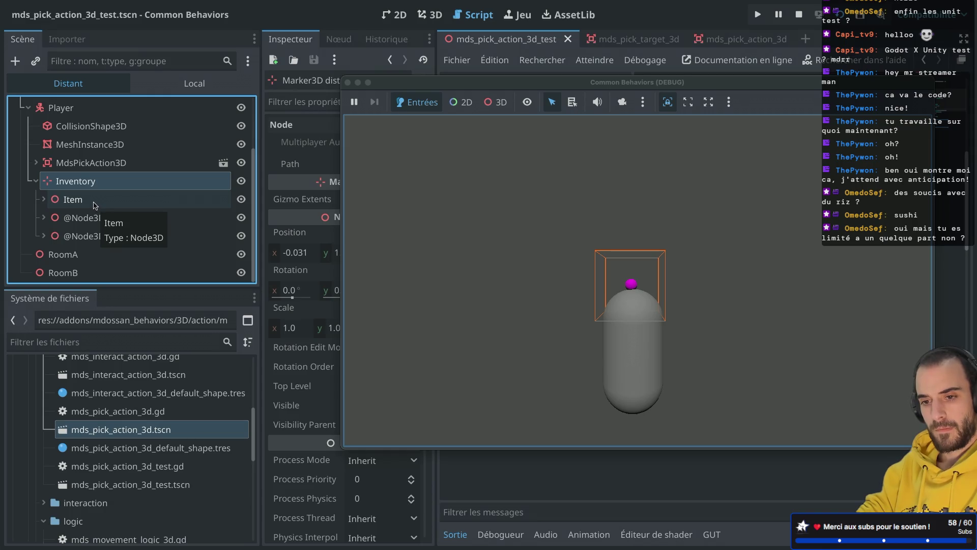
pyautogui.click(94, 205)
pyautogui.click(77, 218)
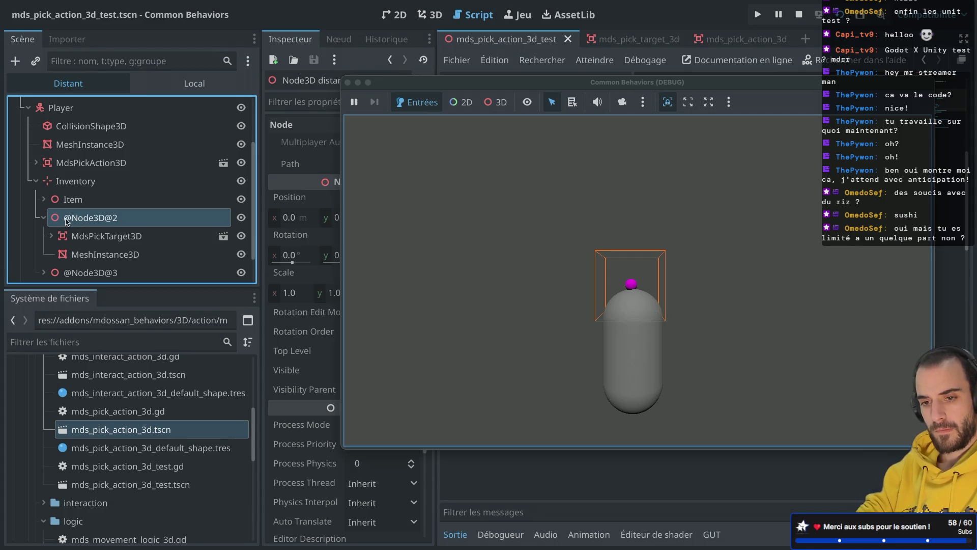
pyautogui.click(44, 217)
pyautogui.click(75, 239)
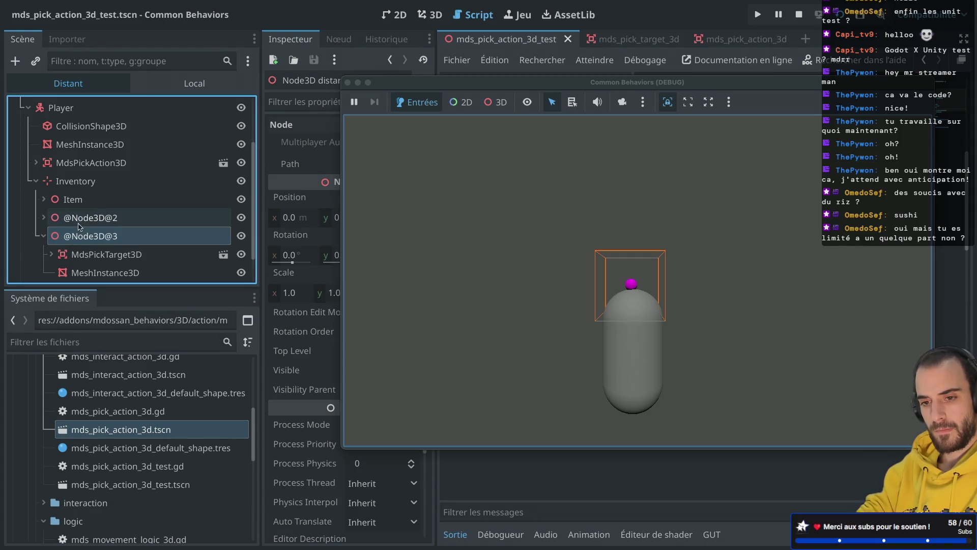
pyautogui.click(43, 237)
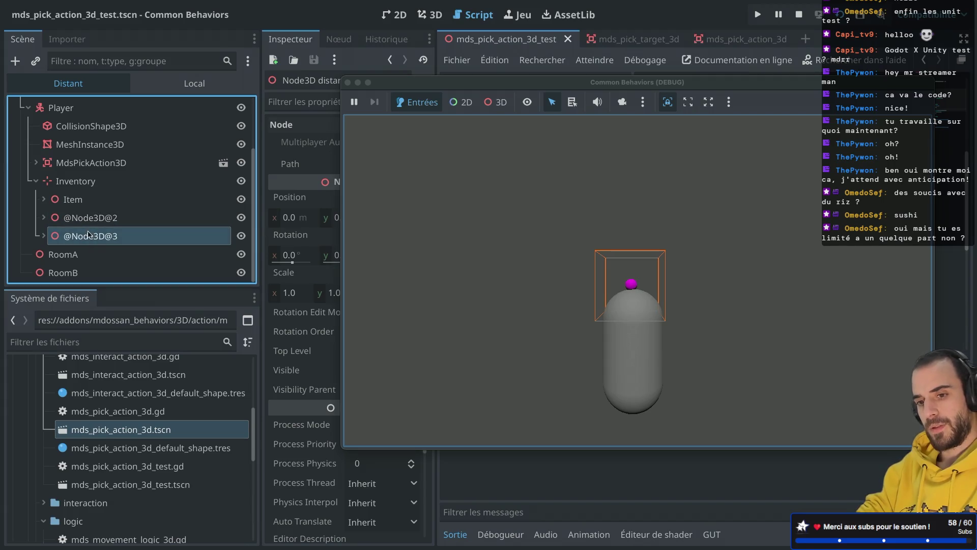
pyautogui.click(348, 83)
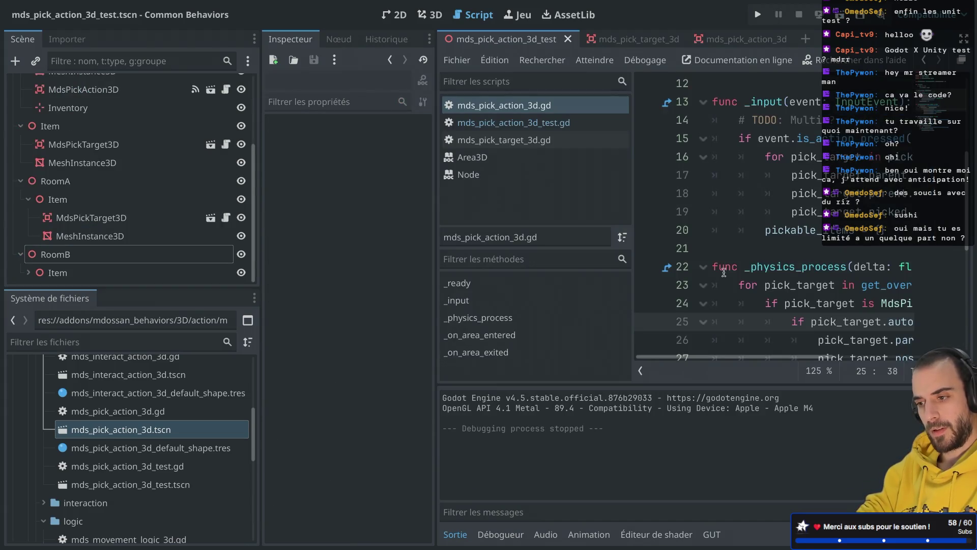
pyautogui.scroll(5, 503, 209)
# Begin adding a second argument to the reparent call, then remove it
pyautogui.scroll(-7, 503, 210)
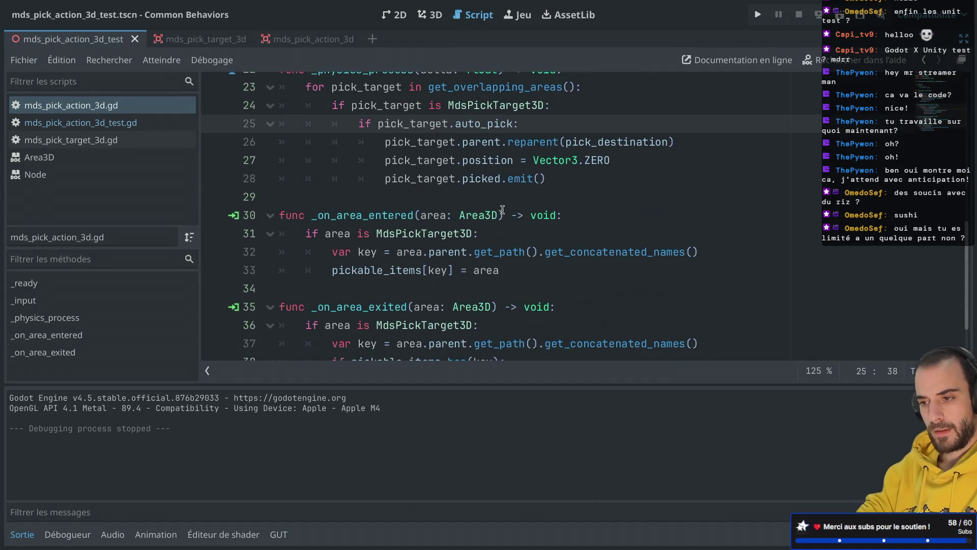
pyautogui.click(668, 143)
pyautogui.write(', t')
pyautogui.press('BackSpace')
pyautogui.press('BackSpace')
pyautogui.press('BackSpace')
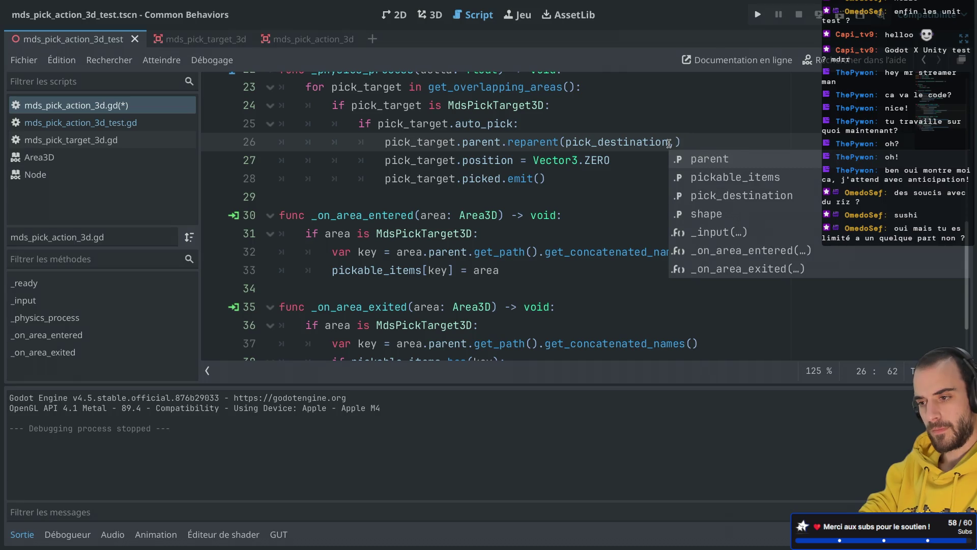
# Read the Node docs for reparent(), then cut the pick_target.position = Vector3.ZERO line
pyautogui.click(519, 144)
pyautogui.keyDown('ctrl'); pyautogui.click(518, 146); pyautogui.keyUp('ctrl')
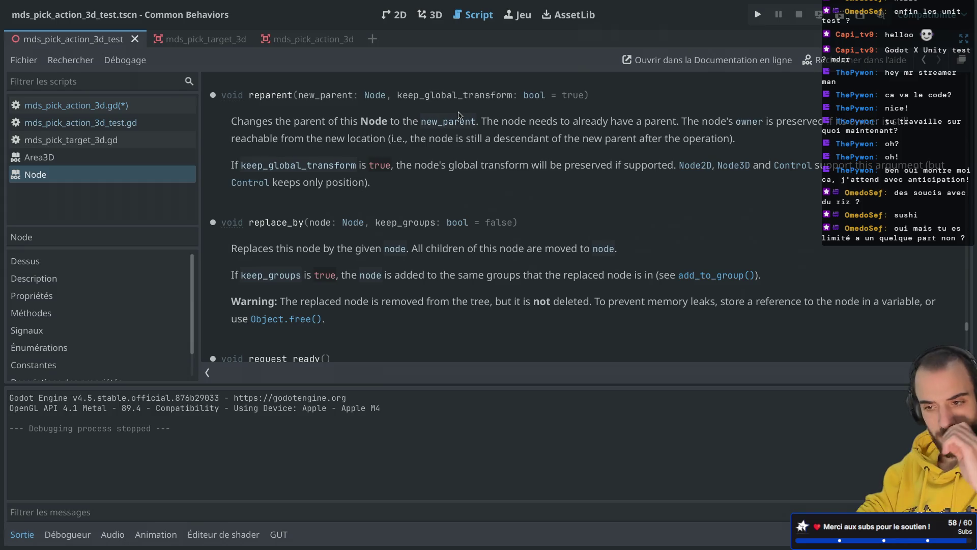
pyautogui.scroll(-1, 458, 115)
pyautogui.scroll(4, 458, 115)
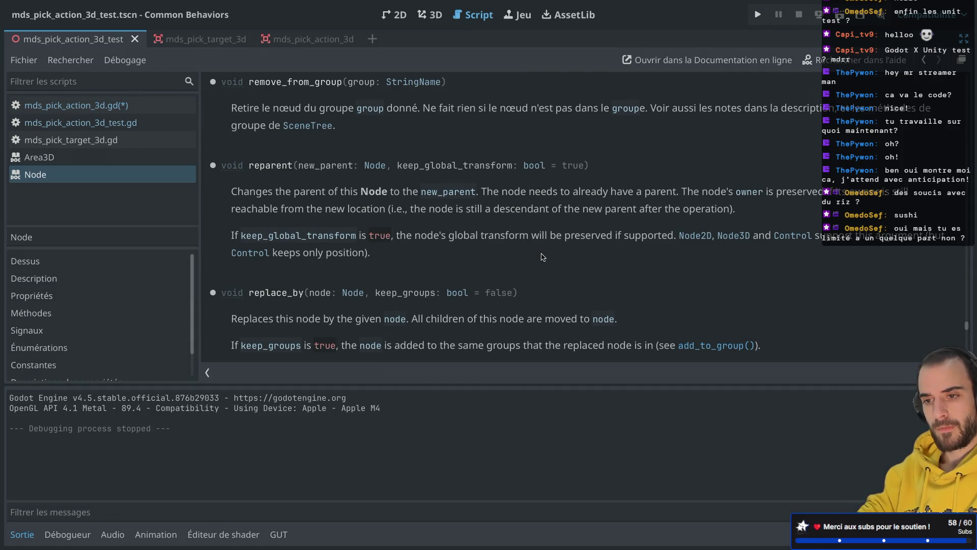
pyautogui.scroll(-5, 543, 257)
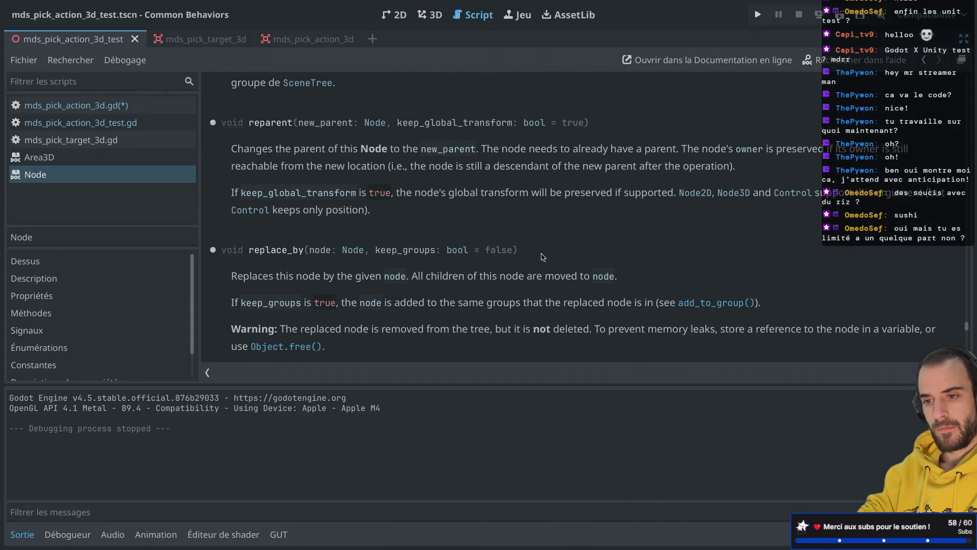
pyautogui.hotkey('ctrl', 'w')
pyautogui.moveTo(631, 175); pyautogui.dragTo(701, 163)
pyautogui.hotkey('ctrl', 'x')
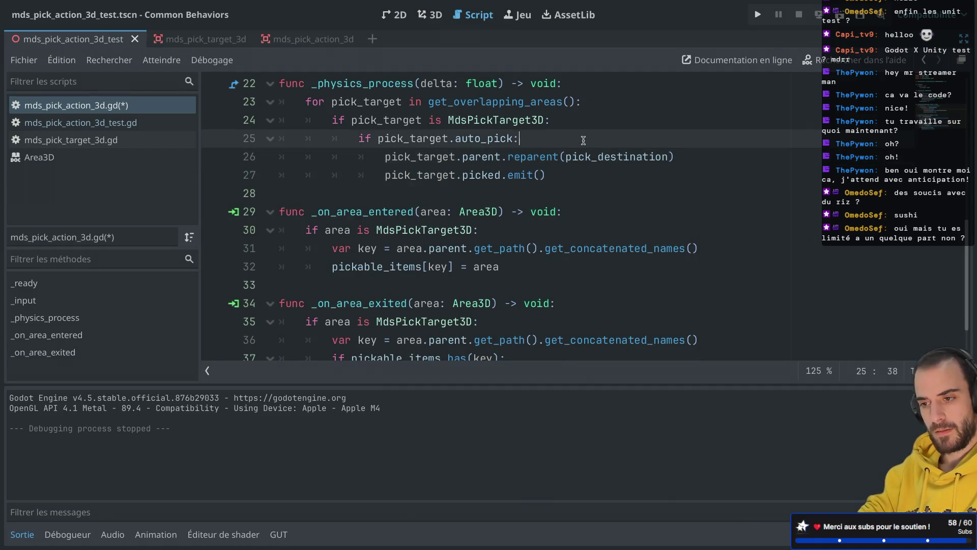
# Paste the position reset above the reparent call, remove the blank line, and save
pyautogui.click(583, 141)
pyautogui.press('Return')
pyautogui.hotkey('ctrl', 'v')
pyautogui.click(386, 158)
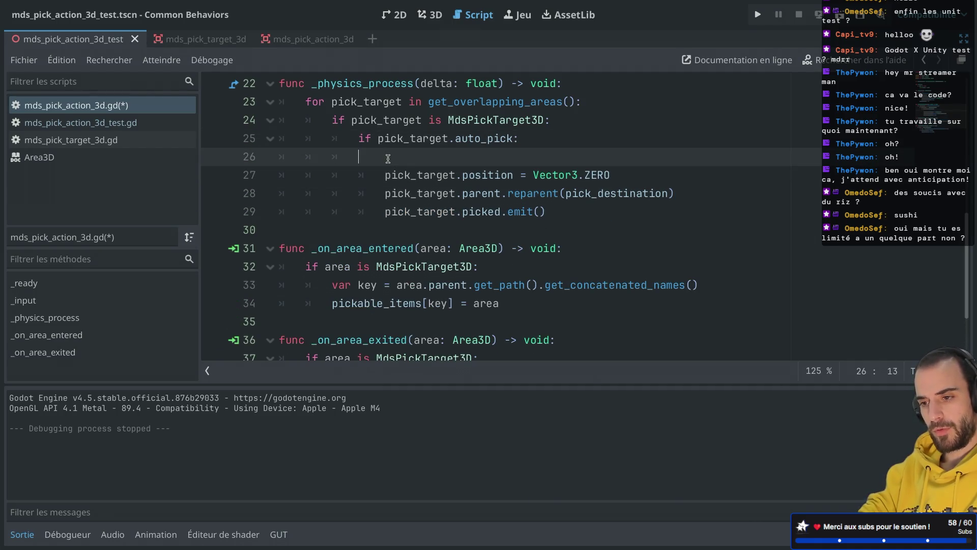
pyautogui.press('BackSpace')
pyautogui.press('BackSpace')
pyautogui.press('BackSpace')
pyautogui.hotkey('ctrl', 's')
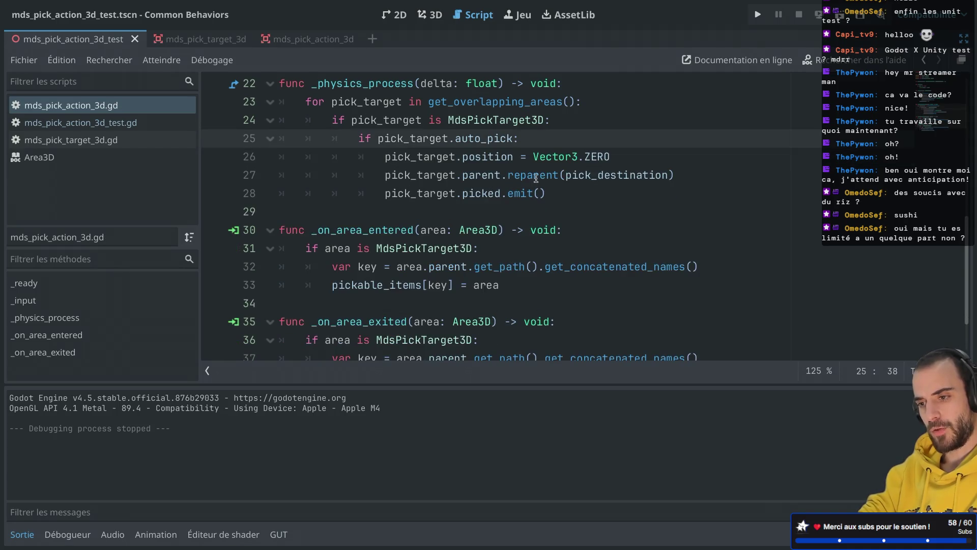
# Rerun all GUT tests with widened output: still 5 passes, test_pick_multiple_input failing
pyautogui.click(840, 24)
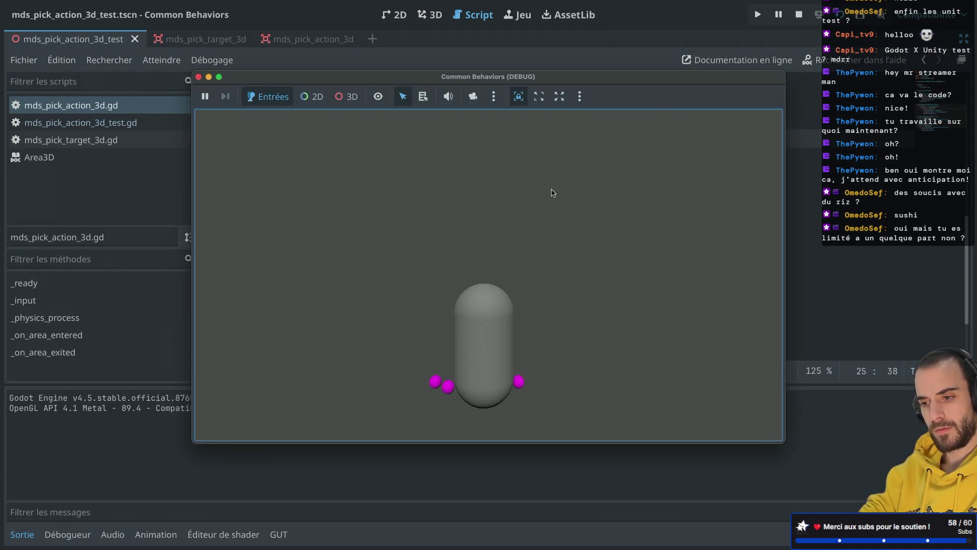
pyautogui.click(199, 77)
pyautogui.click(274, 533)
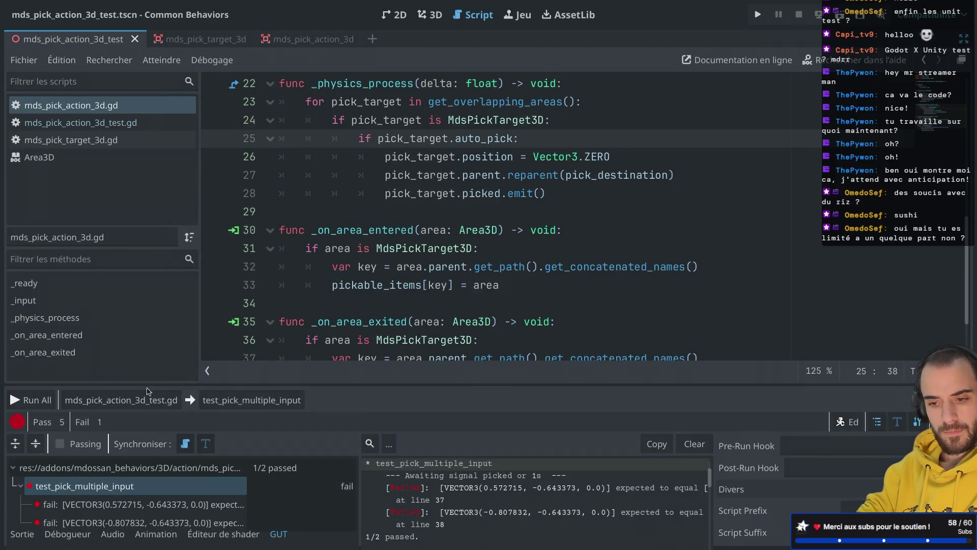
pyautogui.click(33, 400)
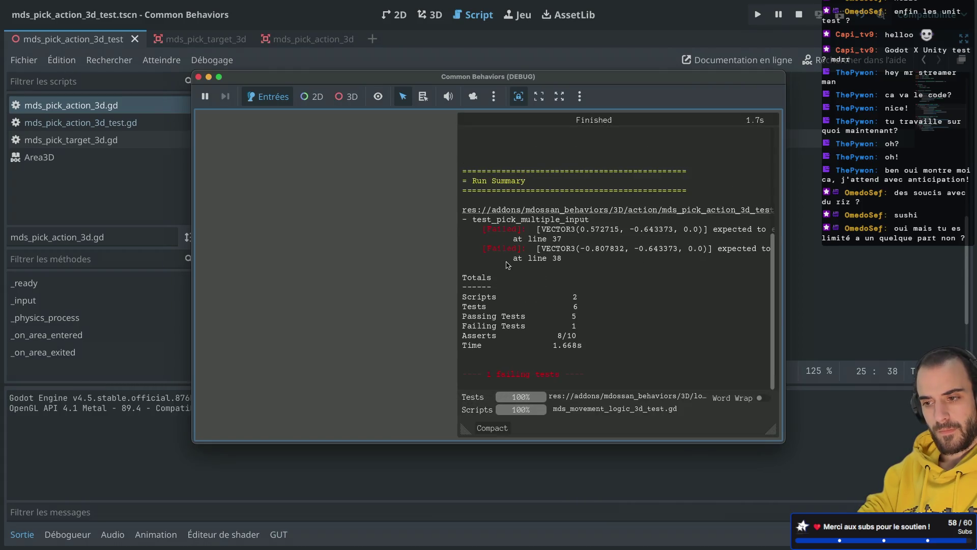
pyautogui.scroll(5, 506, 264)
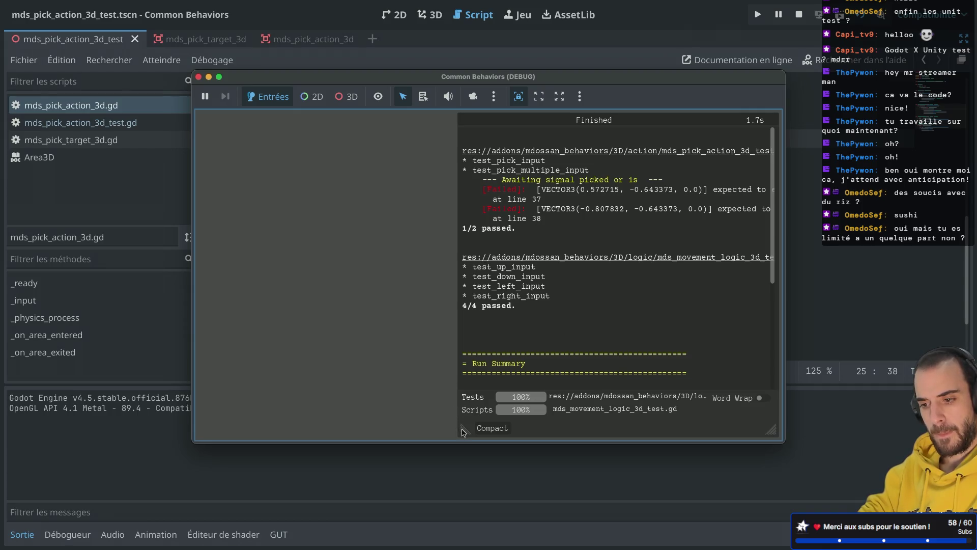
pyautogui.moveTo(465, 430); pyautogui.dragTo(234, 448)
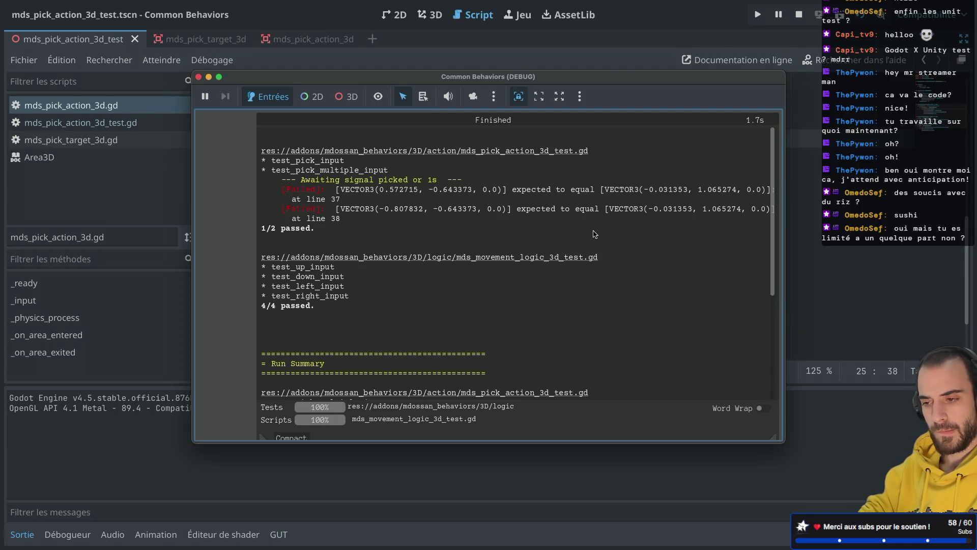
pyautogui.click(198, 77)
pyautogui.hotkey('ctrl', 'shift', 'F11')
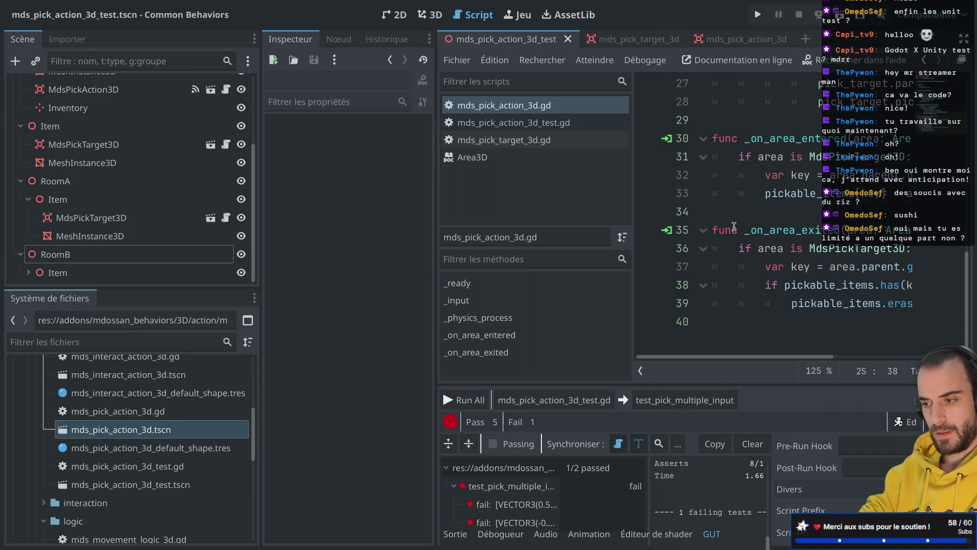
# In the 3D view, select RoomB's and RoomA's Item nodes to locate them
pyautogui.click(429, 14)
pyautogui.click(90, 269)
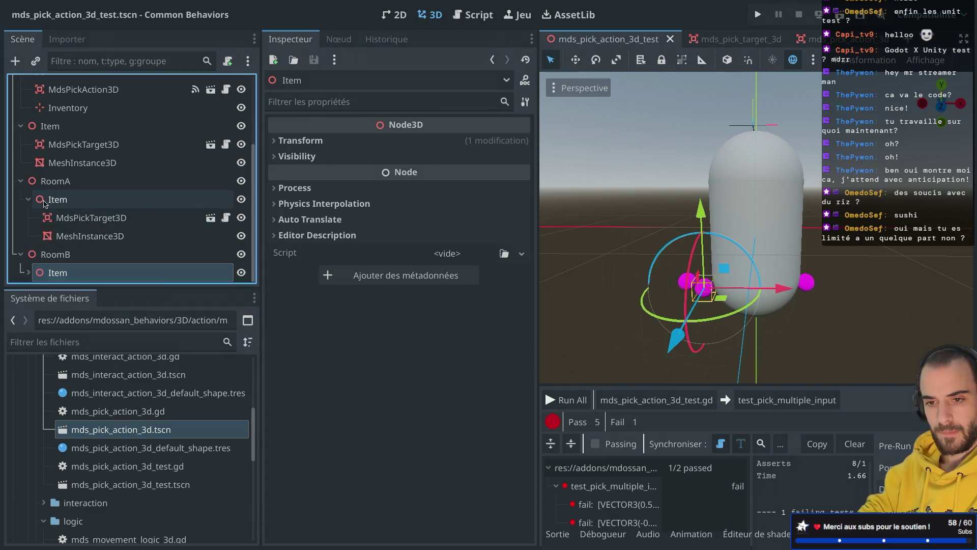
pyautogui.click(28, 199)
pyautogui.click(75, 242)
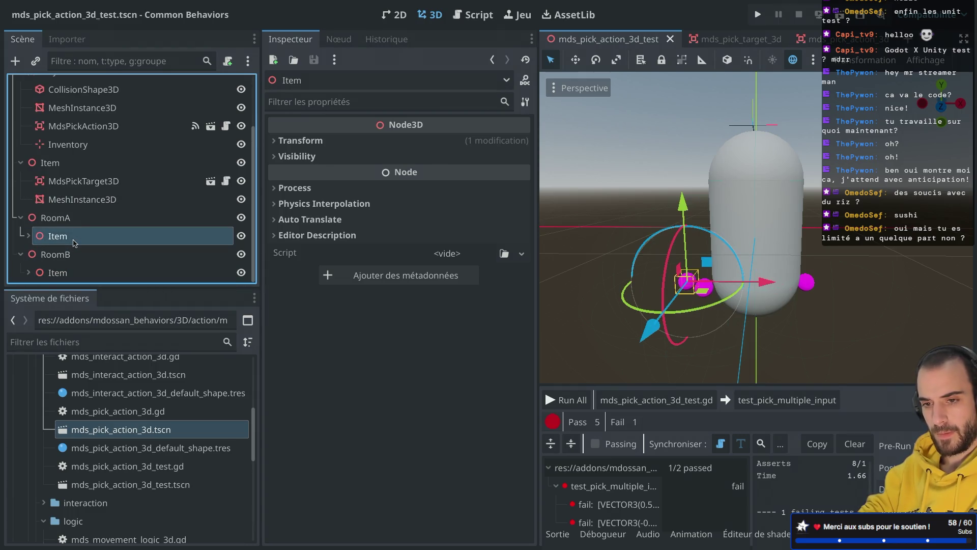
pyautogui.click(28, 236)
pyautogui.click(26, 237)
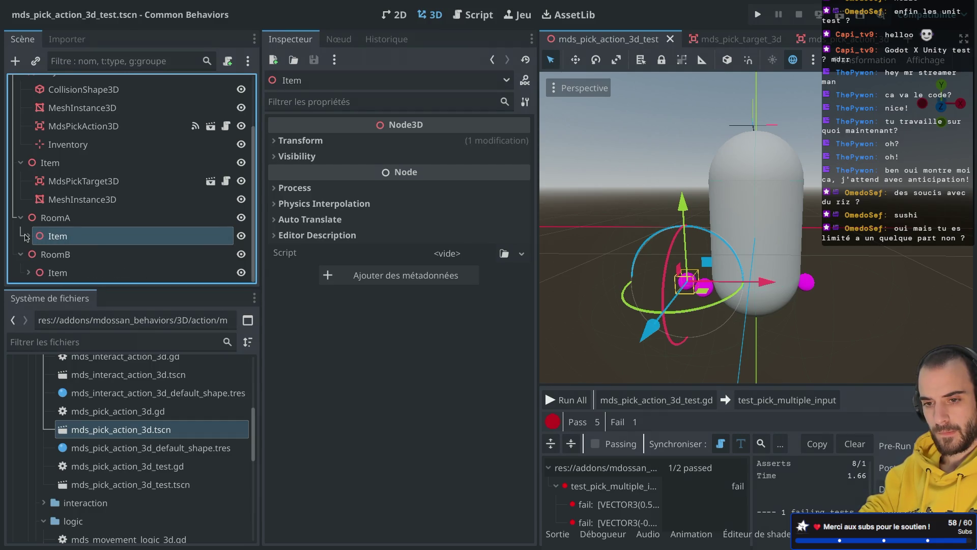
pyautogui.scroll(3, 76, 204)
pyautogui.scroll(-3, 76, 203)
# Check RoomA's Item Transform, positioned at -0.808, -0.643, 0.0
pyautogui.click(79, 164)
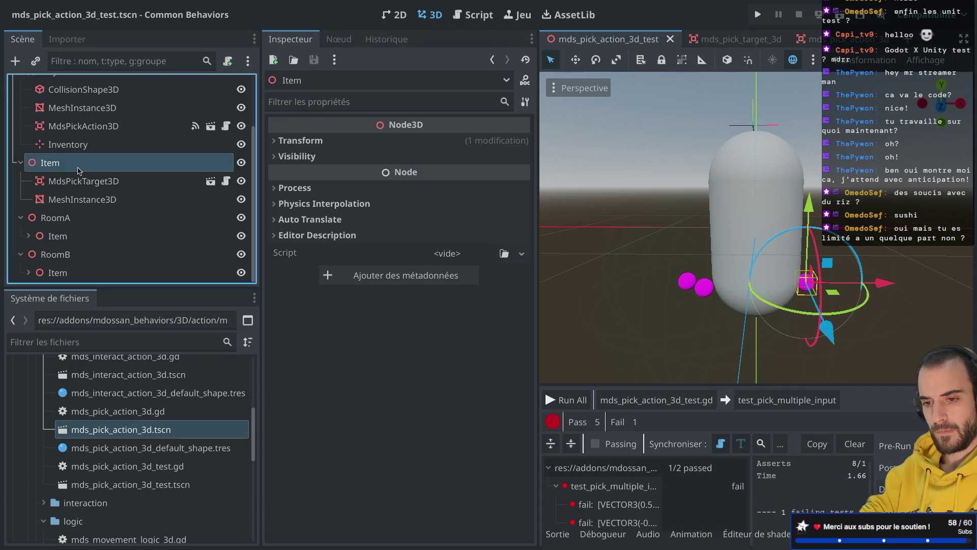
pyautogui.click(188, 234)
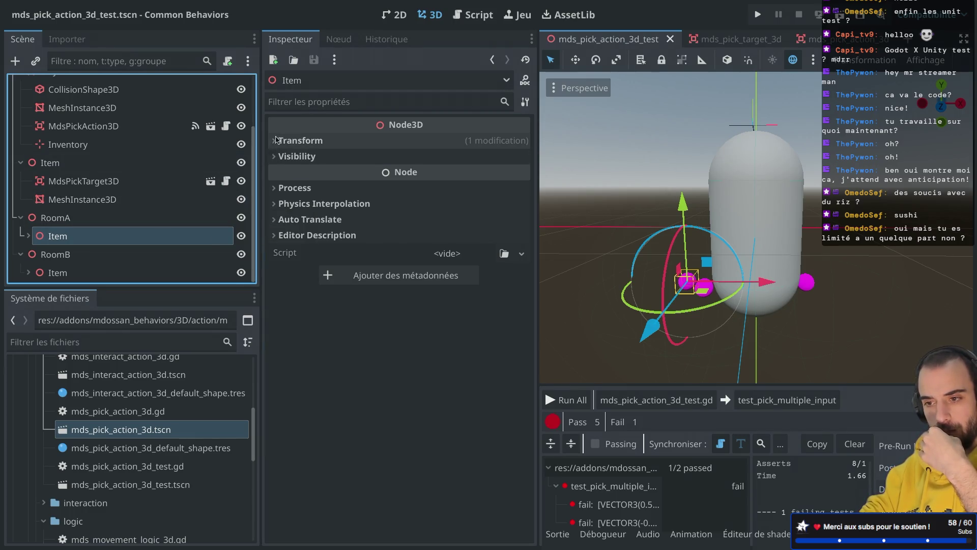
pyautogui.click(326, 140)
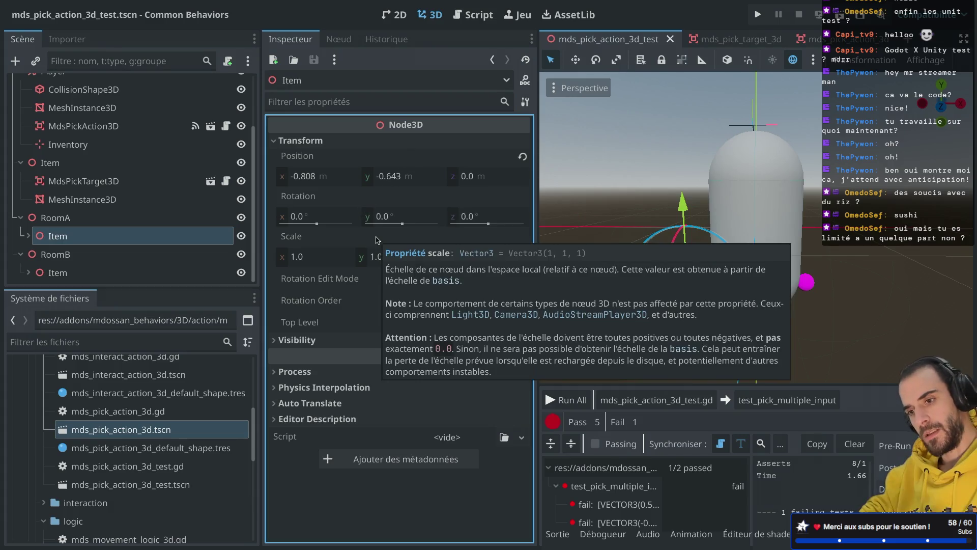
pyautogui.moveTo(413, 176)
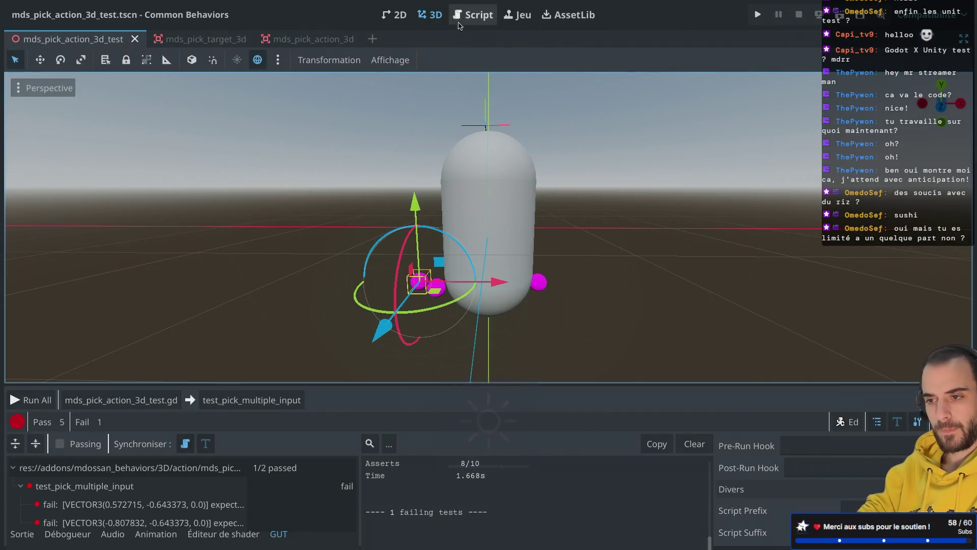
pyautogui.click(469, 20)
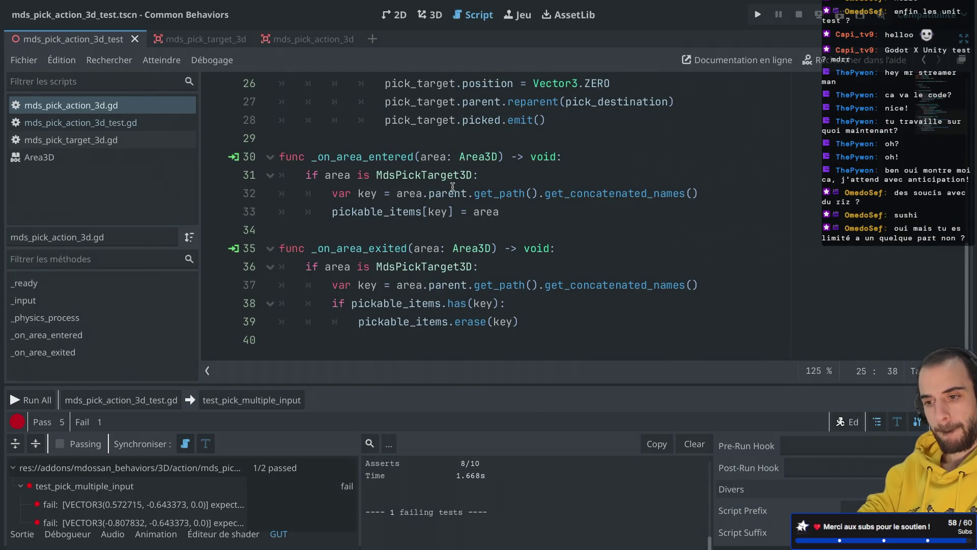
# Open mds_pick_action_3d_test.gd and show the first failing assertion's details
pyautogui.moveTo(452, 186)
pyautogui.scroll(6, 452, 186)
pyautogui.scroll(3, 452, 186)
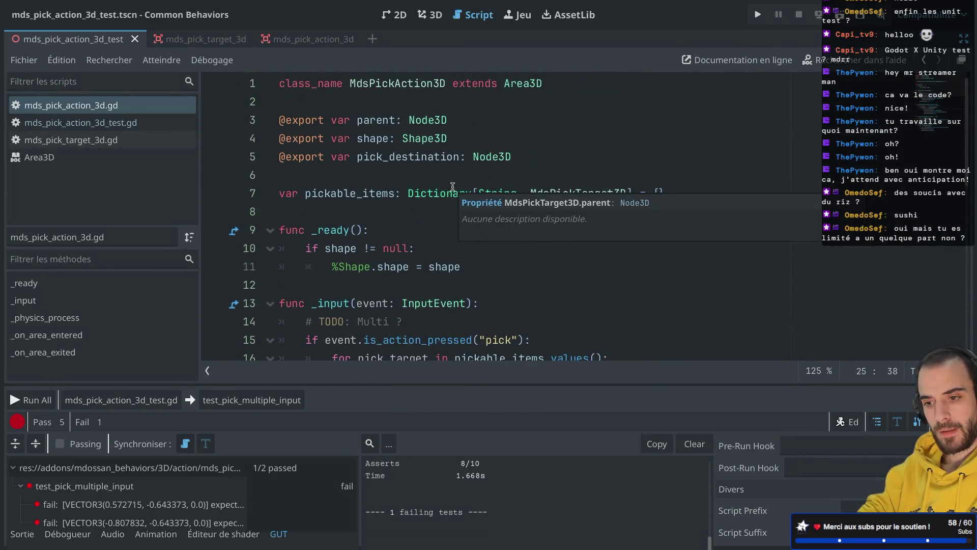
pyautogui.click(114, 123)
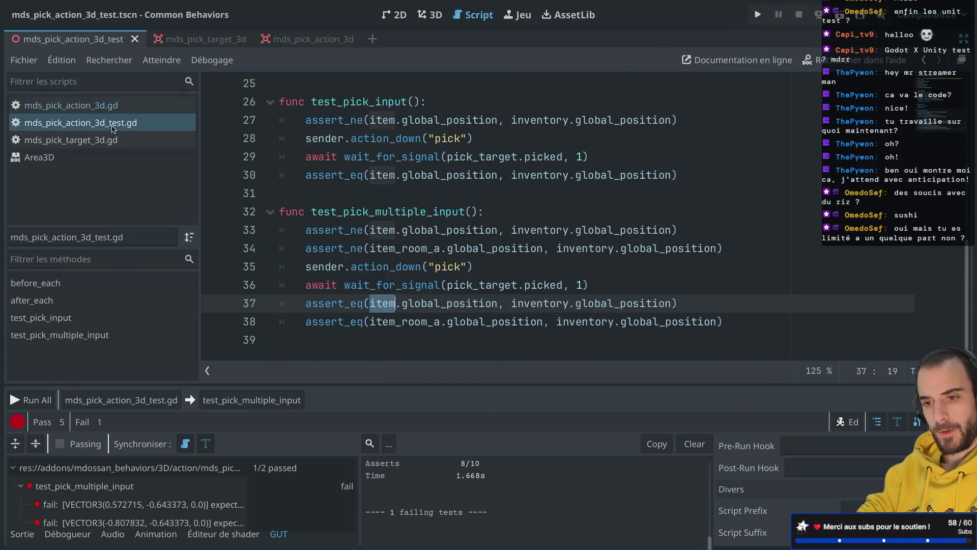
pyautogui.moveTo(361, 230)
pyautogui.scroll(1, 361, 230)
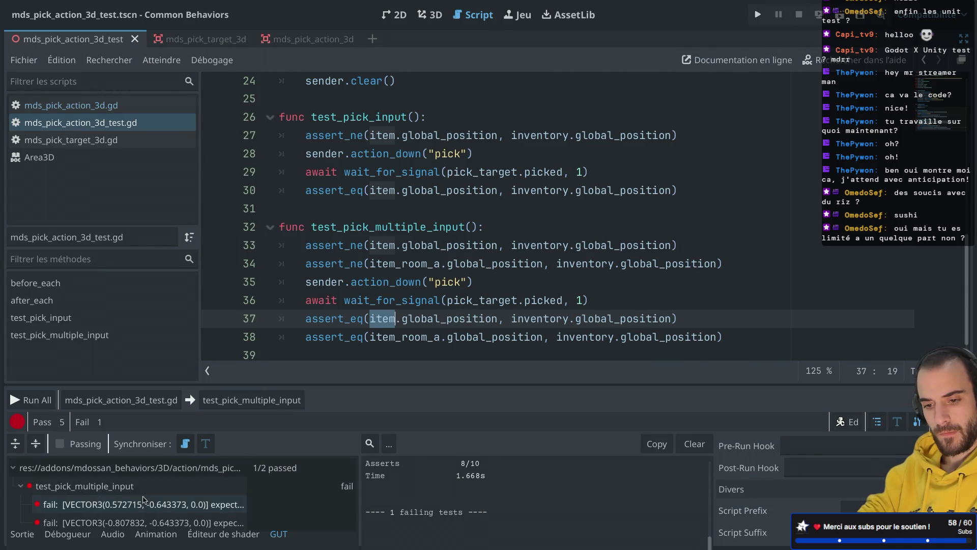
pyautogui.click(144, 501)
# Scroll to test_pick_multiple_input and examine its await on the picked signal
pyautogui.hscroll(5, 530, 502)
pyautogui.hscroll(-5, 531, 502)
pyautogui.scroll(-3, 531, 502)
pyautogui.scroll(2, 543, 294)
pyautogui.scroll(4, 543, 294)
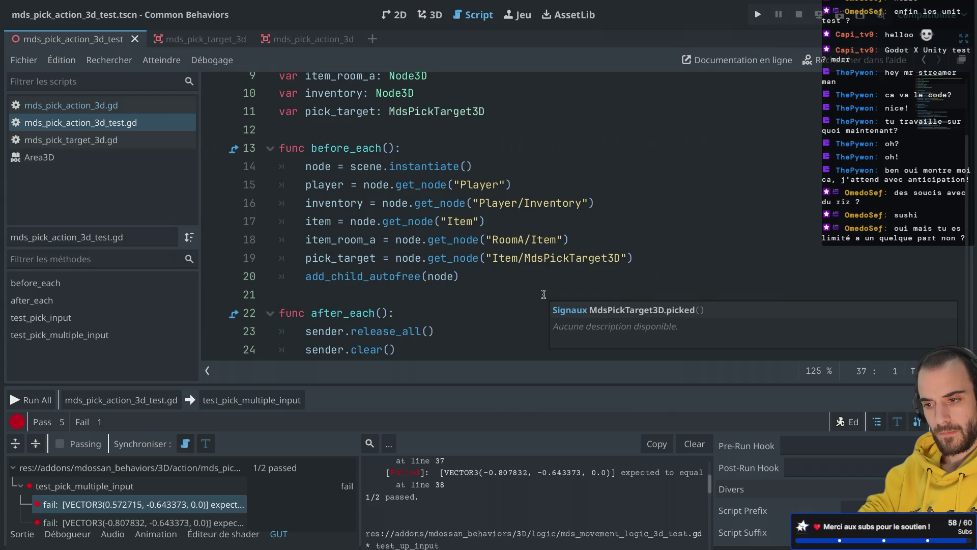
pyautogui.hotkey('ctrl', 'shift', 'F11')
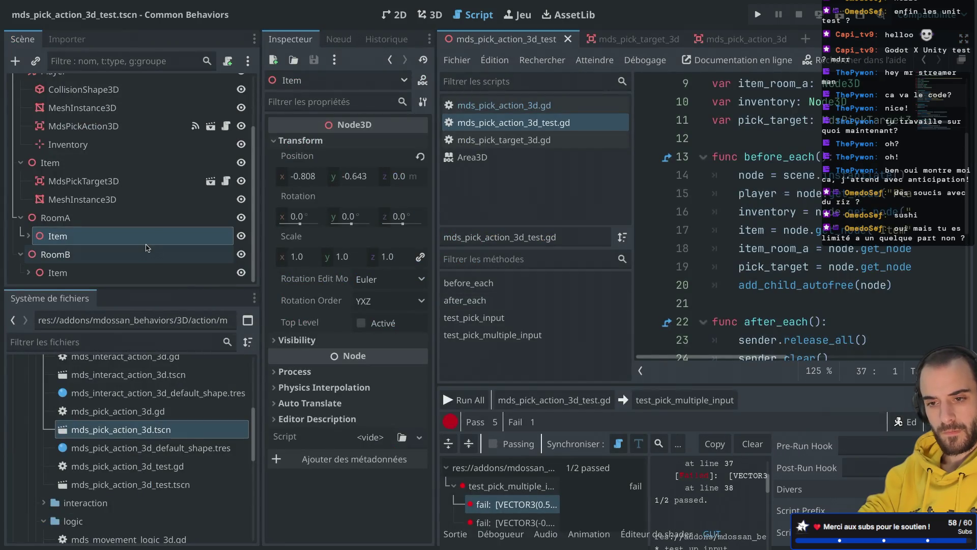
pyautogui.hotkey('ctrl', 'shift', 'F11')
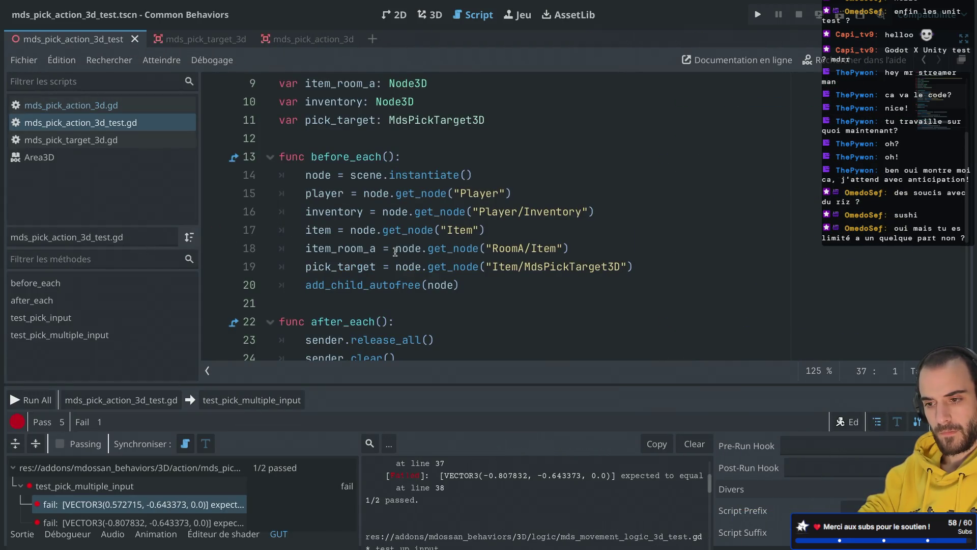
pyautogui.moveTo(483, 260)
pyautogui.scroll(-4, 482, 259)
pyautogui.scroll(3, 483, 259)
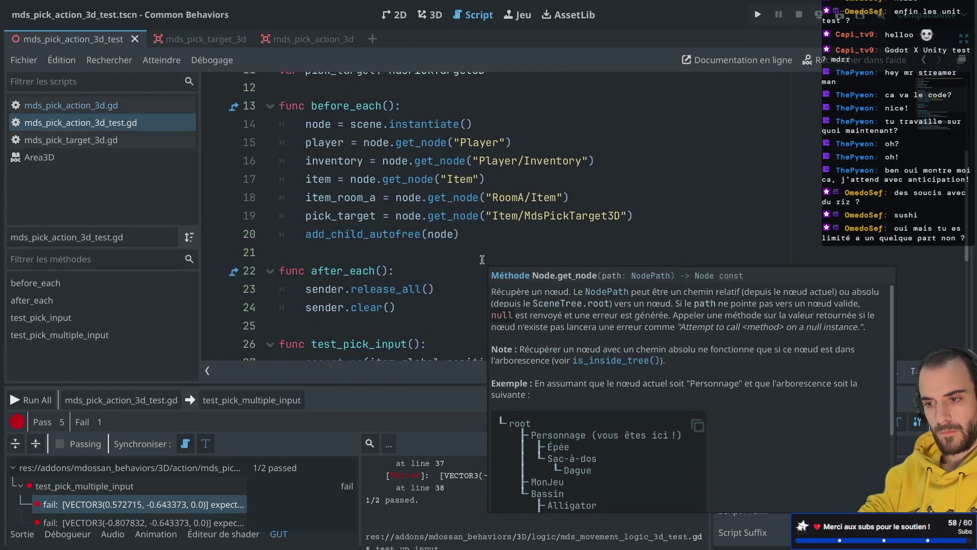
pyautogui.scroll(-5, 482, 260)
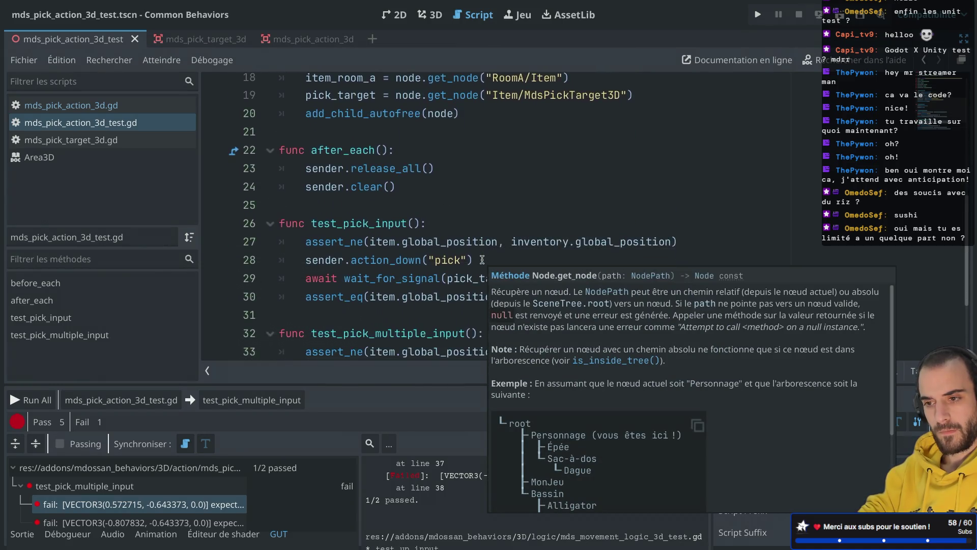
pyautogui.scroll(5, 482, 260)
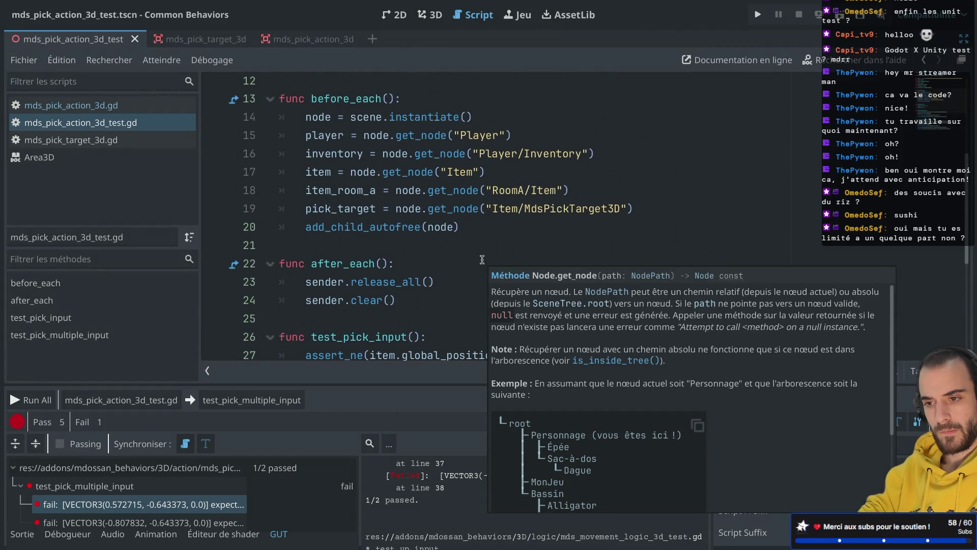
pyautogui.scroll(-5, 493, 232)
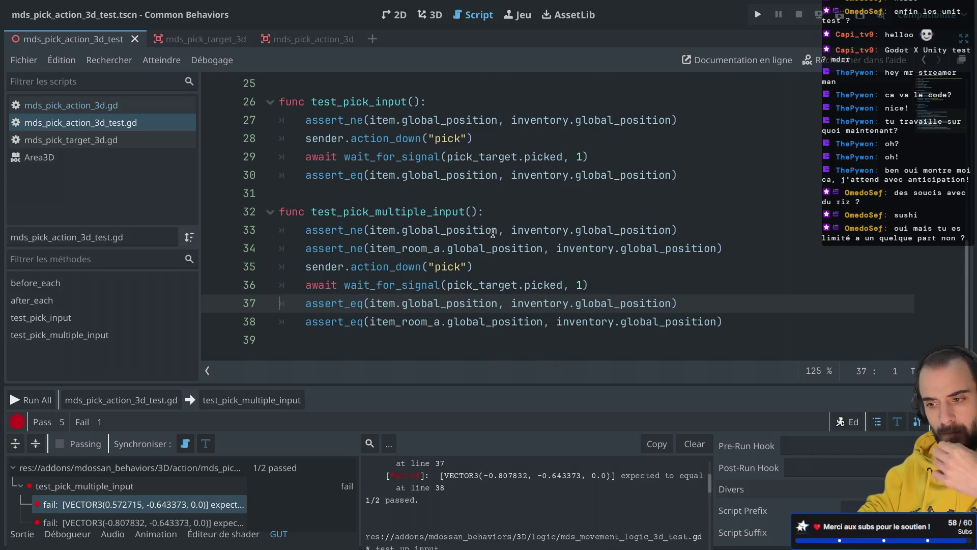
pyautogui.moveTo(593, 286); pyautogui.dragTo(596, 277)
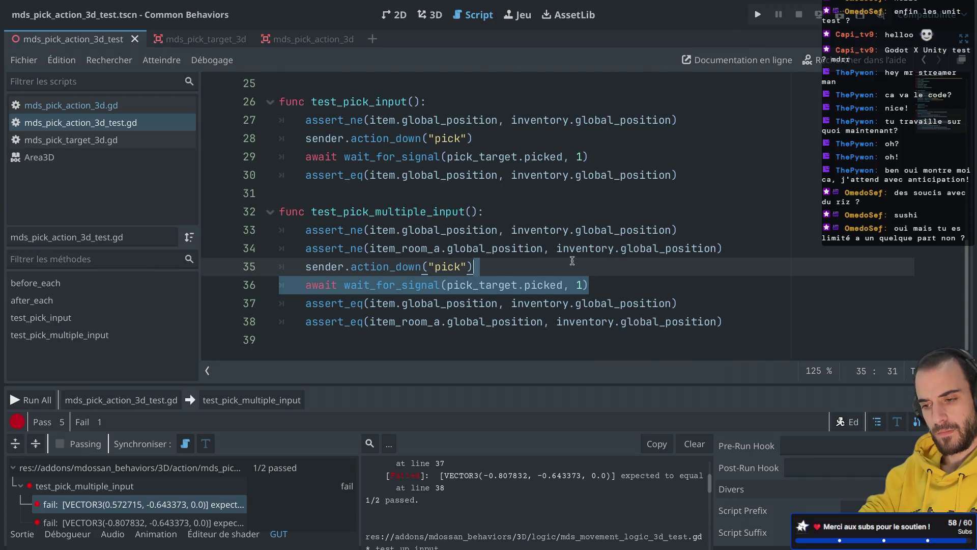
pyautogui.click(572, 261)
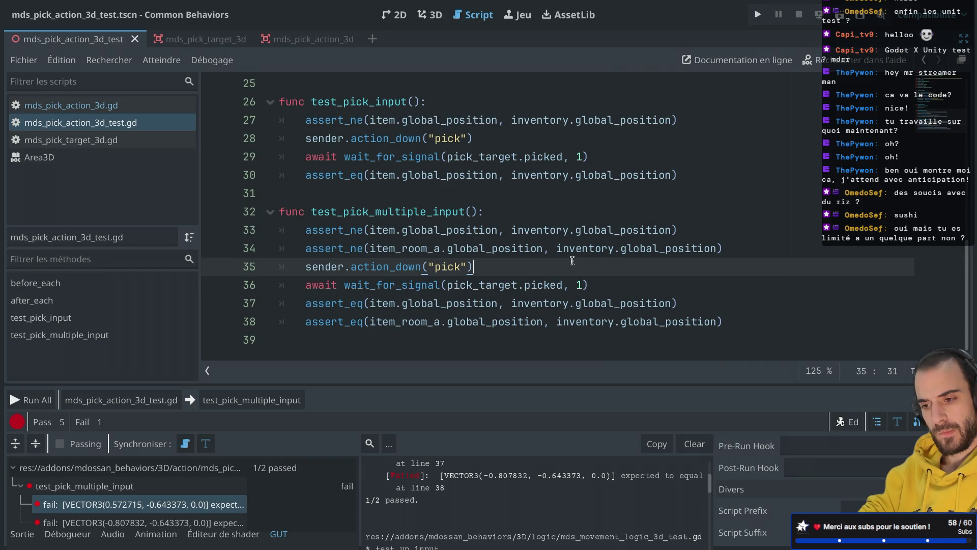
pyautogui.click(122, 122)
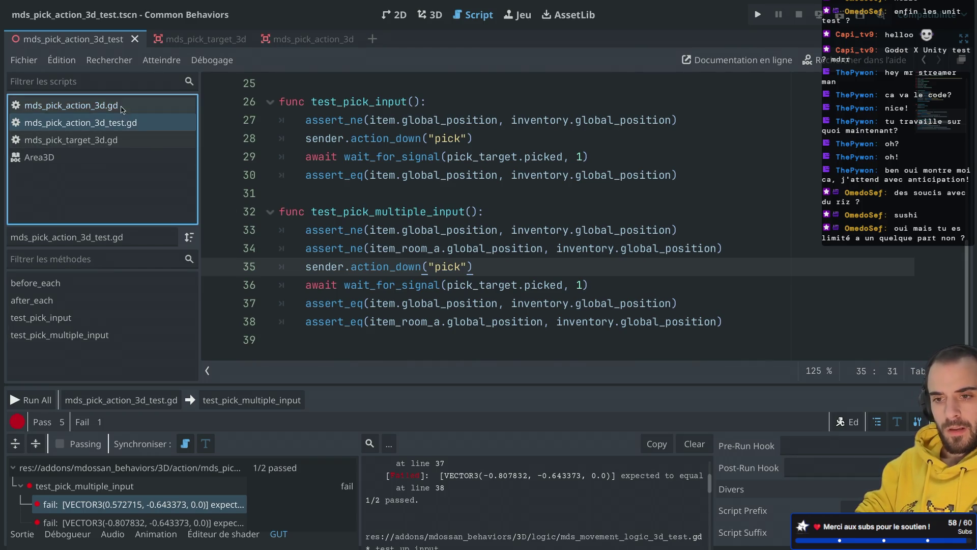
pyautogui.click(122, 110)
pyautogui.moveTo(454, 197)
pyautogui.scroll(-2, 454, 197)
pyautogui.scroll(2, 454, 197)
pyautogui.scroll(-4, 453, 197)
pyautogui.scroll(4, 454, 197)
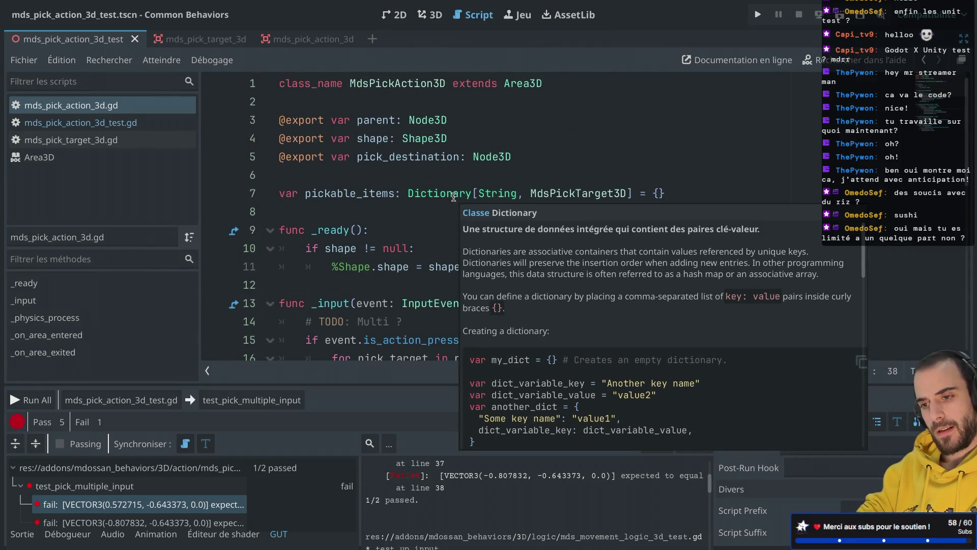
pyautogui.scroll(-3, 371, 201)
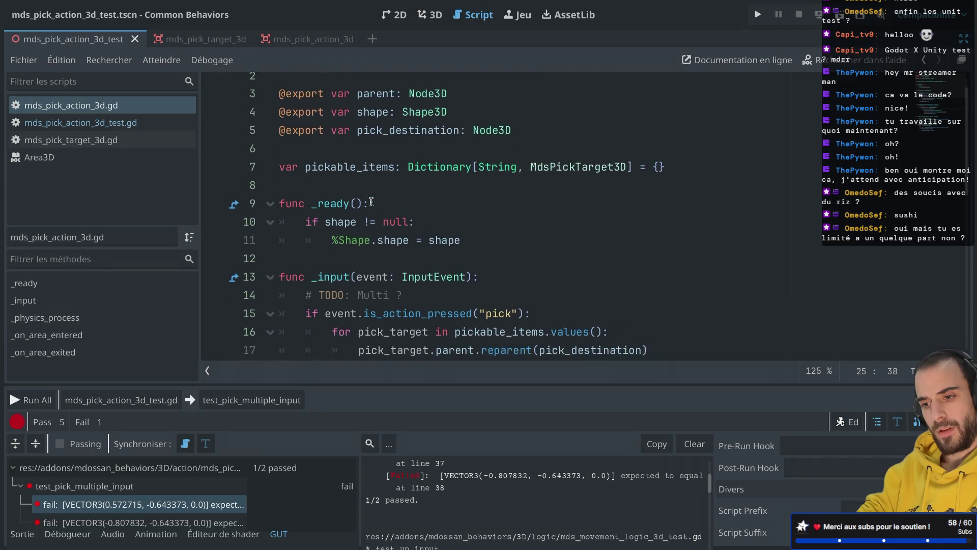
pyautogui.scroll(3, 371, 201)
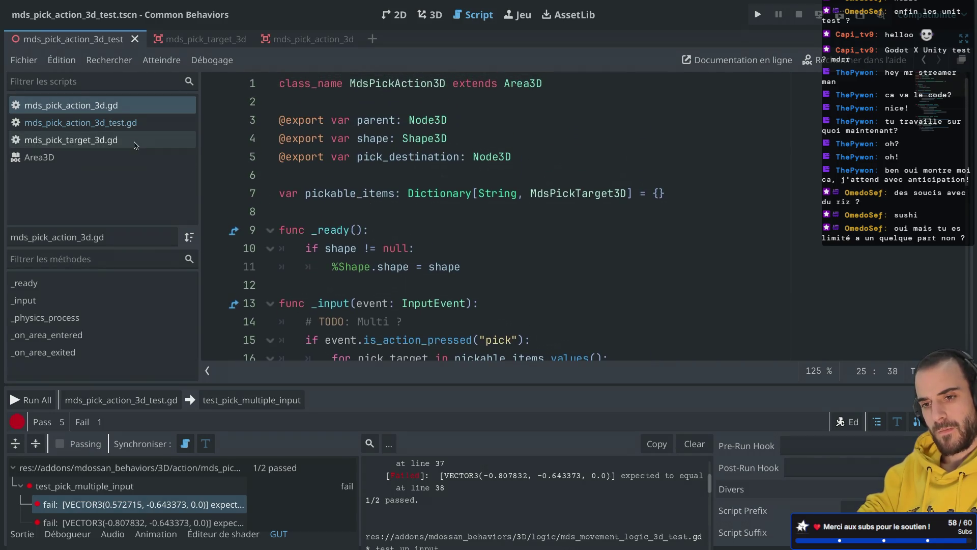
pyautogui.click(181, 139)
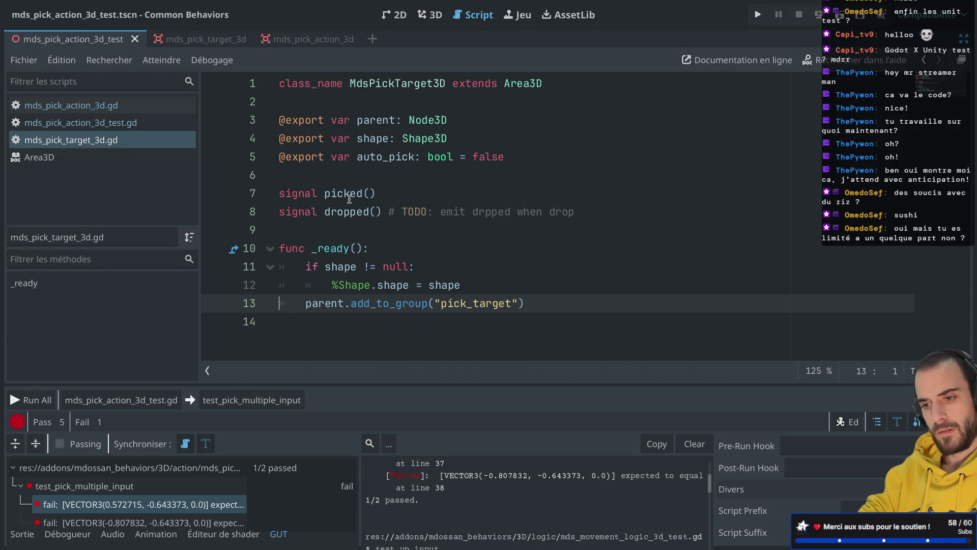
pyautogui.click(134, 128)
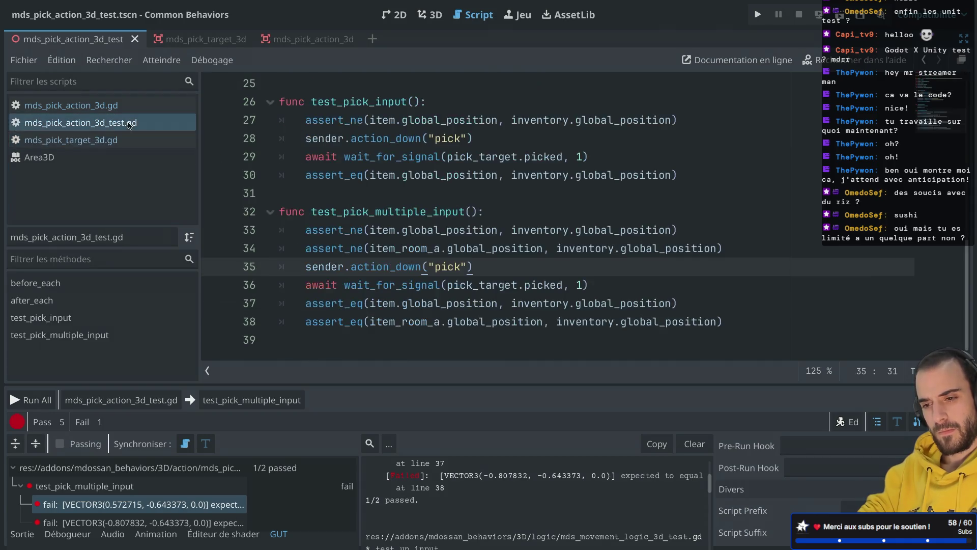
pyautogui.doubleClick(466, 285)
pyautogui.scroll(2, 465, 288)
pyautogui.scroll(5, 466, 289)
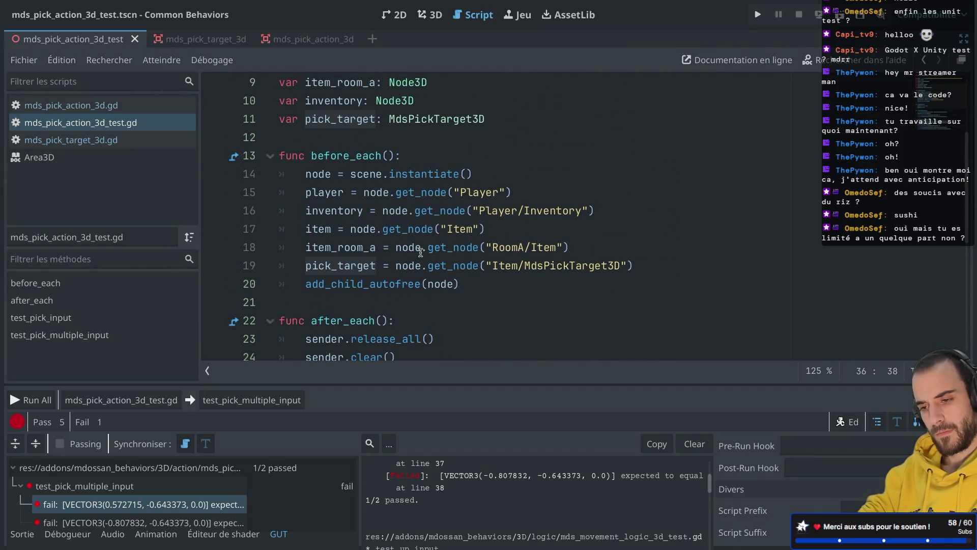
pyautogui.scroll(-1, 421, 252)
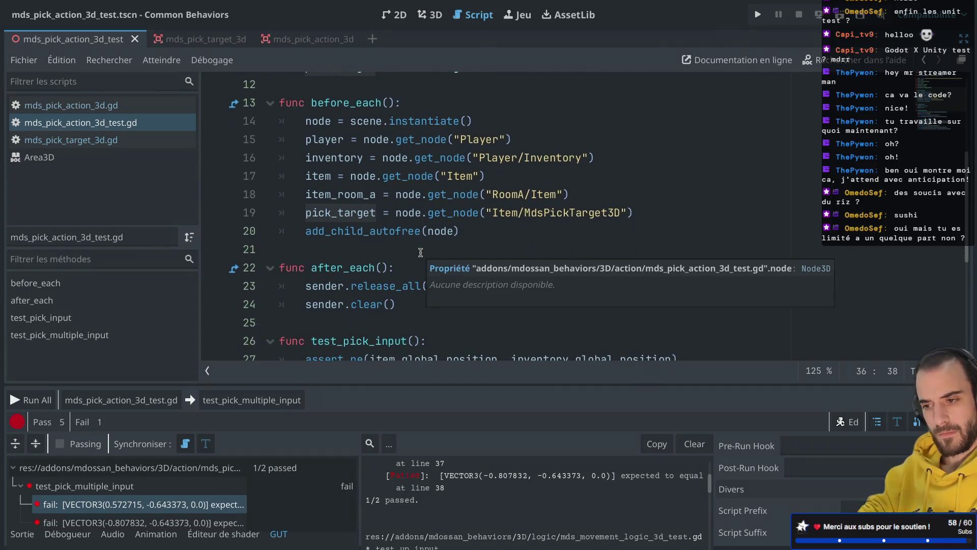
pyautogui.scroll(-1, 420, 252)
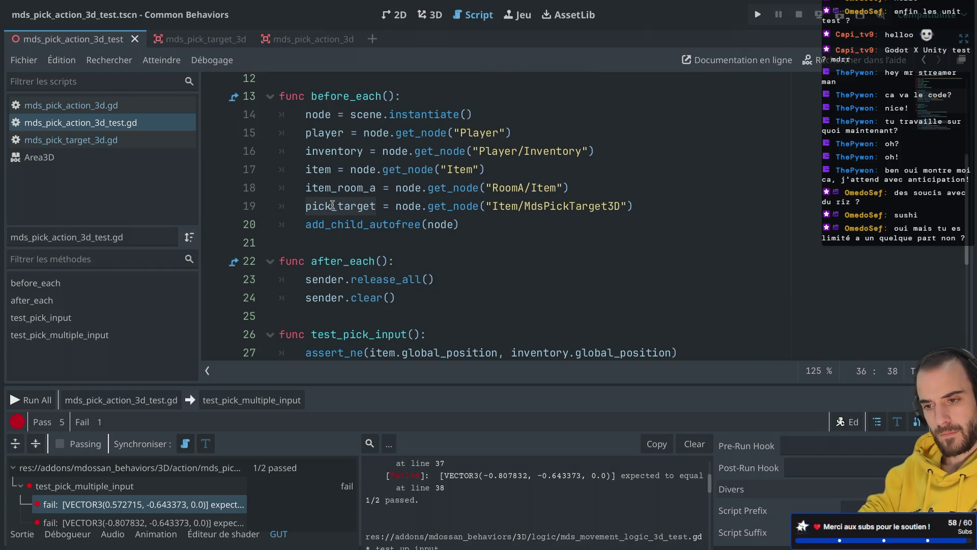
# Rename pick_target to item_pick_target in its usage and declaration
pyautogui.click(306, 206)
pyautogui.write('item_')
pyautogui.doubleClick(329, 206)
pyautogui.hotkey('ctrl', 'c')
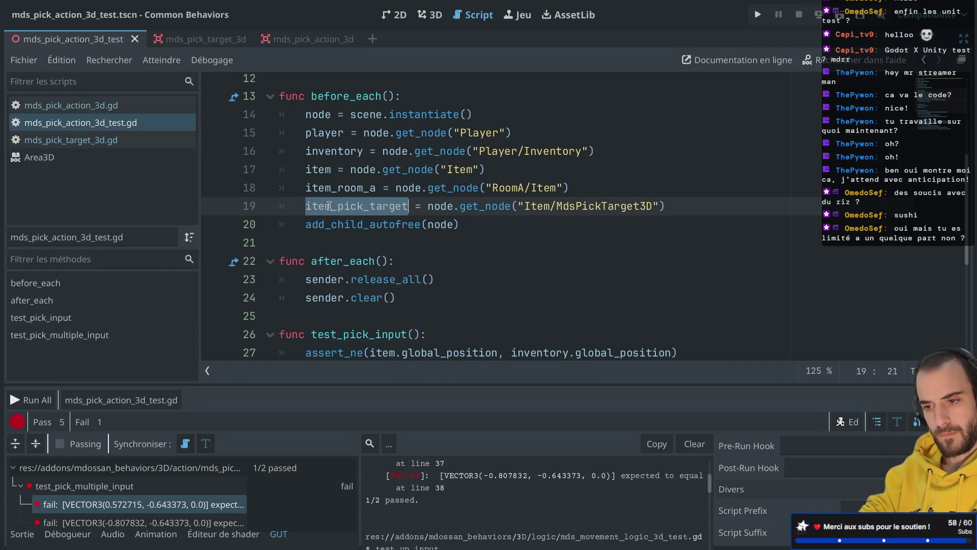
pyautogui.scroll(-2, 329, 205)
pyautogui.scroll(2, 329, 205)
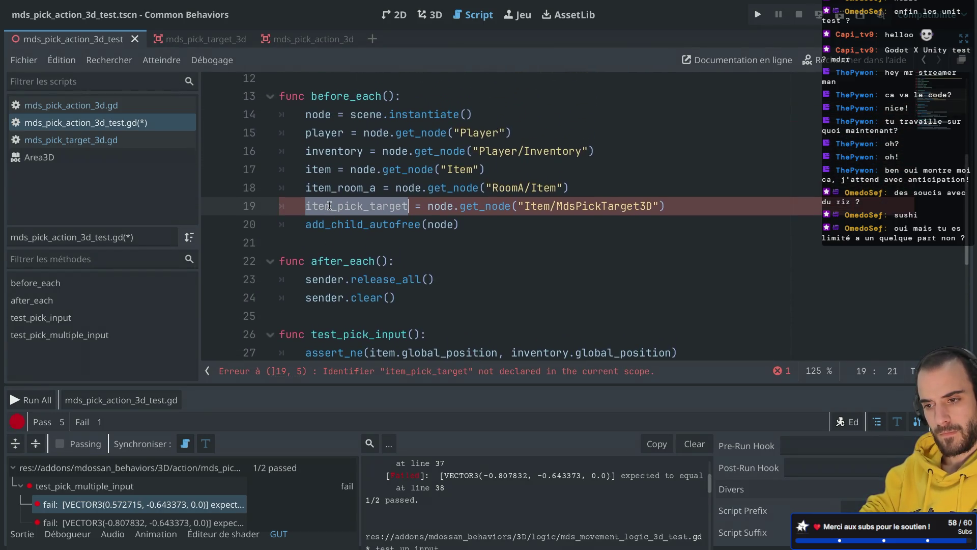
pyautogui.scroll(2, 329, 206)
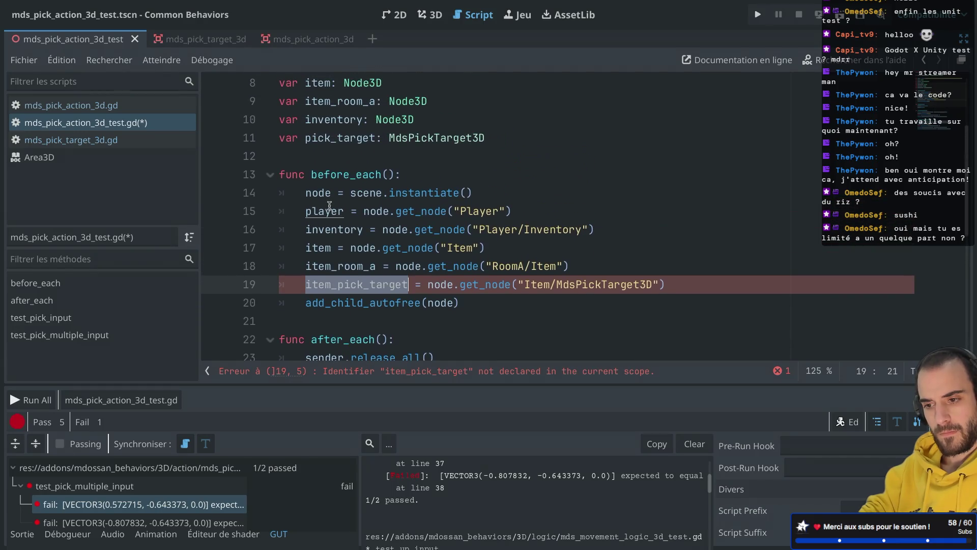
pyautogui.doubleClick(316, 138)
pyautogui.hotkey('ctrl', 'v')
# Move the item declaration below inventory and item_room_a below item_pick_target
pyautogui.scroll(1, 415, 118)
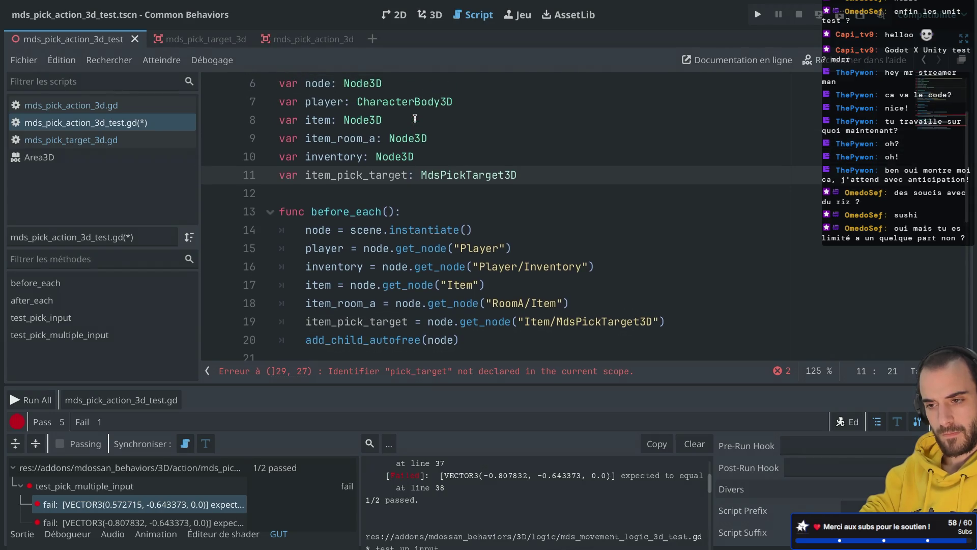
pyautogui.moveTo(433, 153); pyautogui.dragTo(436, 145)
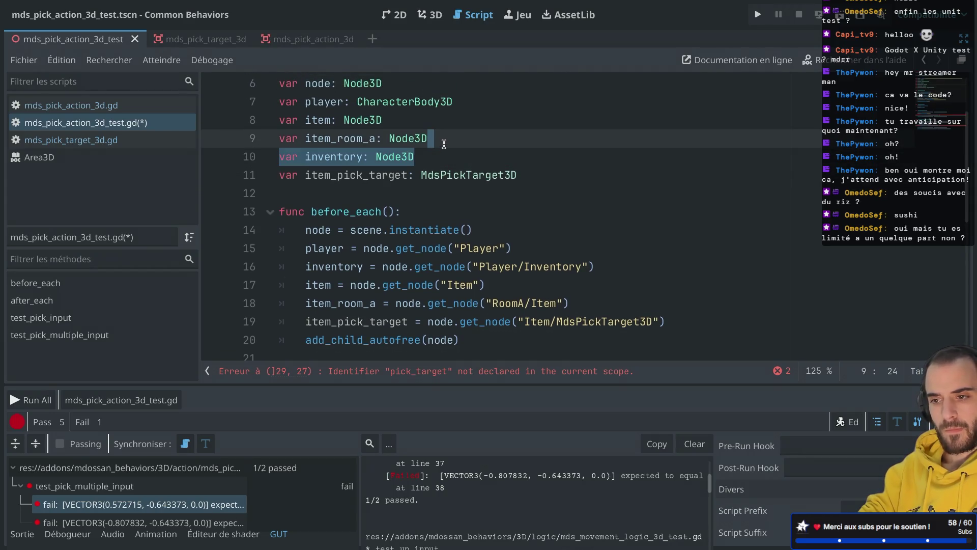
pyautogui.click(444, 144)
pyautogui.moveTo(460, 127)
pyautogui.mouseDown()
pyautogui.moveTo(476, 107)
pyautogui.moveTo(444, 116)
pyautogui.moveTo(470, 105)
pyautogui.mouseUp()
pyautogui.press('BackSpace')
pyautogui.click(433, 139)
pyautogui.press('Return')
pyautogui.write('var item: Node3D')
pyautogui.hotkey('ctrl', 'x')
pyautogui.click(530, 176)
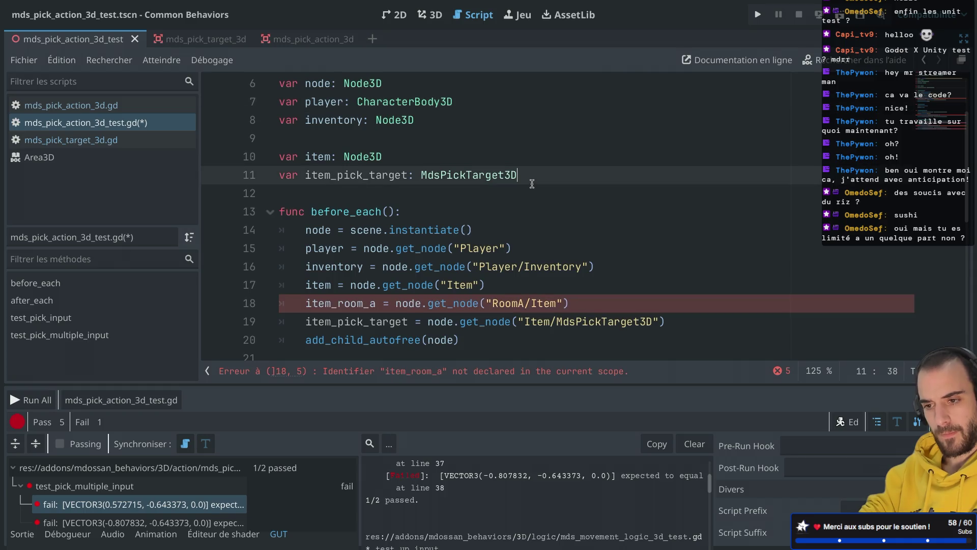
pyautogui.press('Return')
pyautogui.press('Return')
pyautogui.hotkey('ctrl', 'v')
# Duplicate item_room_a as item_room_a_pick_target typed MdsPickTarget3D
pyautogui.moveTo(440, 223); pyautogui.dragTo(443, 206)
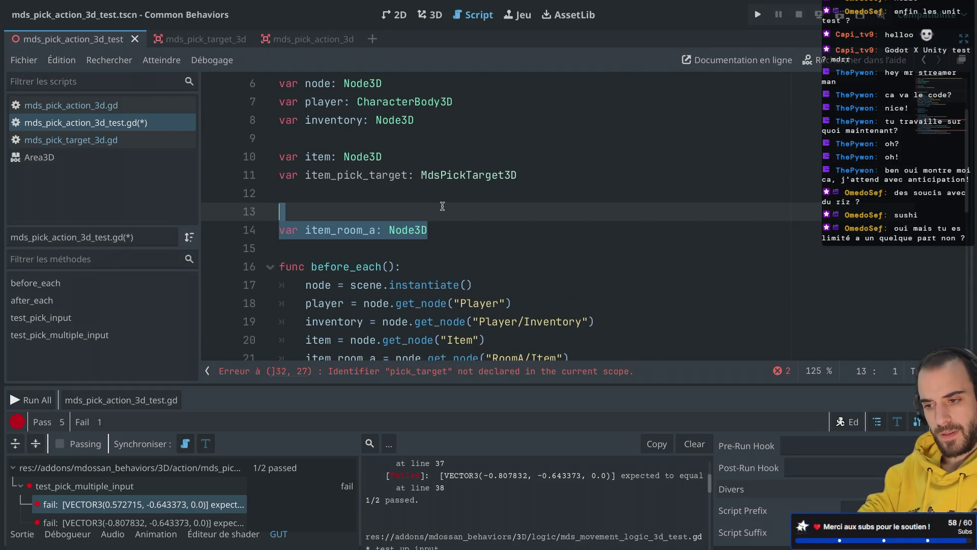
pyautogui.hotkey('ctrl', 'shift', 'd')
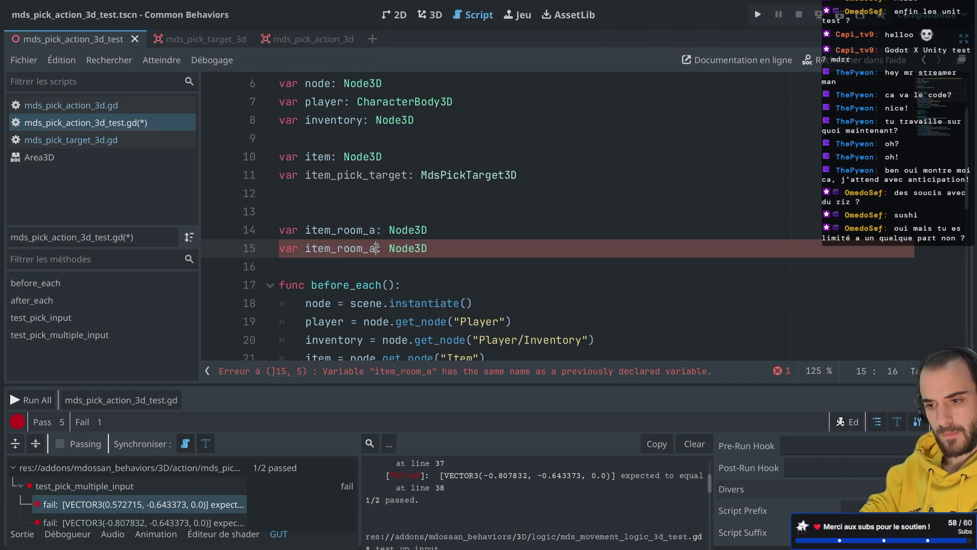
pyautogui.write('_pick')
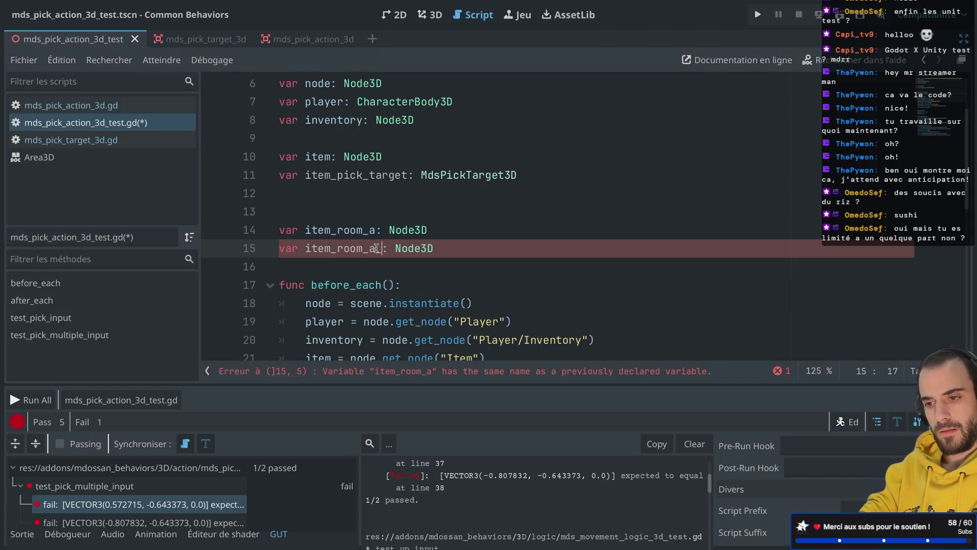
pyautogui.write('_target')
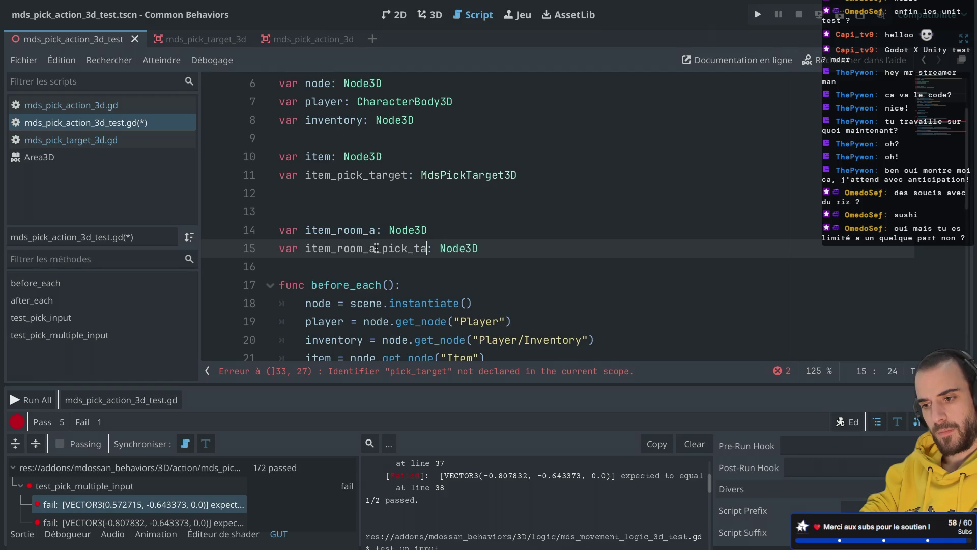
pyautogui.doubleClick(476, 248)
pyautogui.write('M')
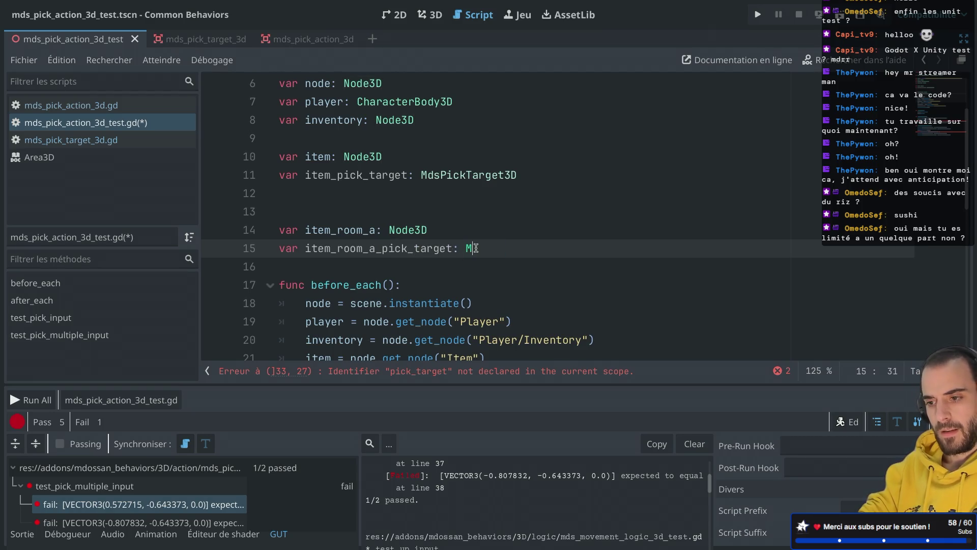
pyautogui.write('dsPick')
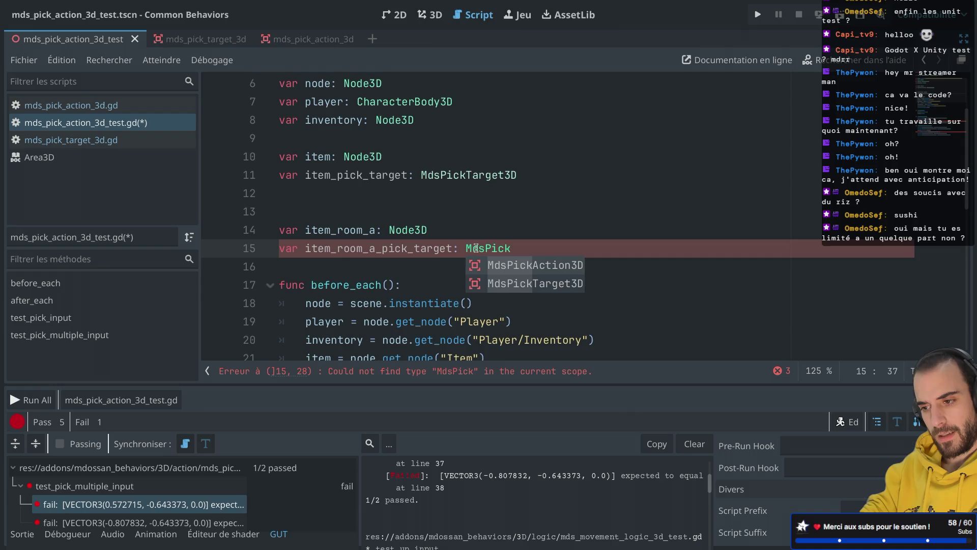
pyautogui.press('Down')
pyautogui.press('Return')
# Delete the extra blank line between the declarations
pyautogui.click(411, 213)
pyautogui.press('BackSpace')
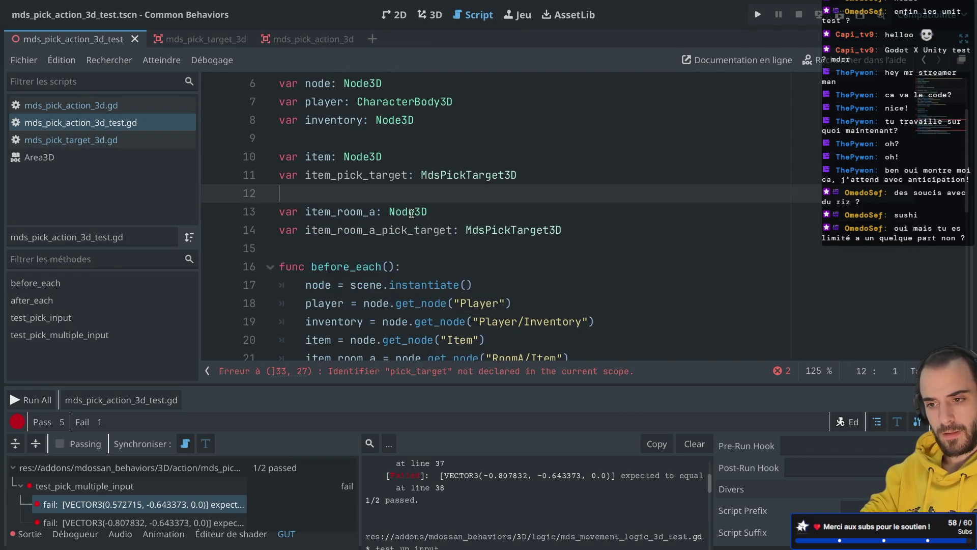
pyautogui.scroll(-1, 411, 213)
pyautogui.scroll(-1, 411, 214)
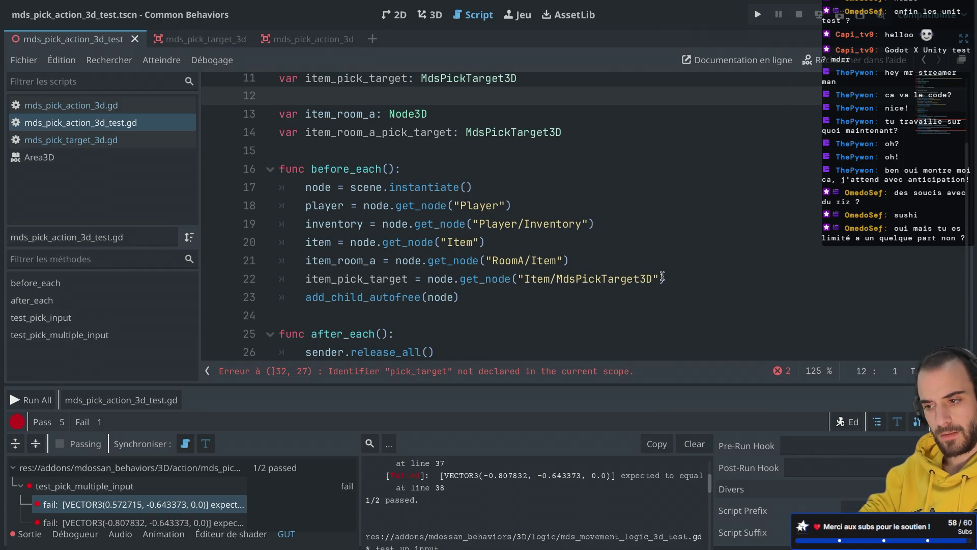
# Add a before_each line getting item_room_a_pick_target from RoomA/Item/MdsPickTarget3D
pyautogui.moveTo(661, 278); pyautogui.dragTo(673, 266)
pyautogui.hotkey('ctrl', 'shift', 'd')
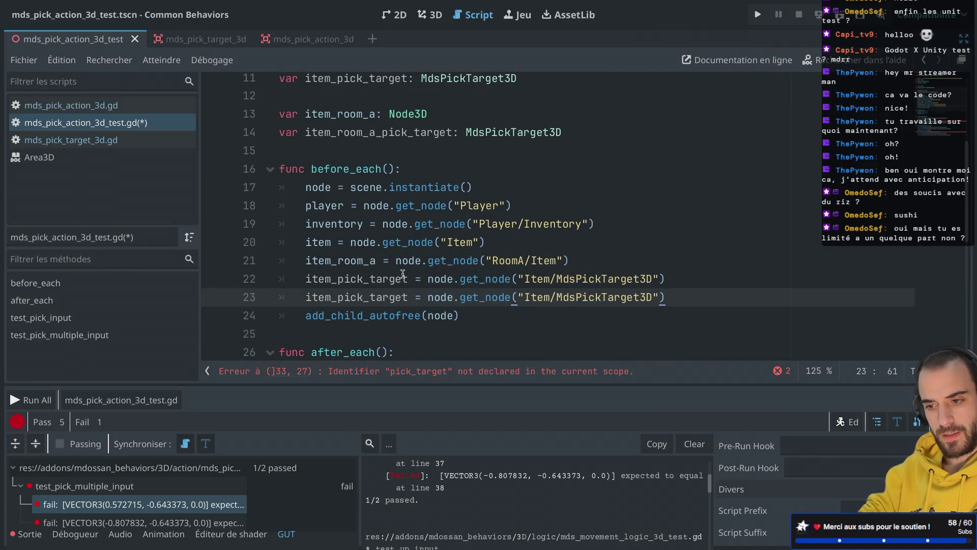
pyautogui.click(341, 279)
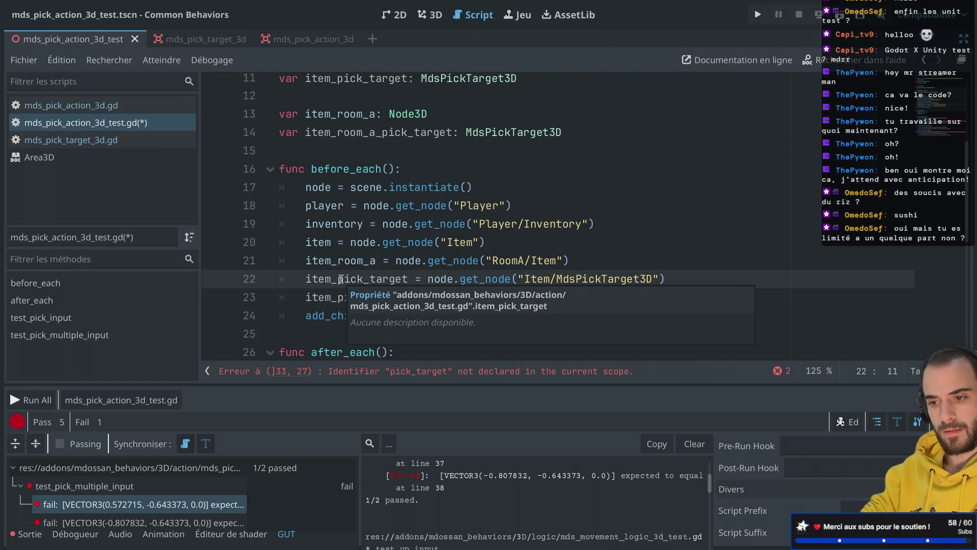
pyautogui.doubleClick(341, 279)
pyautogui.write('item')
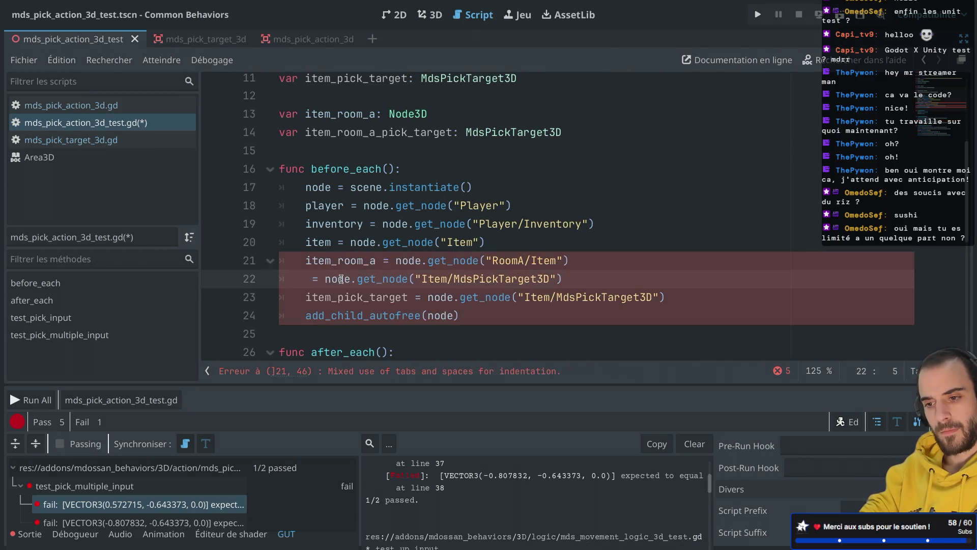
pyautogui.press('Down')
pyautogui.press('Down')
pyautogui.press('Down')
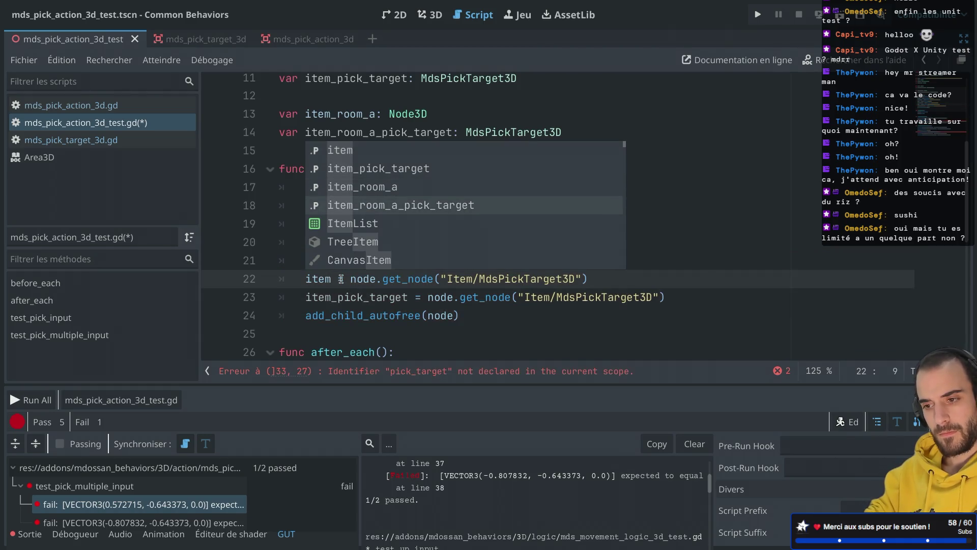
pyautogui.press('Return')
pyautogui.hotkey('ctrl', 's')
pyautogui.moveTo(492, 260); pyautogui.dragTo(554, 260)
pyautogui.hotkey('ctrl', 'c')
pyautogui.doubleClick(582, 279)
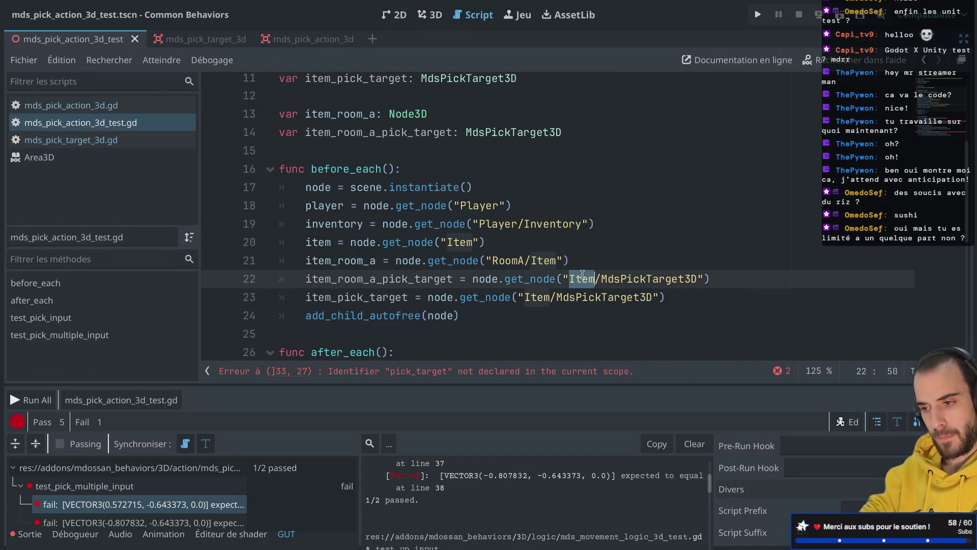
pyautogui.hotkey('ctrl', 'v')
# Move the item and item_pick_target setup lines directly below the inventory setup
pyautogui.moveTo(508, 243); pyautogui.dragTo(630, 224)
pyautogui.press('BackSpace')
pyautogui.click(765, 260)
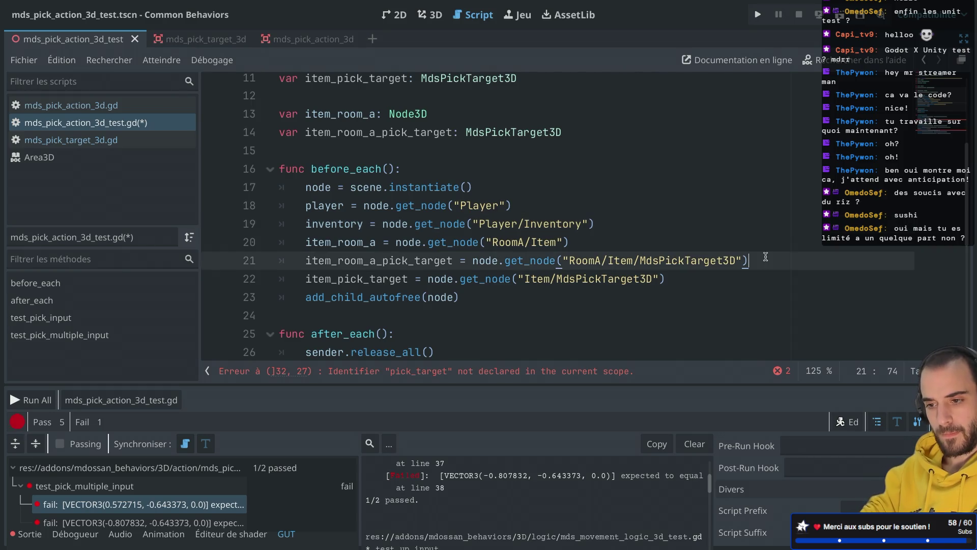
pyautogui.press('Return')
pyautogui.hotkey('ctrl', 'v')
pyautogui.click(694, 316)
pyautogui.moveTo(693, 316); pyautogui.dragTo(718, 279)
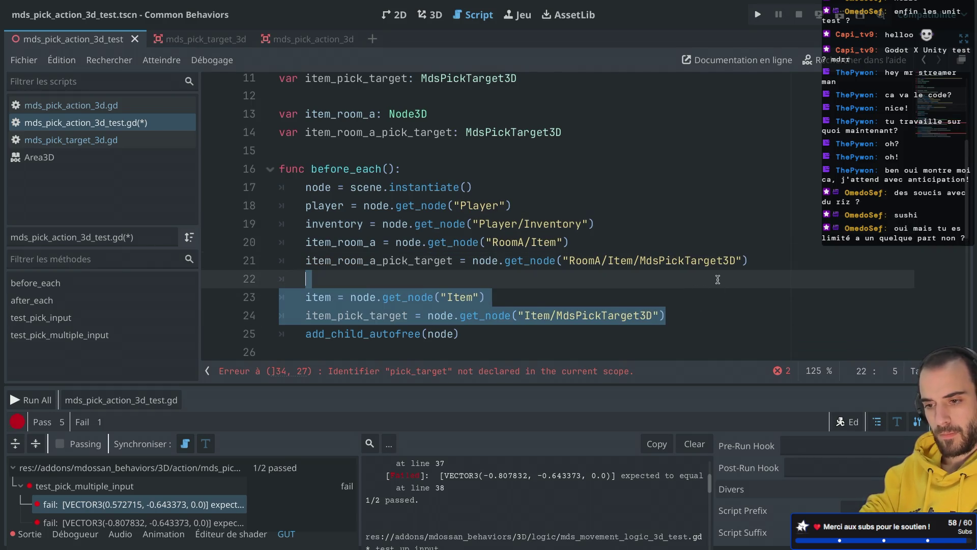
pyautogui.hotkey('ctrl', 'x')
pyautogui.click(638, 229)
pyautogui.press('Return')
pyautogui.hotkey('ctrl', 'v')
# Remove leftover blank lines, including the one before add_child_autofree, and save
pyautogui.click(415, 235)
pyautogui.press('BackSpace')
pyautogui.press('BackSpace')
pyautogui.hotkey('ctrl', 's')
pyautogui.click(358, 316)
pyautogui.press('BackSpace')
pyautogui.press('BackSpace')
pyautogui.scroll(-6, 358, 310)
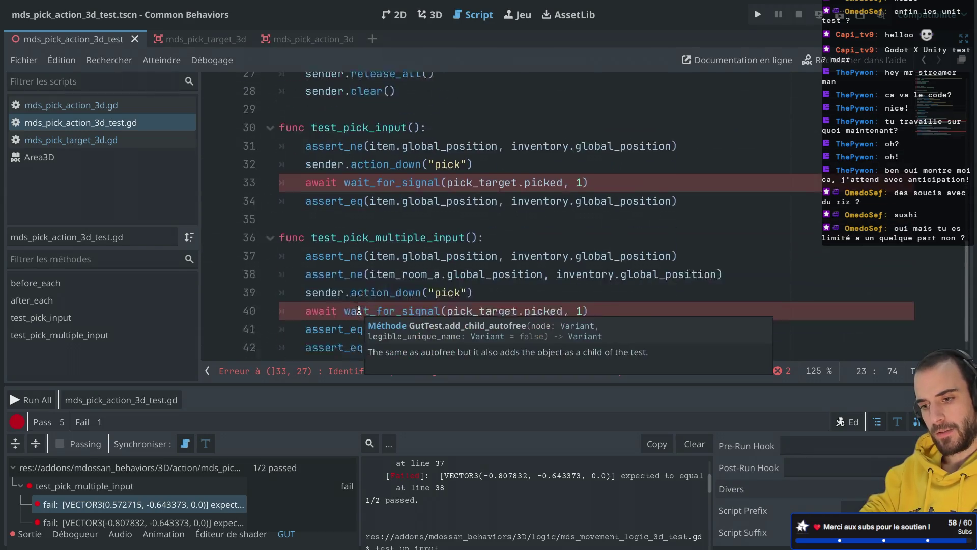
# Change both await lines to wait on item_pick_target.picked instead of pick_target
pyautogui.click(487, 155)
pyautogui.doubleClick(487, 156)
pyautogui.write('item')
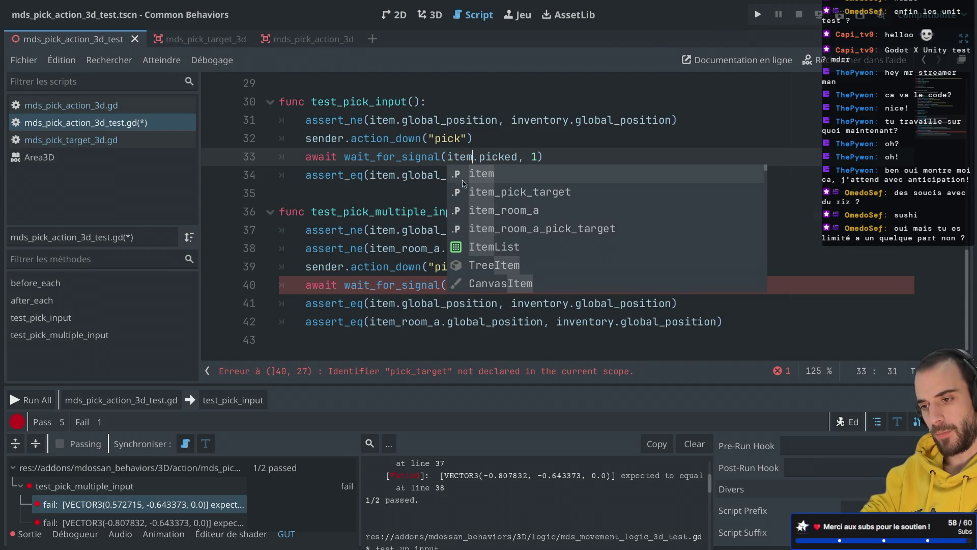
pyautogui.click(478, 192)
pyautogui.doubleClick(458, 283)
pyautogui.write('item.picked, 1')
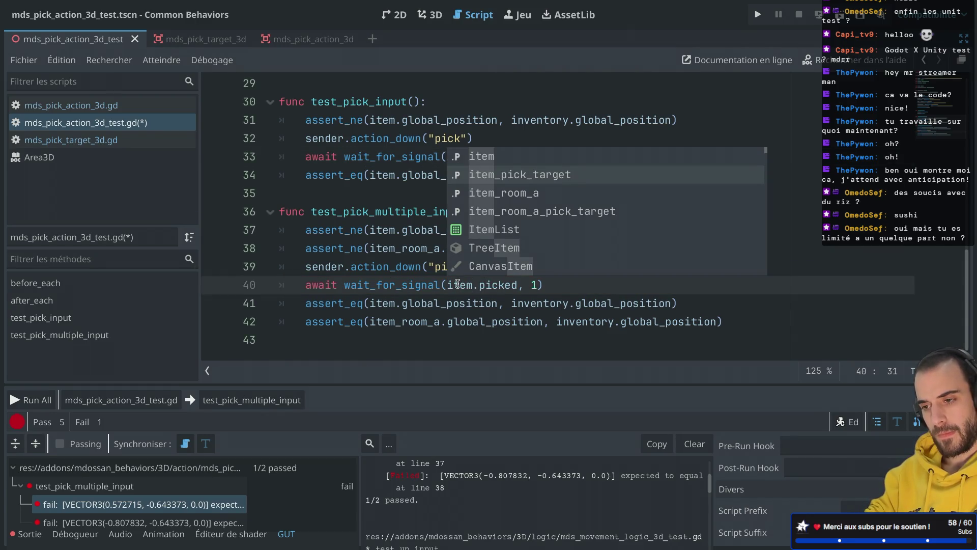
pyautogui.press('Return')
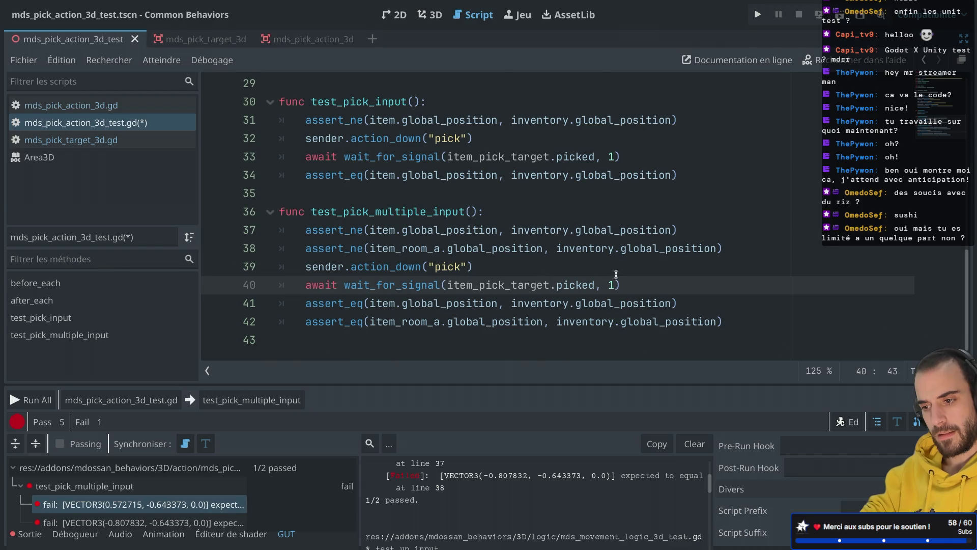
# Jump to the wait_for_signal definition in GUT's test.gd
pyautogui.click(622, 279)
pyautogui.click(370, 282)
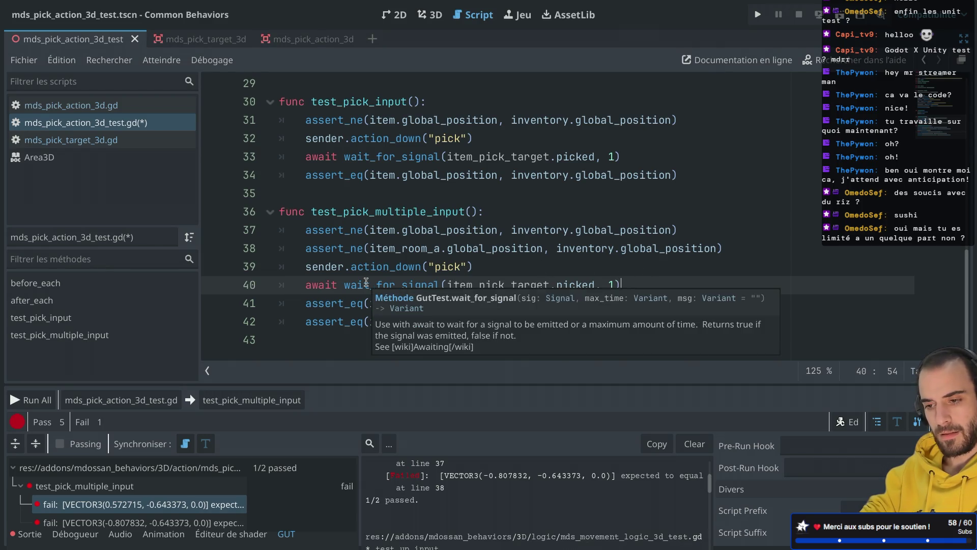
pyautogui.keyDown('ctrl'); pyautogui.click(390, 288); pyautogui.keyUp('ctrl')
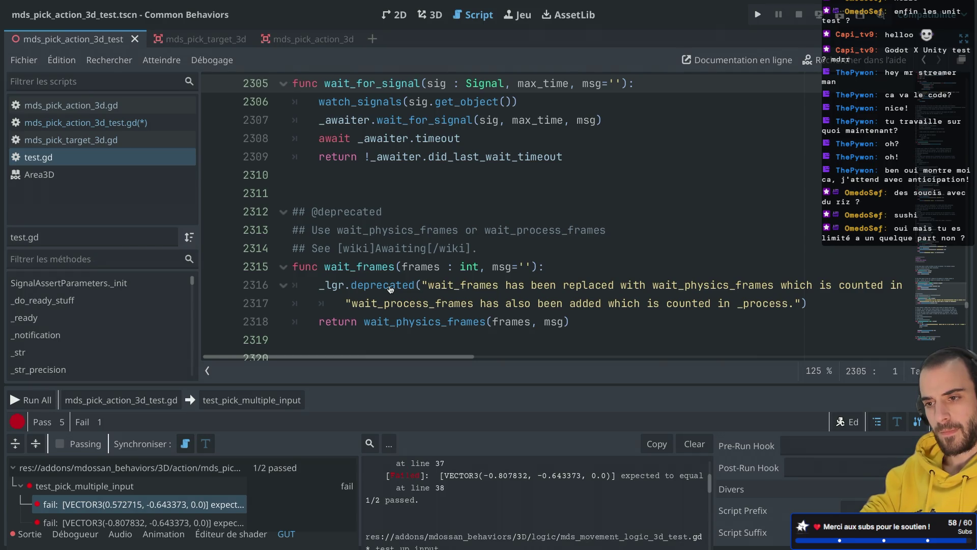
# Return to the test script and duplicate the await line on line 40
pyautogui.hotkey('alt', 'Left')
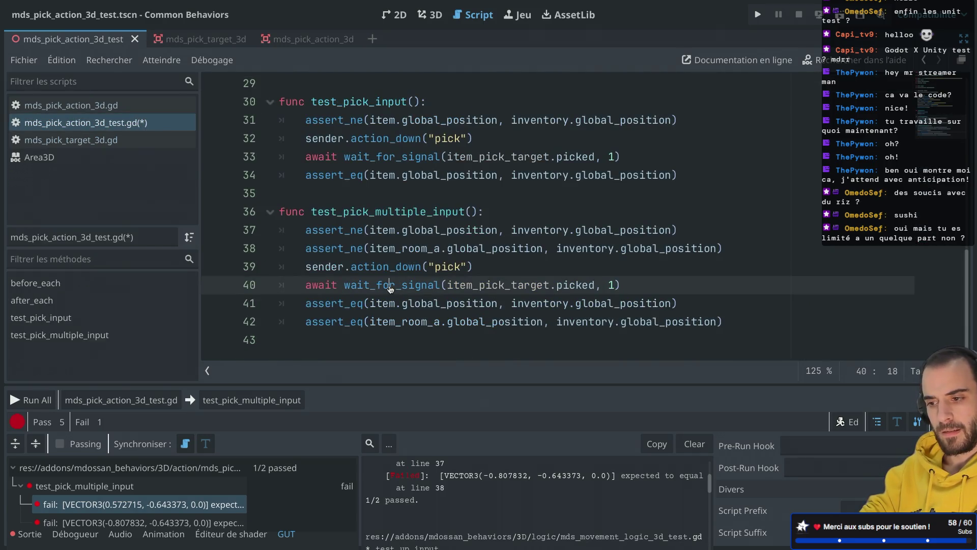
pyautogui.moveTo(349, 286)
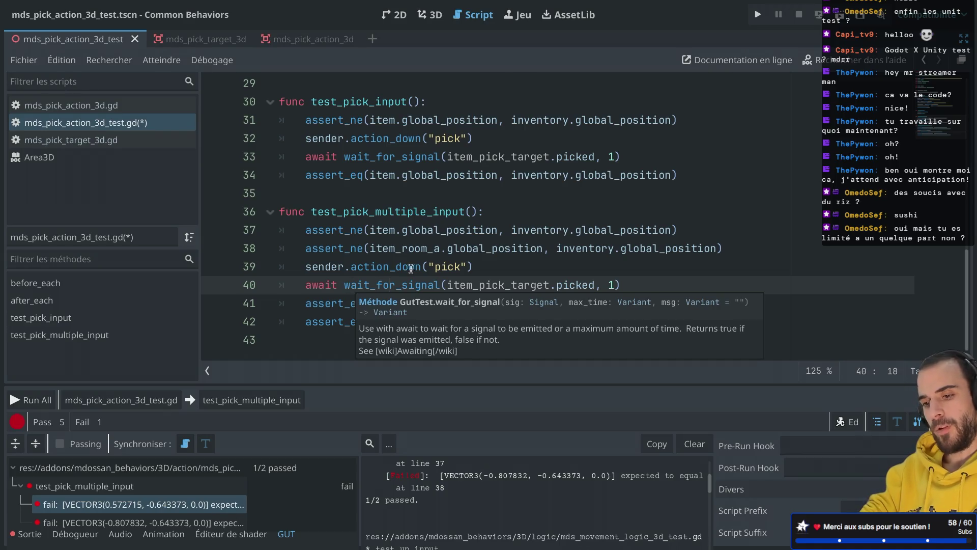
pyautogui.click(630, 279)
pyautogui.moveTo(629, 278); pyautogui.dragTo(629, 275)
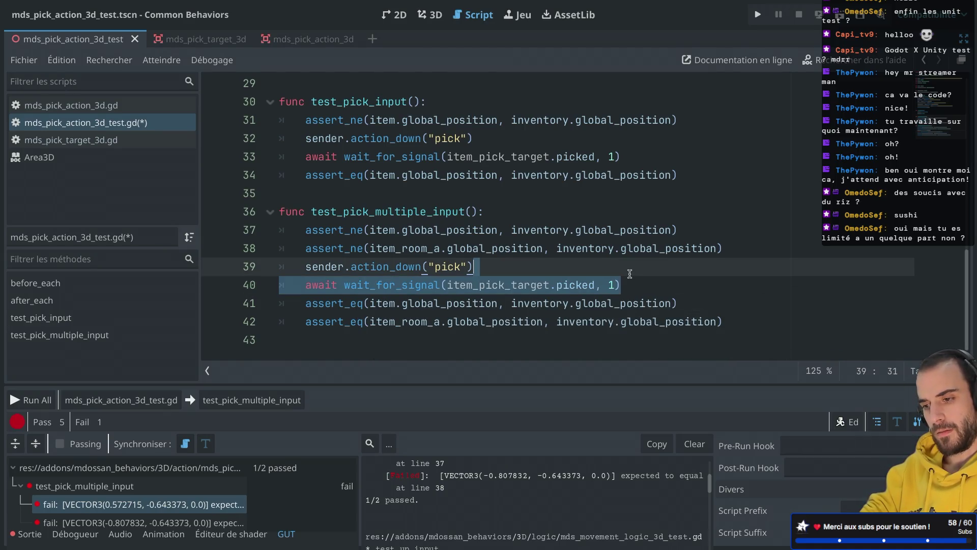
pyautogui.hotkey('ctrl', 'shift', 'd')
# Change the duplicated await's target to item_room_a_pick_target via autocomplete
pyautogui.doubleClick(482, 303)
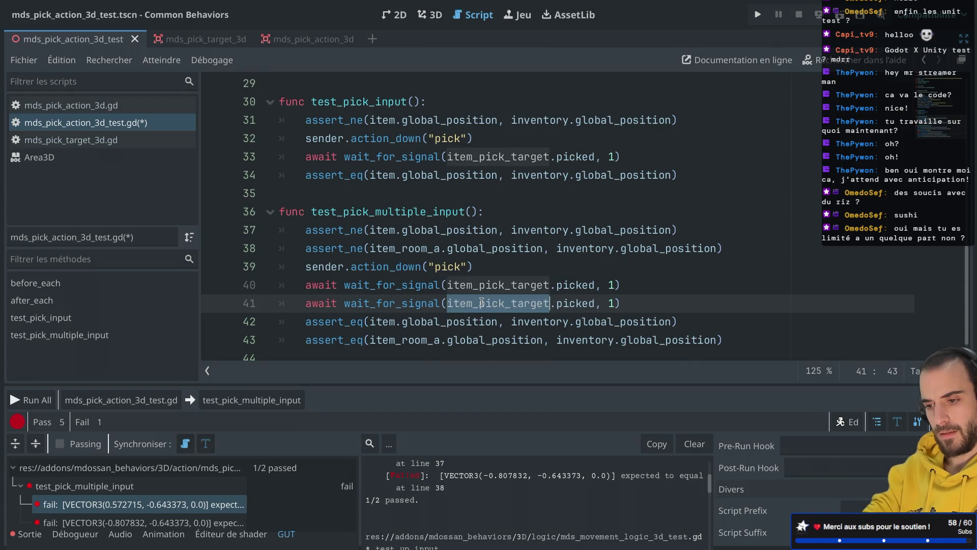
pyautogui.write('item_roo')
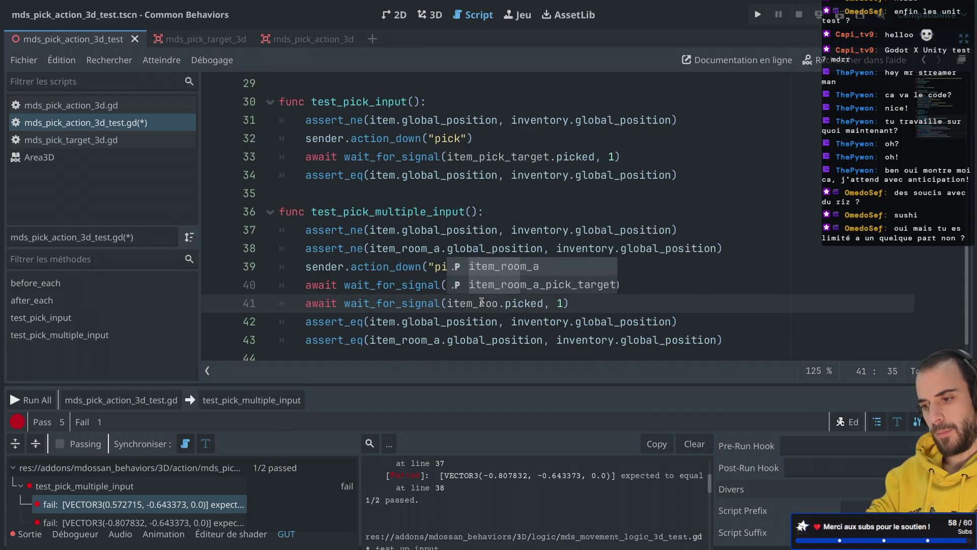
pyautogui.press('Down')
pyautogui.press('Return')
# Compare the two await lines, then bring up GUT's wait_for_signal docs in the browser
pyautogui.click(537, 284)
pyautogui.scroll(-1, 538, 284)
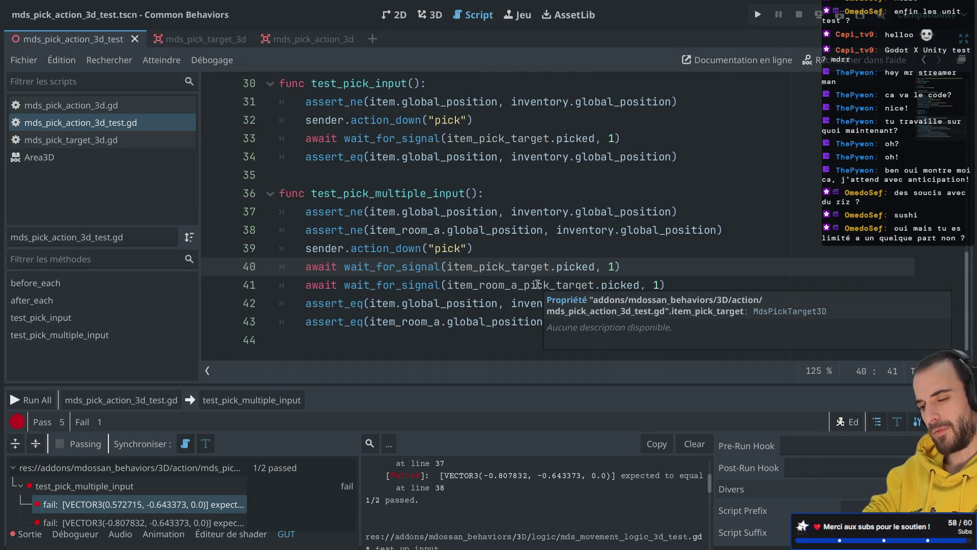
pyautogui.moveTo(307, 266); pyautogui.dragTo(556, 267)
pyautogui.moveTo(428, 285); pyautogui.dragTo(575, 285)
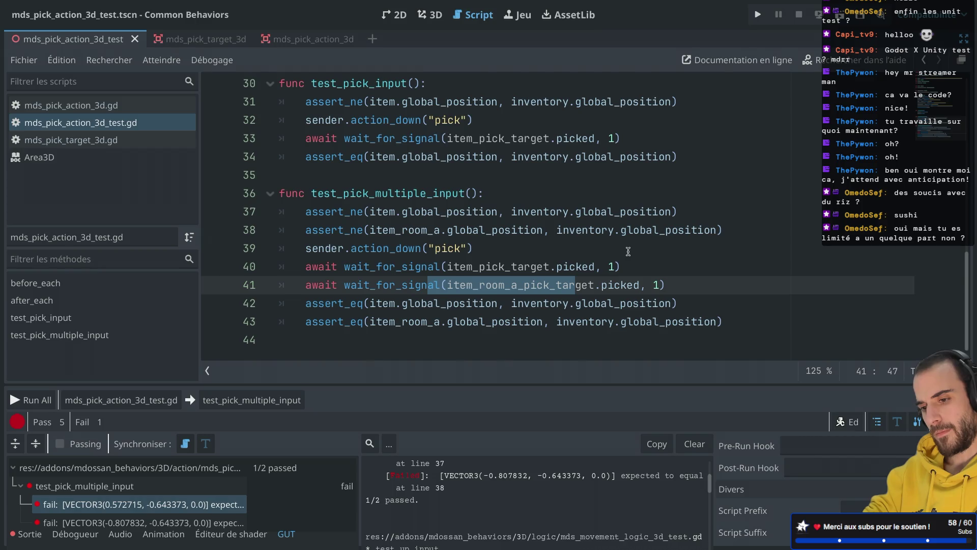
pyautogui.press('super+Tab')
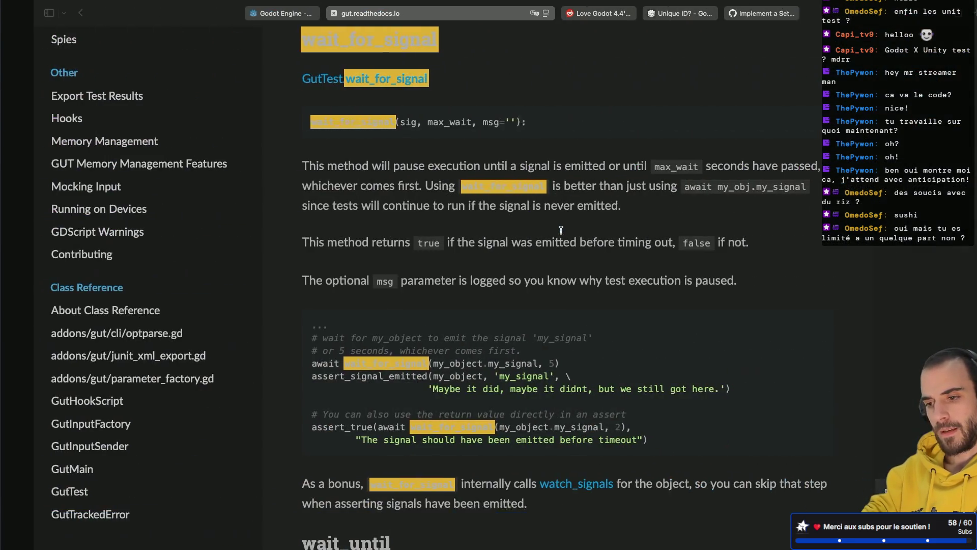
# Scroll through GUT's wait_physics_frames reference, then return to the Godot editor
pyautogui.scroll(-1, 486, 329)
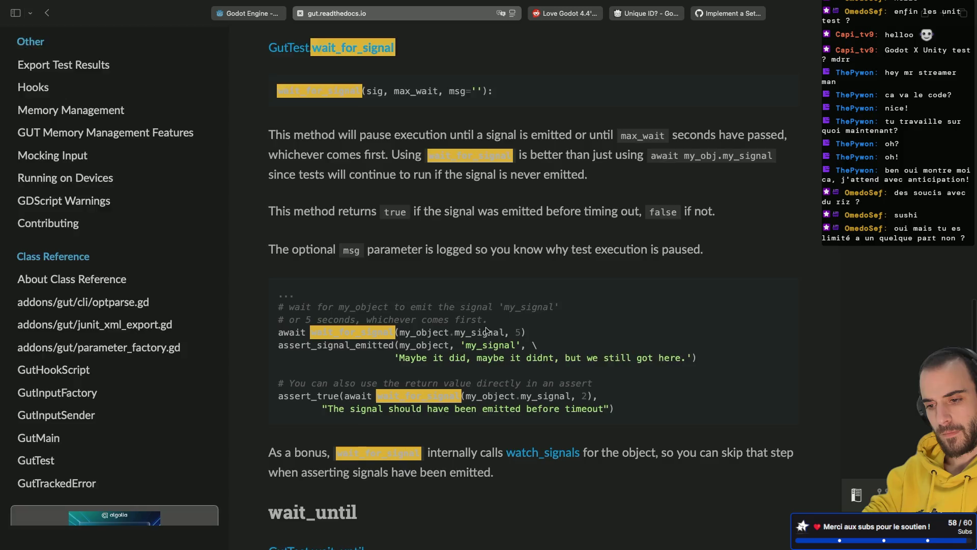
pyautogui.scroll(-8, 486, 330)
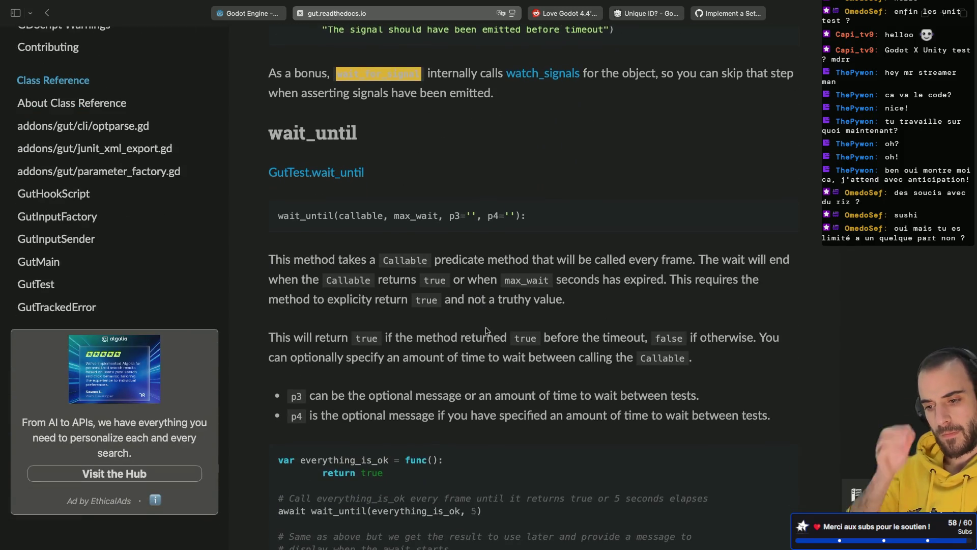
pyautogui.scroll(-10, 486, 330)
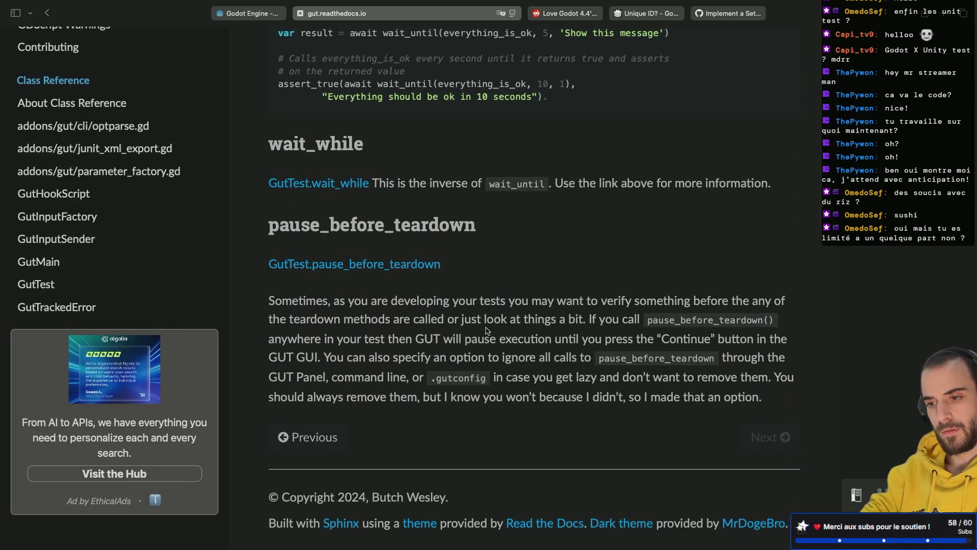
pyautogui.scroll(20, 486, 331)
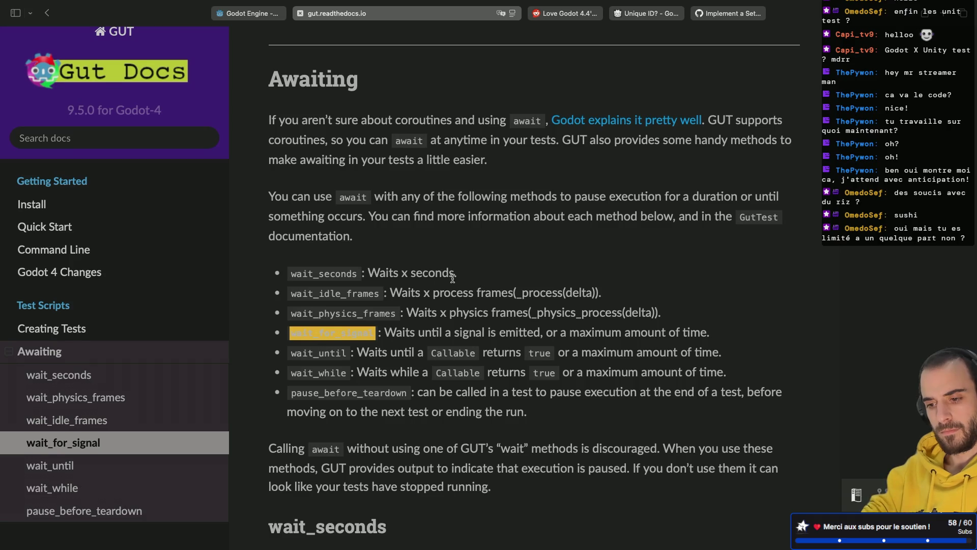
pyautogui.scroll(-3, 453, 278)
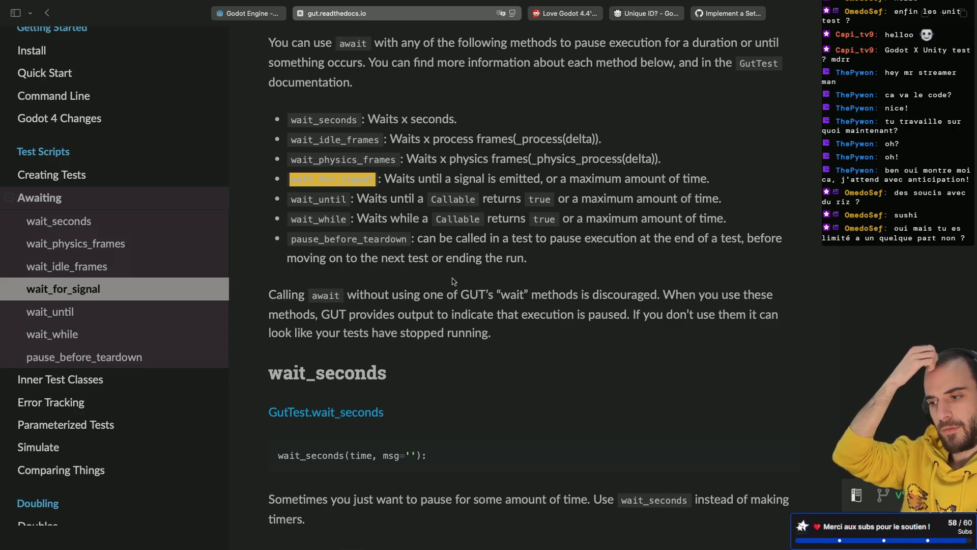
pyautogui.scroll(-2, 453, 282)
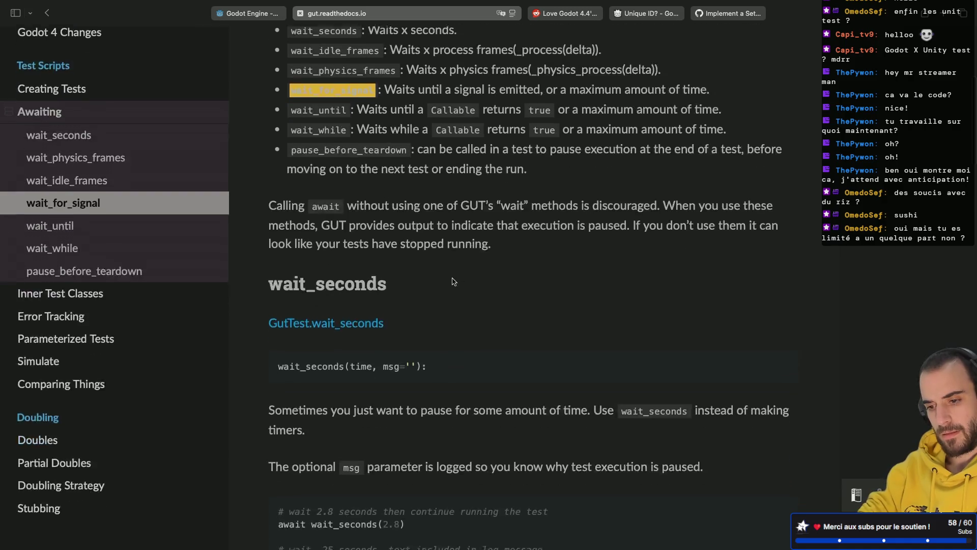
pyautogui.scroll(-7, 453, 281)
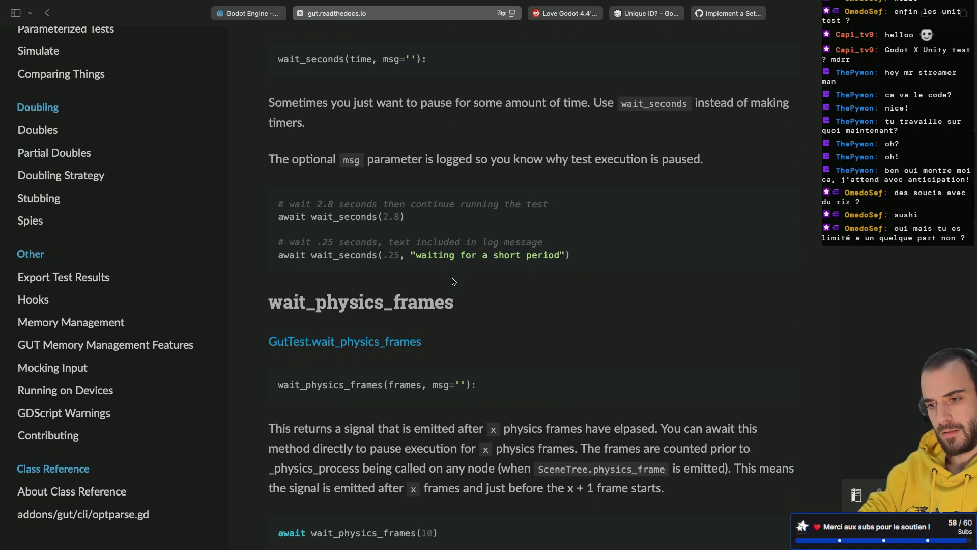
pyautogui.scroll(-1, 453, 281)
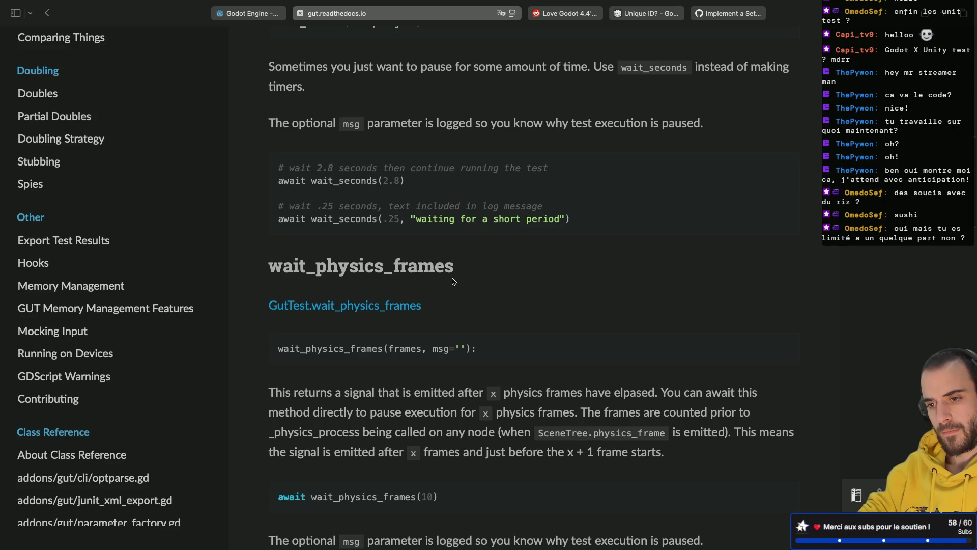
pyautogui.hotkey('ctrl', 'Left')
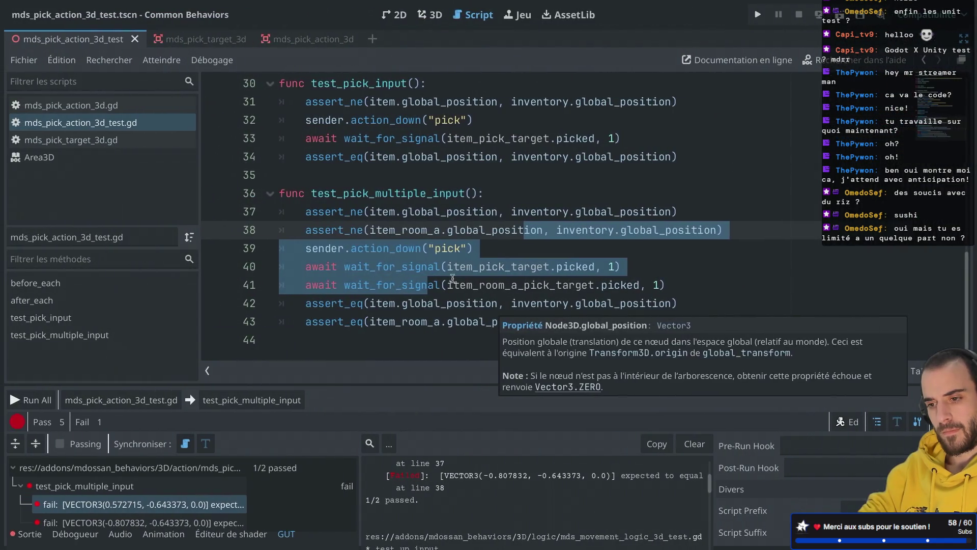
# Run test_pick_multiple_input on its own from the GUT panel
pyautogui.click(445, 283)
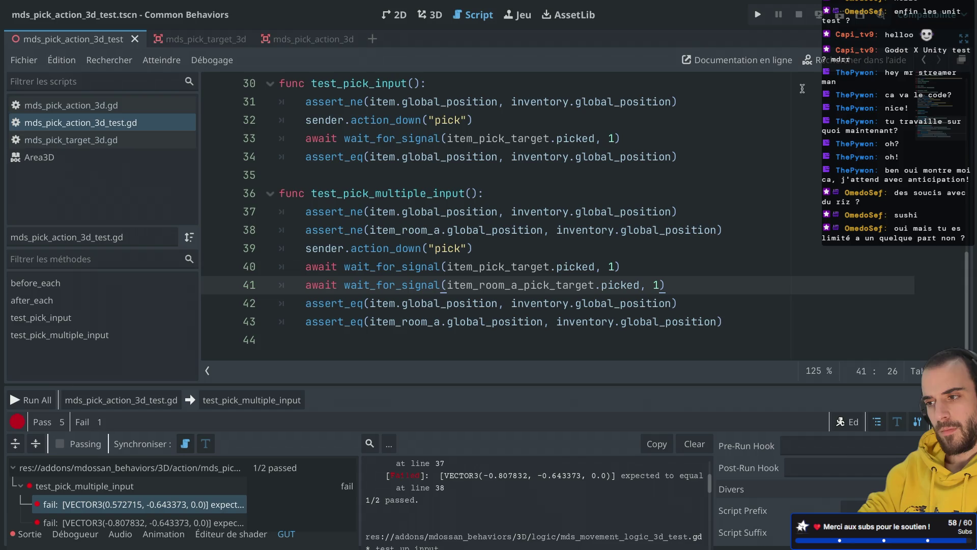
pyautogui.click(234, 398)
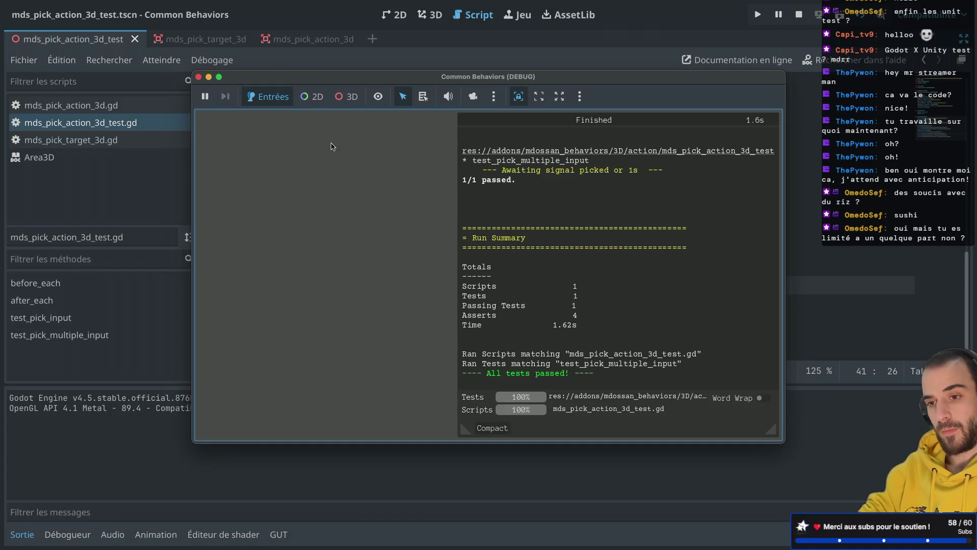
pyautogui.click(198, 77)
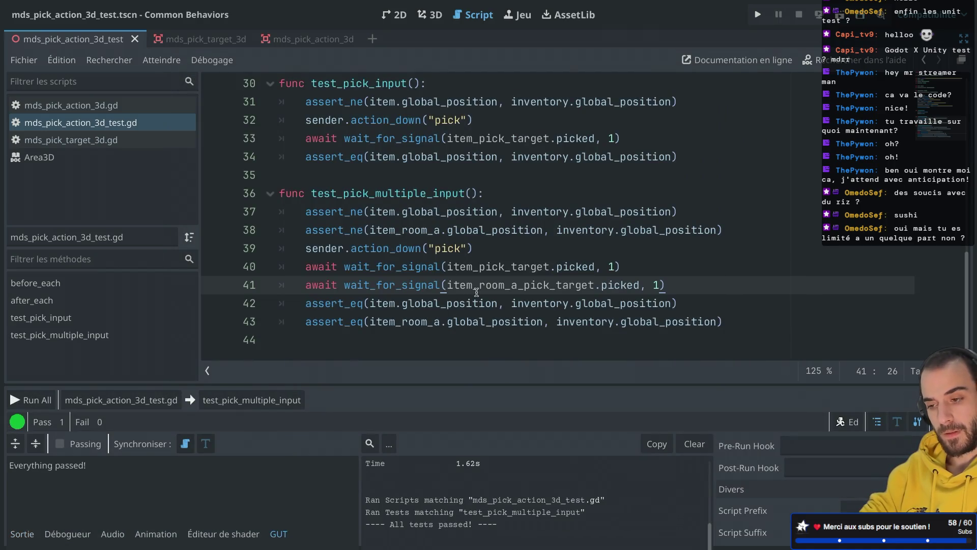
# Move the item_room_a_pick_target wait above the item_pick_target wait and rerun the test
pyautogui.moveTo(476, 292)
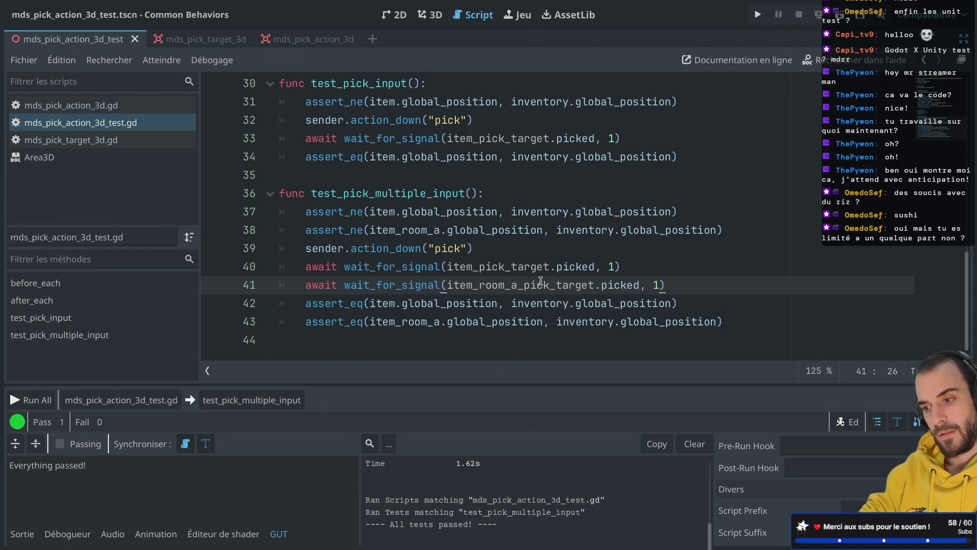
pyautogui.moveTo(697, 285); pyautogui.dragTo(697, 270)
pyautogui.hotkey('ctrl', 'x')
pyautogui.click(610, 252)
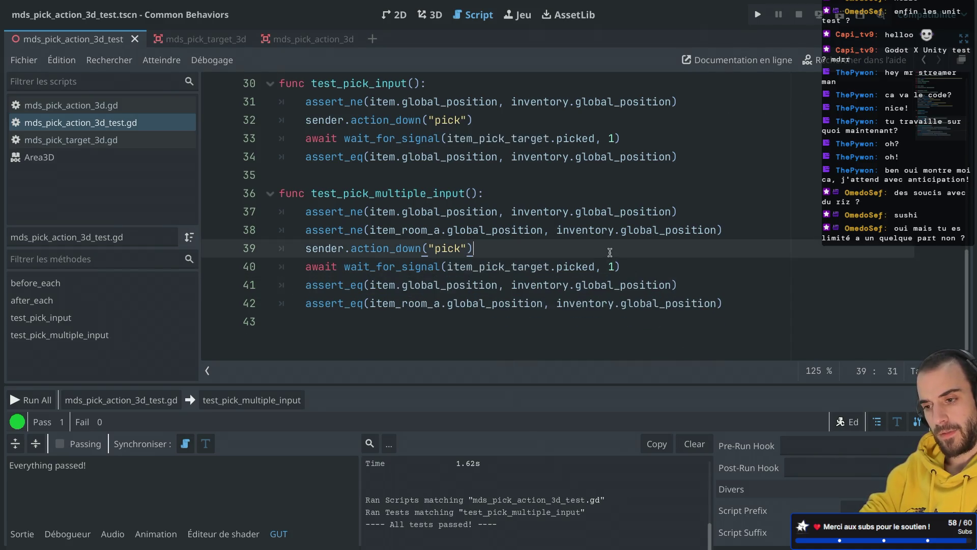
pyautogui.hotkey('ctrl', 'v')
pyautogui.click(328, 267)
pyautogui.press('BackSpace')
pyautogui.press('BackSpace')
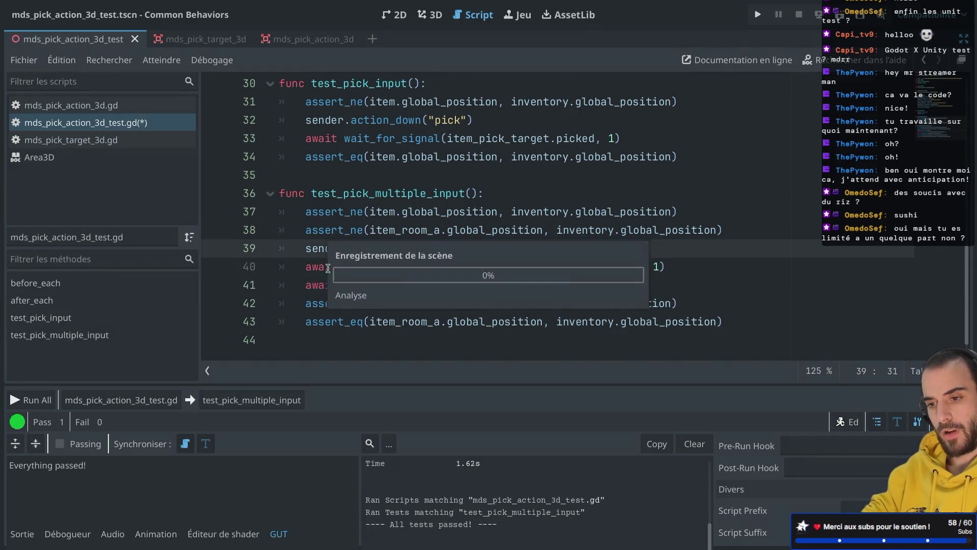
pyautogui.click(256, 407)
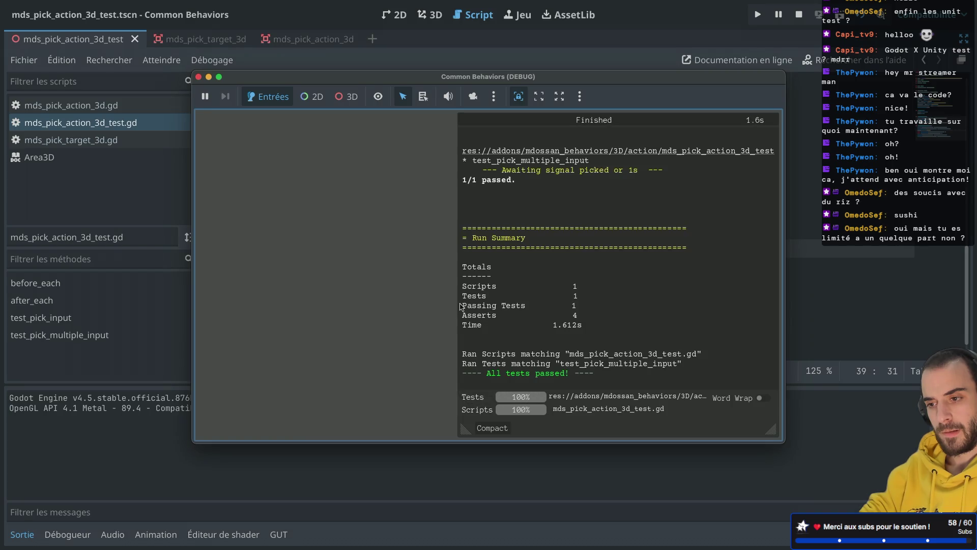
pyautogui.click(199, 78)
# Delete the item_pick_target wait line and rerun test_pick_multiple_input
pyautogui.moveTo(634, 283); pyautogui.dragTo(682, 268)
pyautogui.press('Delete')
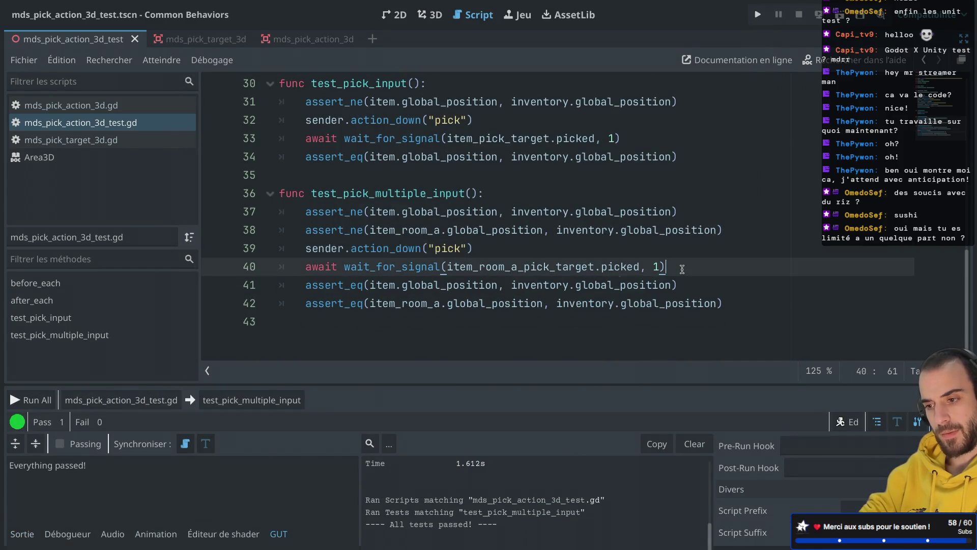
pyautogui.click(300, 396)
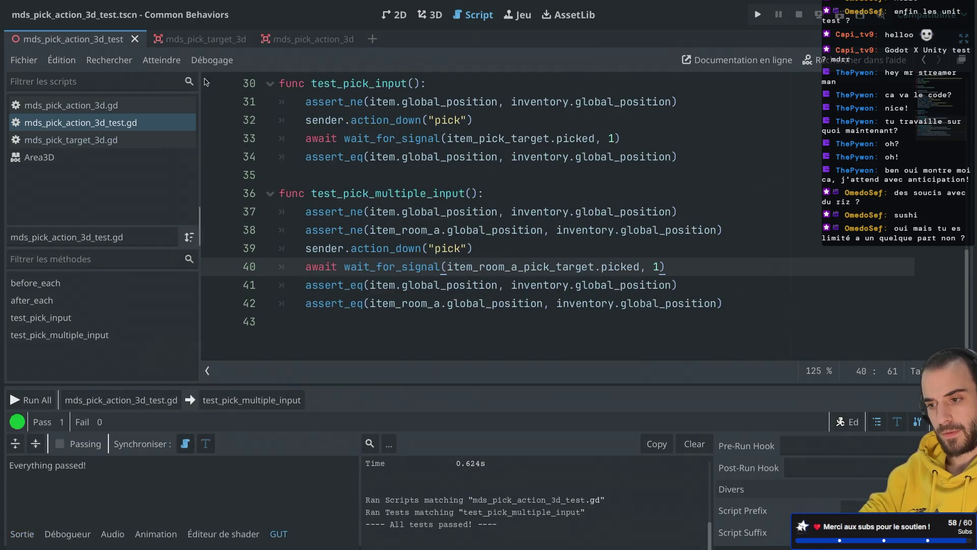
pyautogui.click(198, 77)
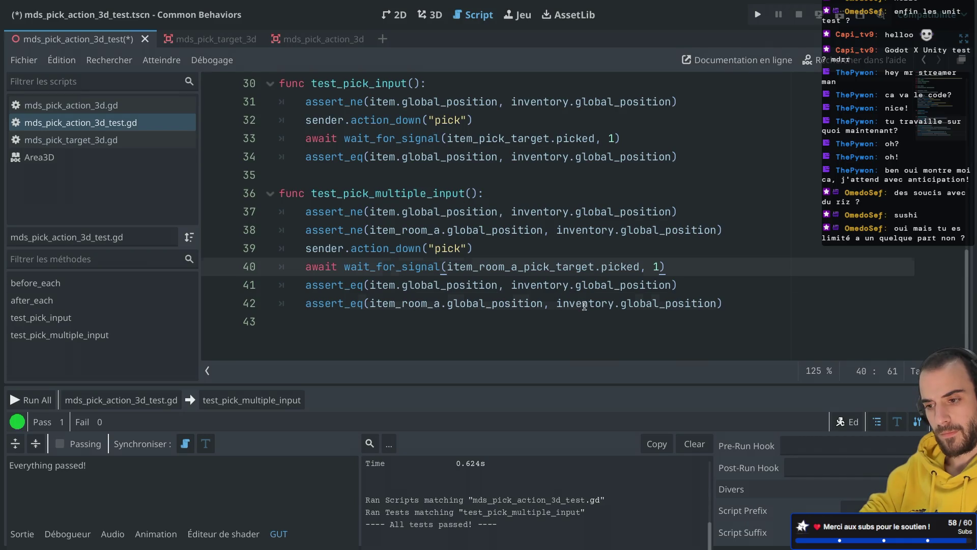
# Restore the item_pick_target wait, delete the room A wait instead, and rerun the test
pyautogui.hotkey('ctrl', 'z')
pyautogui.click(639, 284)
pyautogui.moveTo(687, 263); pyautogui.dragTo(687, 253)
pyautogui.press('BackSpace')
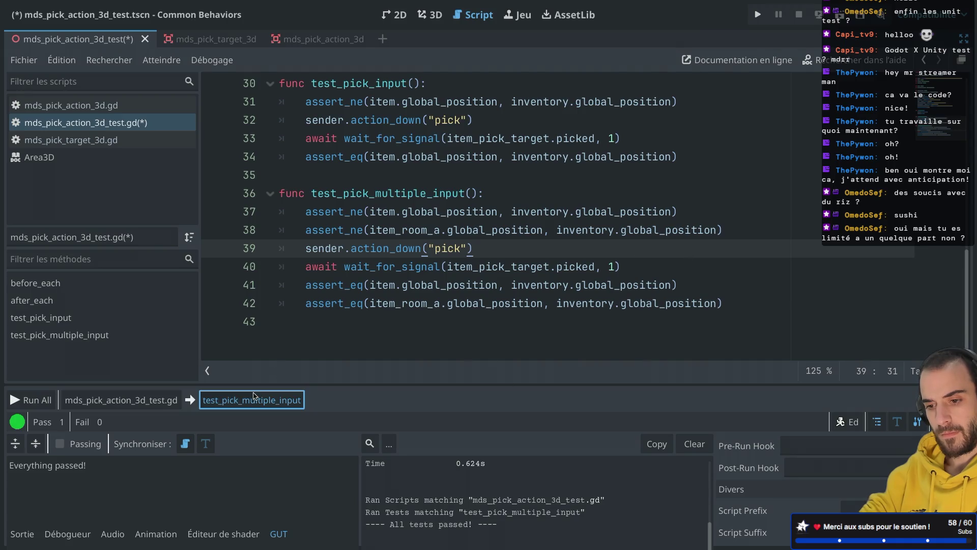
pyautogui.click(251, 399)
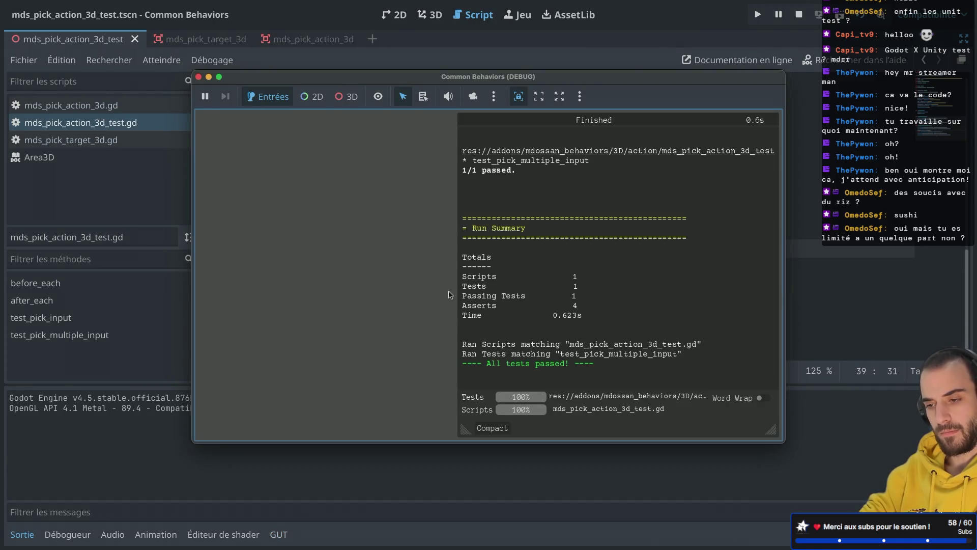
pyautogui.click(198, 77)
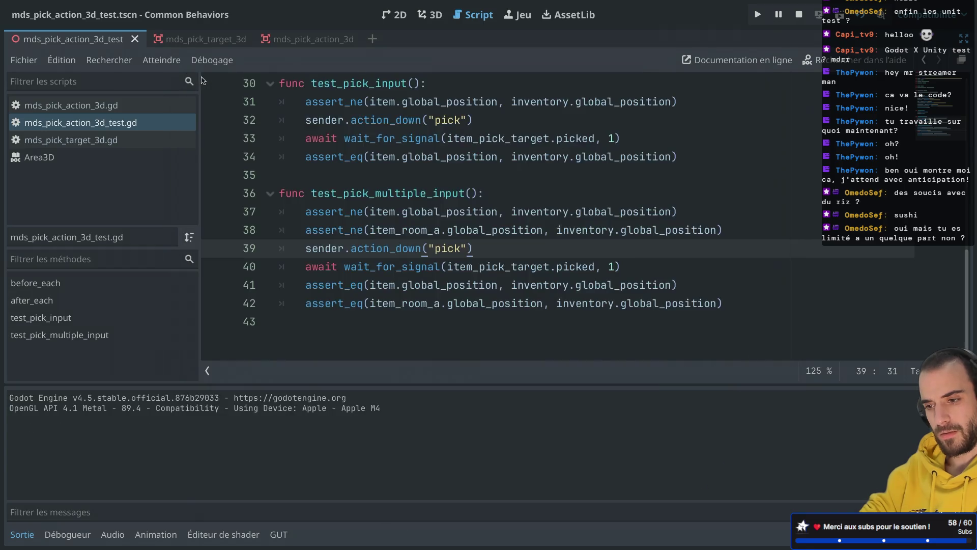
pyautogui.hotkey('ctrl', 'z')
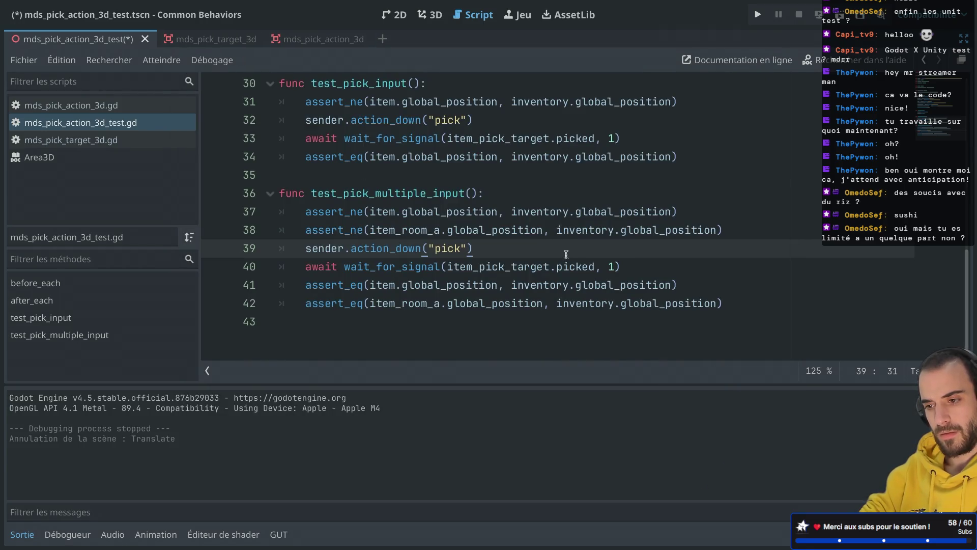
# Restore the item_room_a_pick_target wait line and save mds_pick_action_3d_test.gd
pyautogui.click(566, 254)
pyautogui.hotkey('ctrl', 'z')
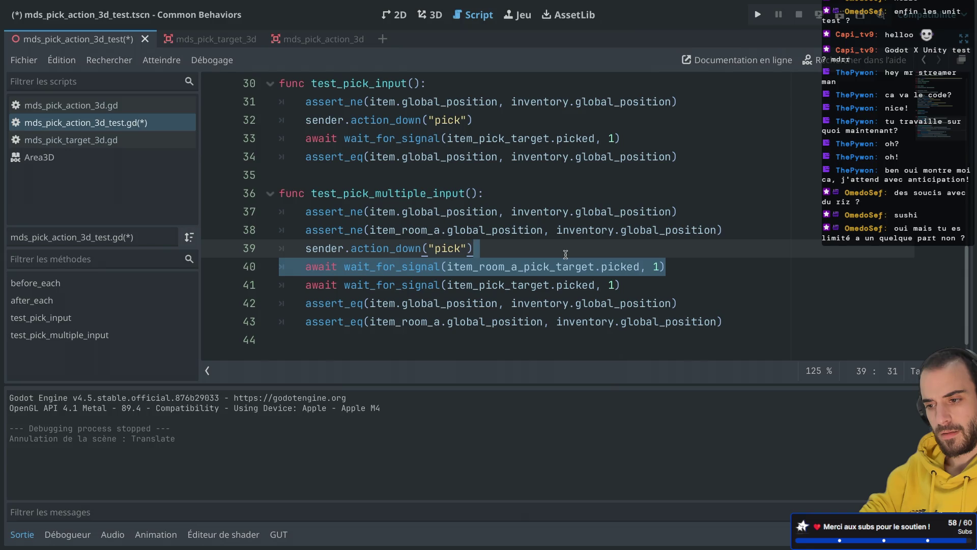
pyautogui.click(566, 254)
pyautogui.hotkey('ctrl', 's')
pyautogui.scroll(5, 566, 254)
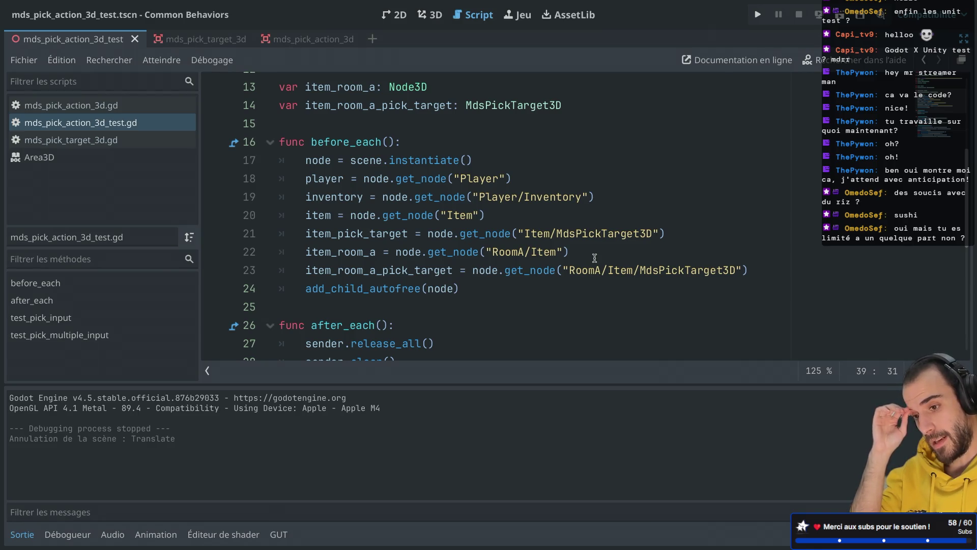
pyautogui.scroll(-5, 594, 258)
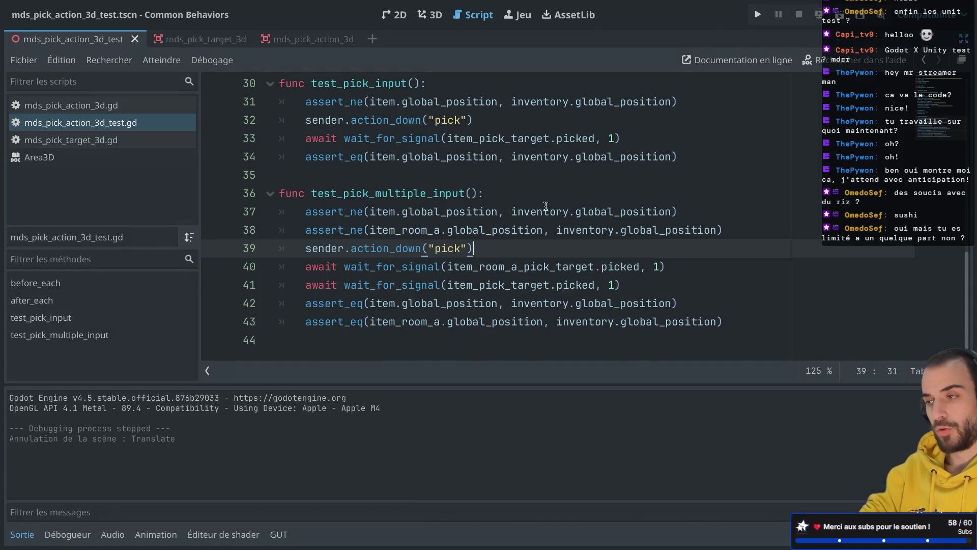
pyautogui.scroll(2, 546, 205)
pyautogui.scroll(-2, 545, 205)
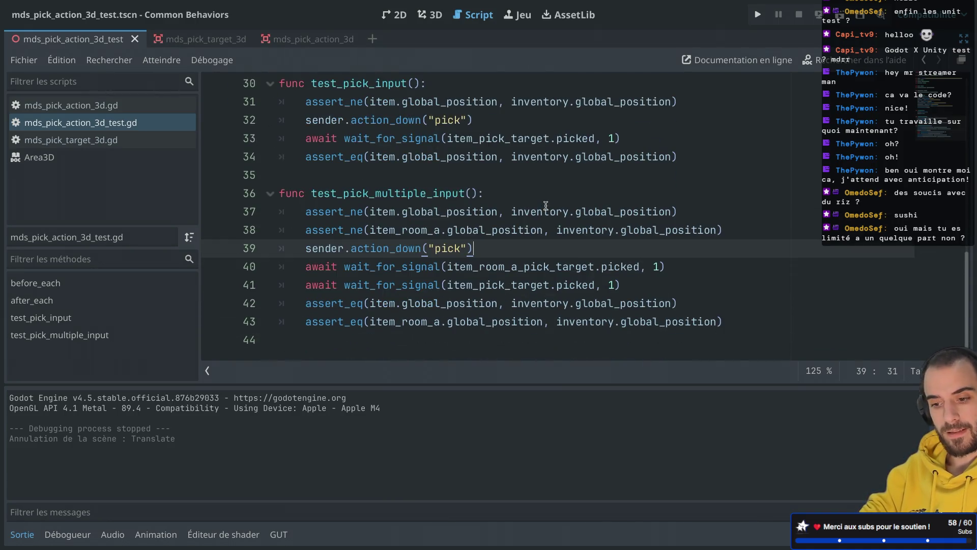
# Run all the GUT tests and review the results
pyautogui.click(279, 534)
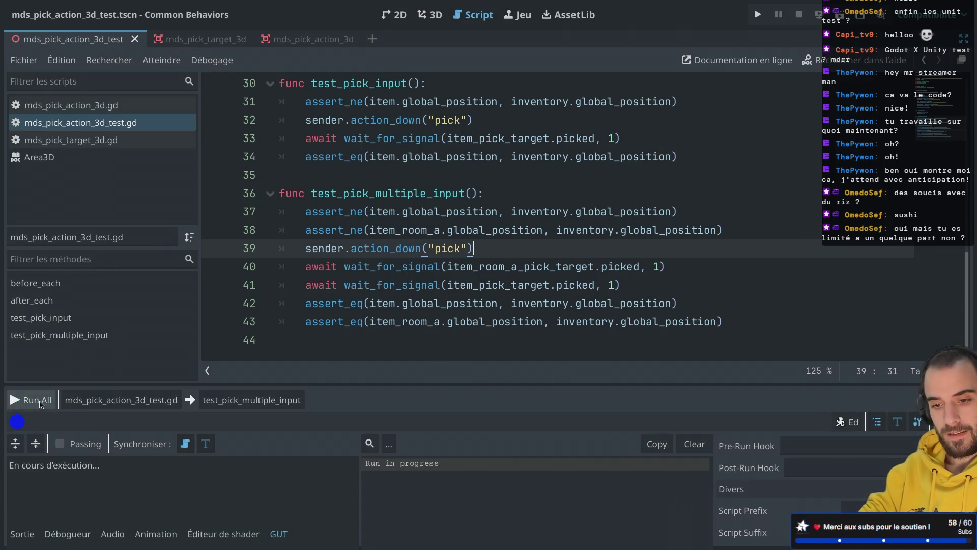
pyautogui.click(28, 399)
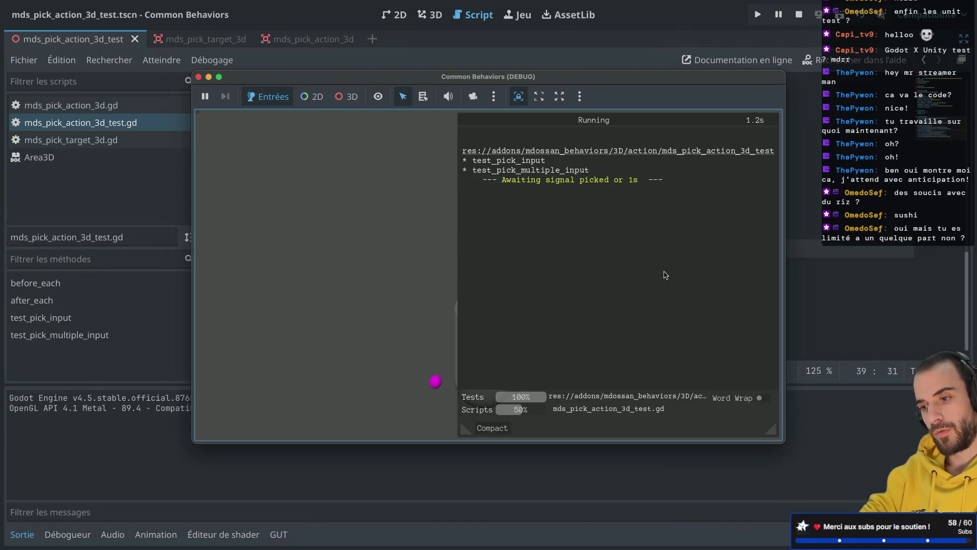
pyautogui.scroll(6, 602, 251)
pyautogui.scroll(-2, 602, 250)
pyautogui.scroll(2, 602, 250)
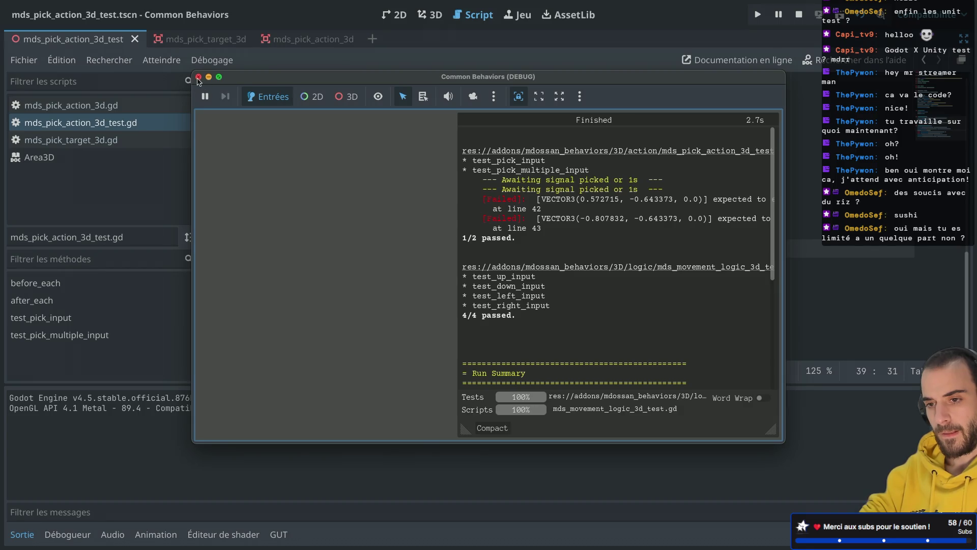
pyautogui.click(198, 76)
# Run test_pick_multiple_input alone from the caret with Ctrl+Shift+T
pyautogui.click(347, 283)
pyautogui.hotkey('ctrl', 'shift', 't')
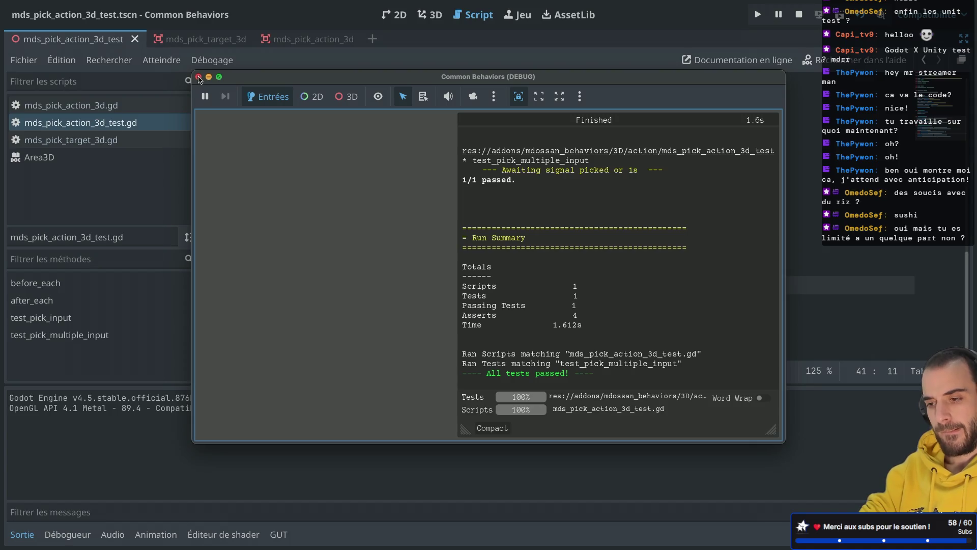
pyautogui.click(199, 77)
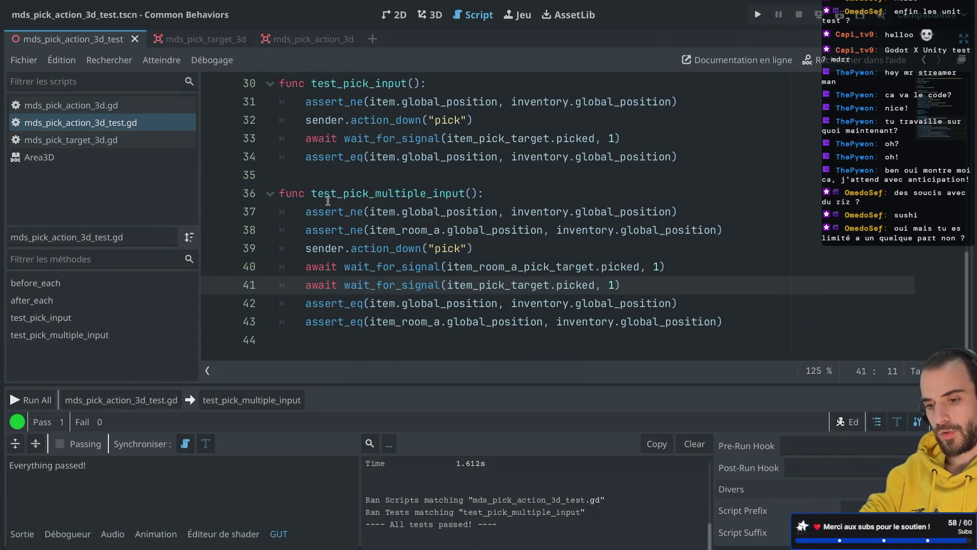
# Run the whole pick action test script and widen the output to read the failures
pyautogui.click(152, 398)
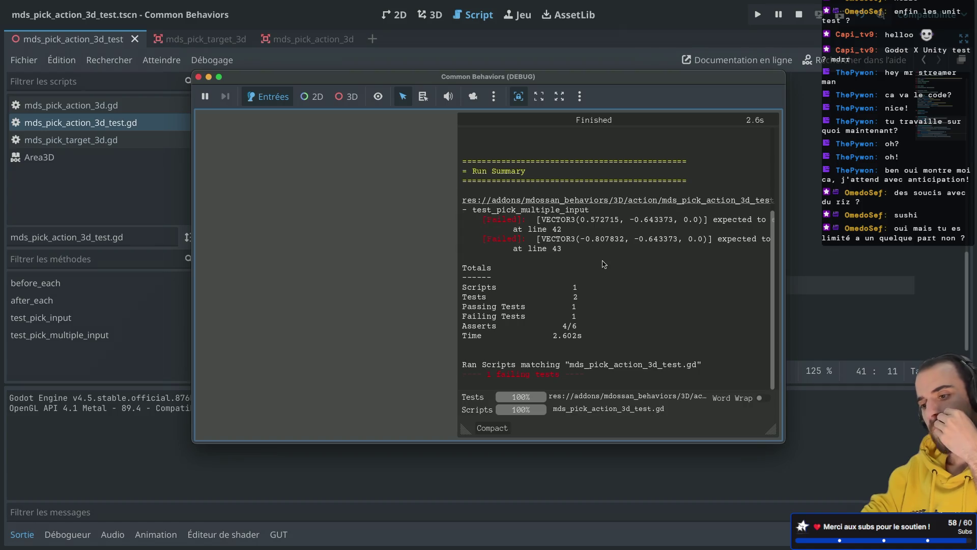
pyautogui.scroll(3, 604, 264)
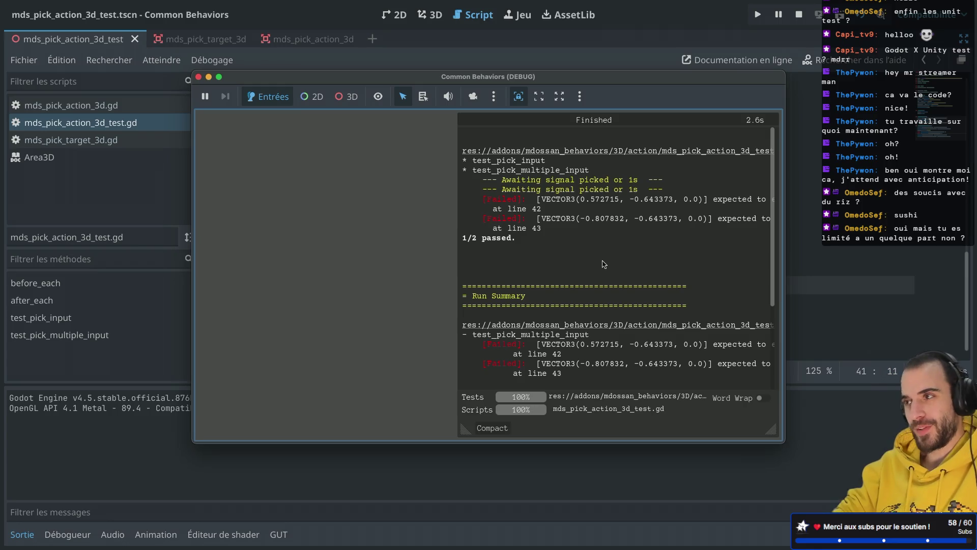
pyautogui.moveTo(469, 440); pyautogui.dragTo(306, 434)
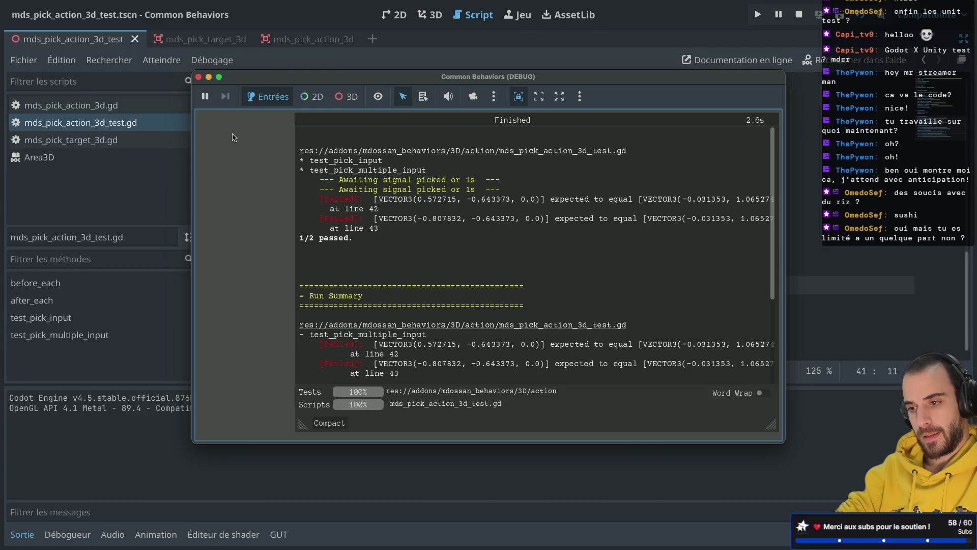
pyautogui.click(198, 77)
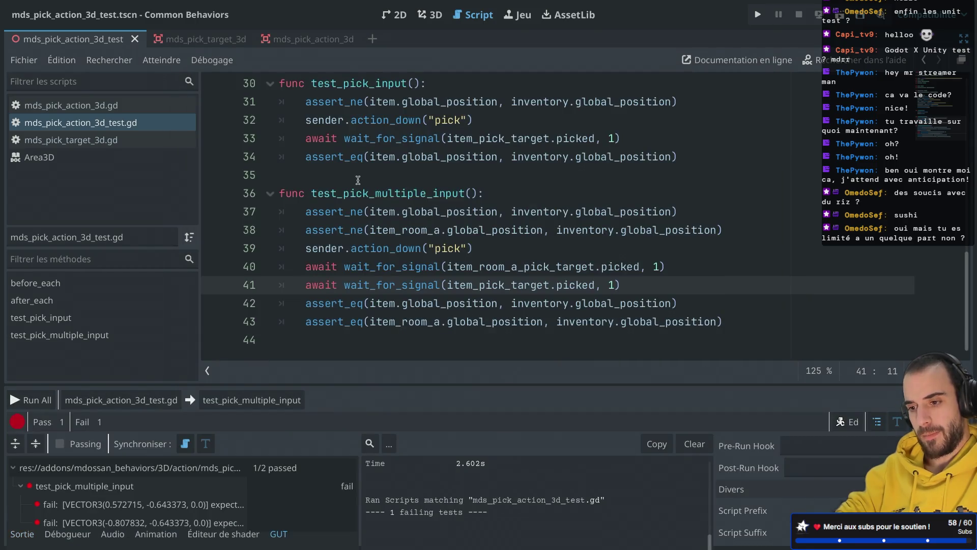
pyautogui.scroll(4, 358, 179)
pyautogui.scroll(5, 358, 180)
pyautogui.scroll(-4, 358, 180)
pyautogui.scroll(1, 358, 180)
pyautogui.scroll(-2, 358, 180)
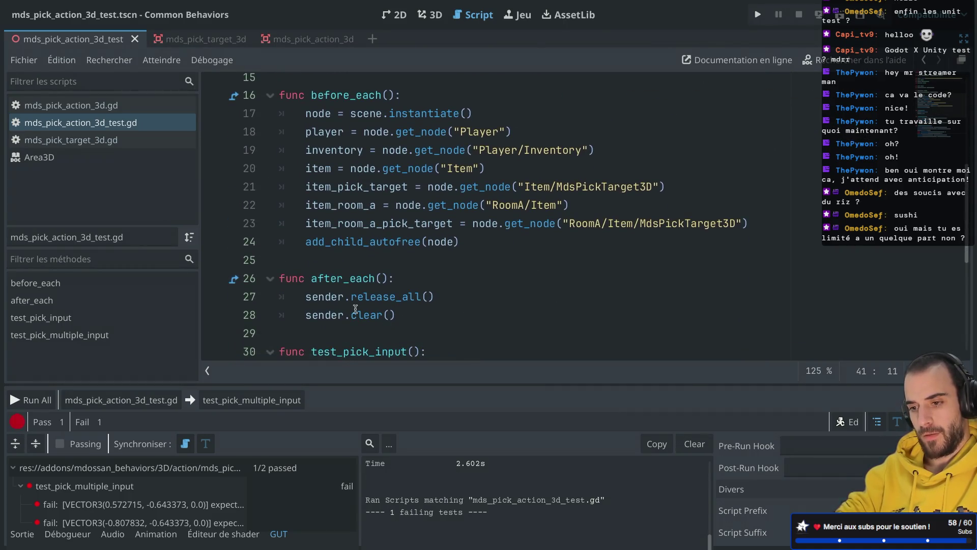
# Check the GUT documentation in the browser and come back to the test script
pyautogui.press('super+Tab')
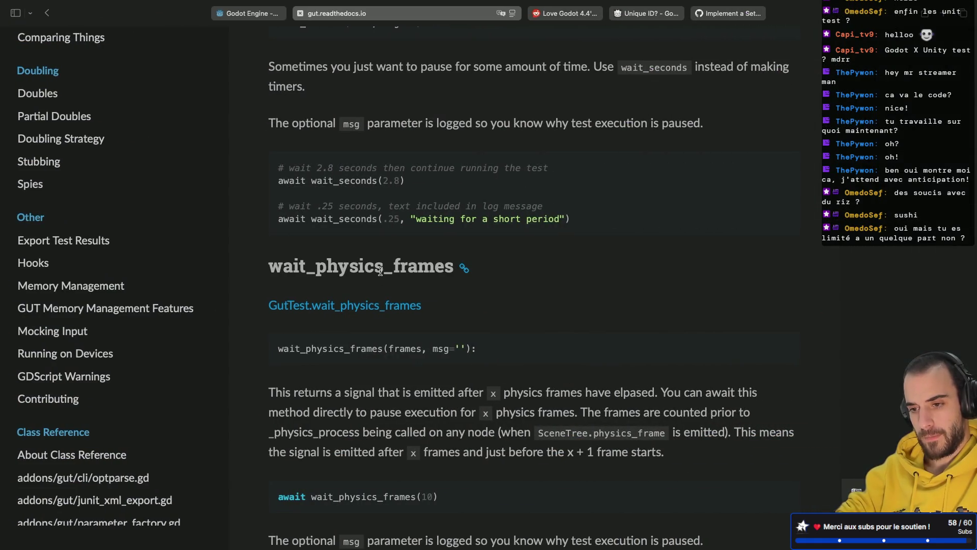
pyautogui.scroll(10, 380, 271)
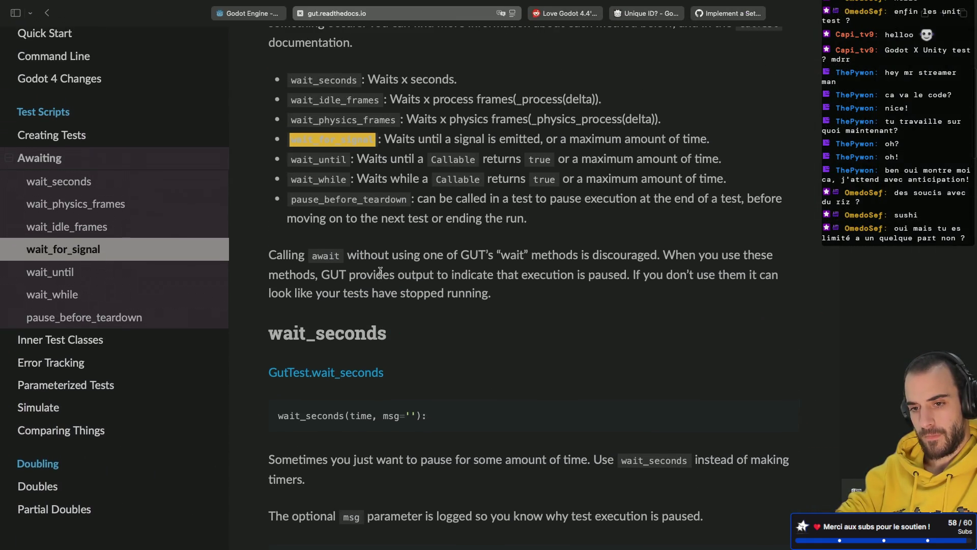
pyautogui.scroll(1, 381, 271)
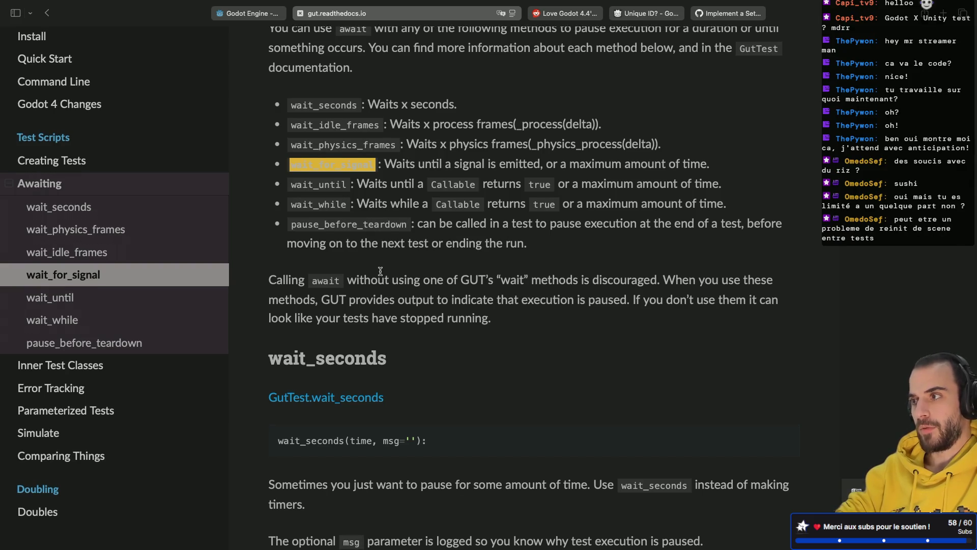
pyautogui.press('super+Tab')
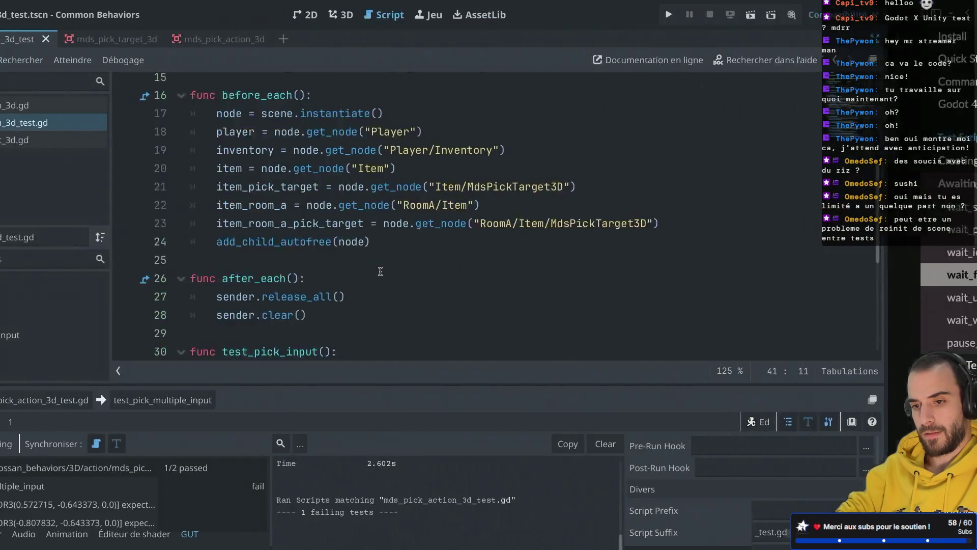
# Look up the documentation for before_each, instantiate and add_child_autofree in the setup code
pyautogui.scroll(1, 387, 229)
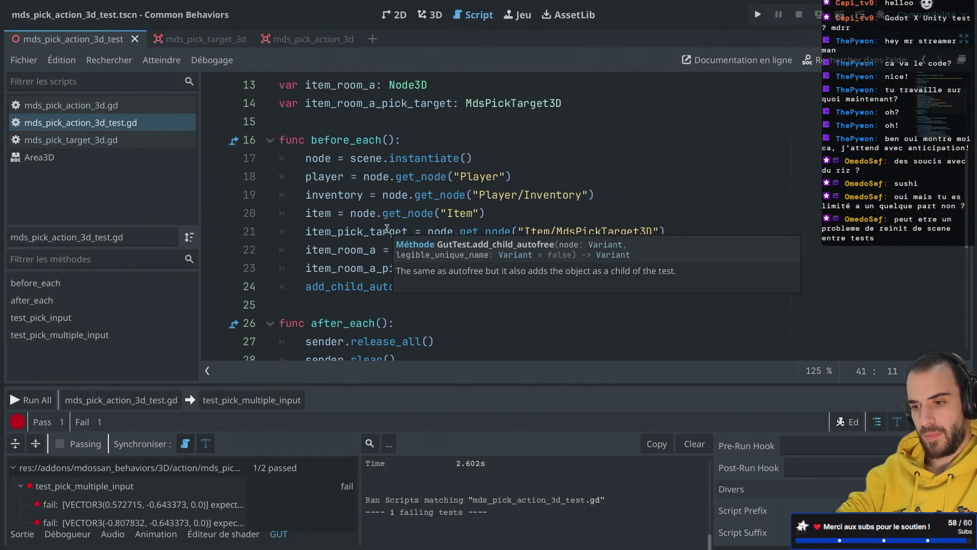
pyautogui.doubleClick(335, 142)
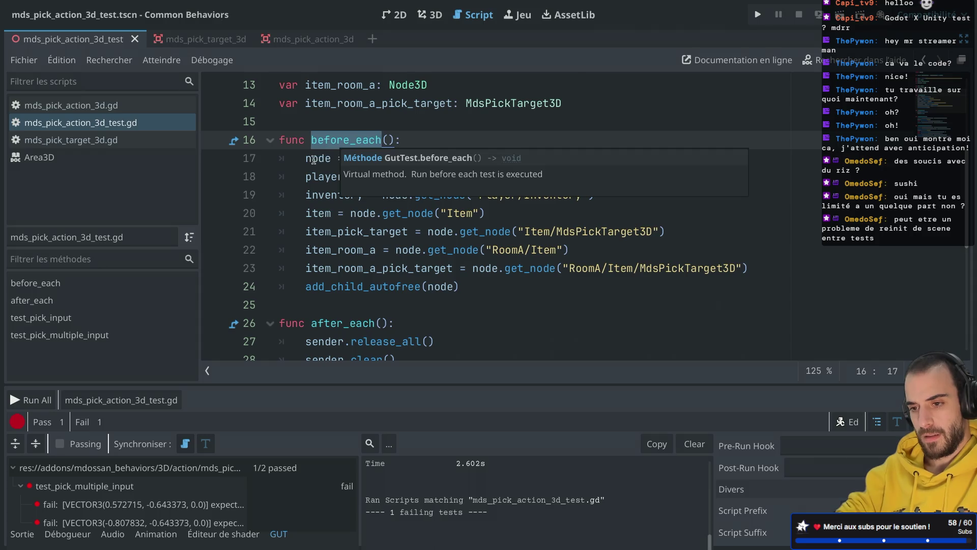
pyautogui.doubleClick(324, 158)
pyautogui.doubleClick(423, 159)
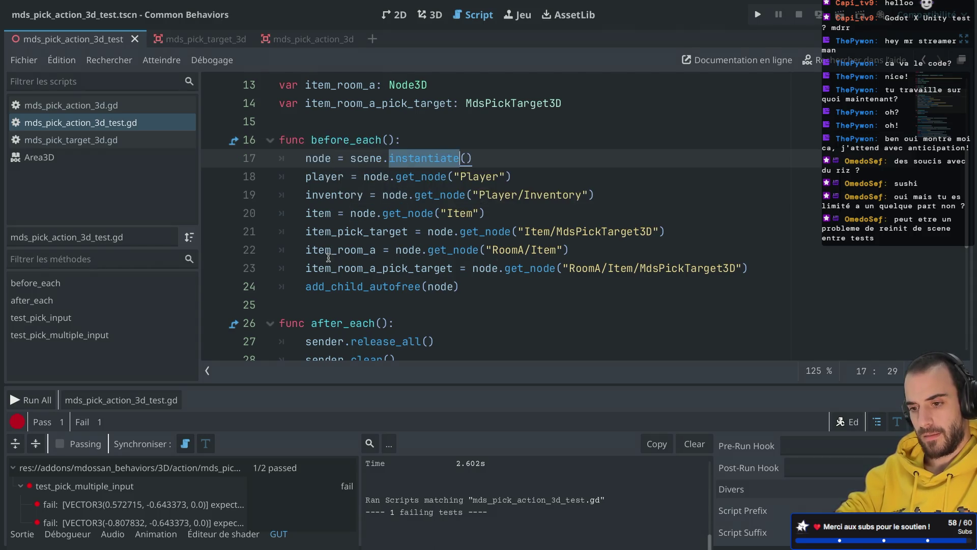
pyautogui.doubleClick(328, 288)
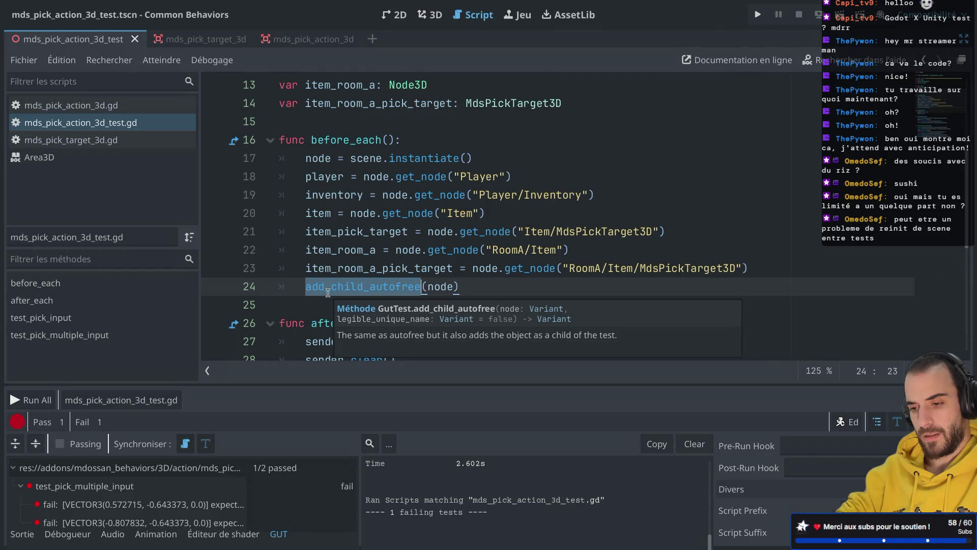
pyautogui.click(468, 287)
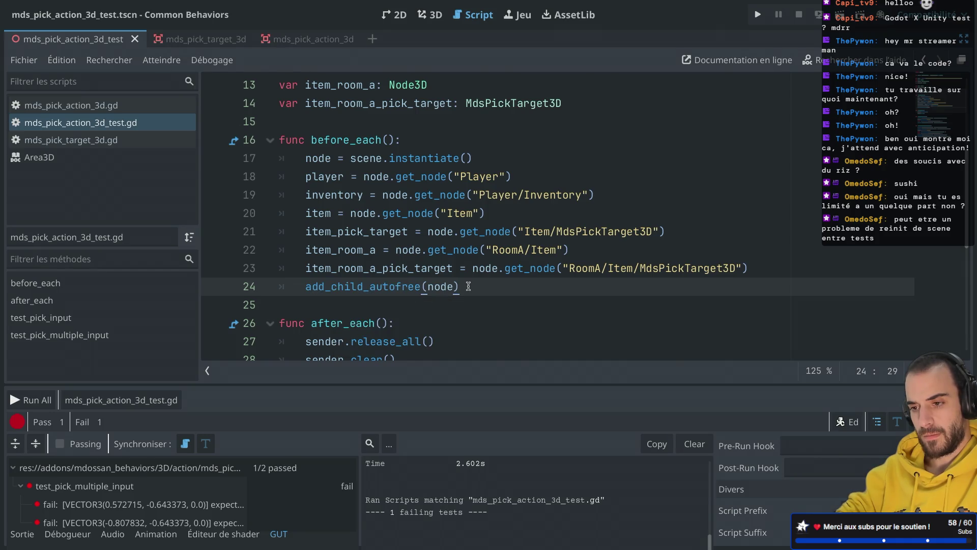
pyautogui.moveTo(468, 287); pyautogui.dragTo(263, 283)
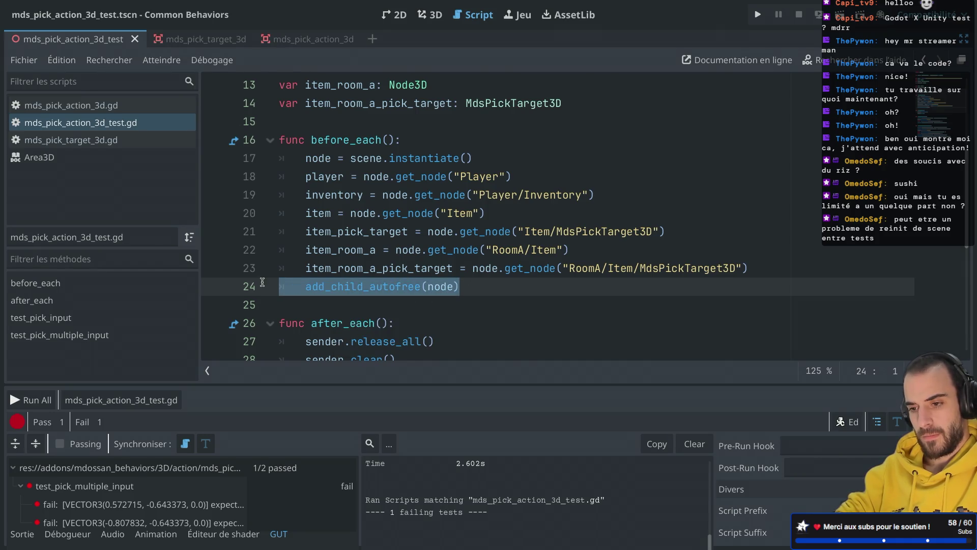
# Check the type of node on line 17 and review the surrounding setup code
pyautogui.click(337, 215)
pyautogui.scroll(-1, 337, 219)
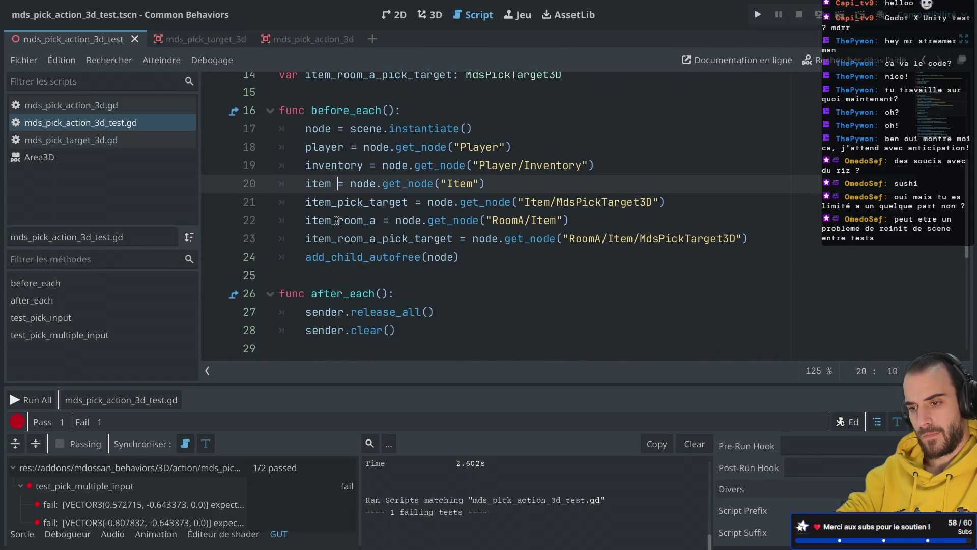
pyautogui.scroll(1, 336, 220)
pyautogui.doubleClick(314, 201)
pyautogui.scroll(-1, 313, 203)
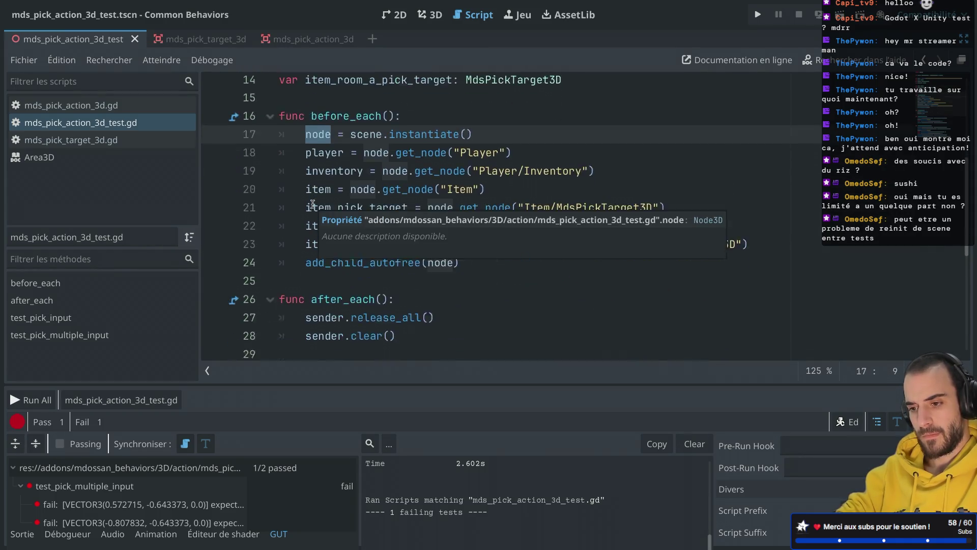
pyautogui.scroll(-1, 312, 203)
pyautogui.scroll(-3, 397, 193)
pyautogui.scroll(1, 411, 170)
pyautogui.scroll(5, 412, 168)
# Run the project in a Common Behaviors debug game window
pyautogui.click(418, 163)
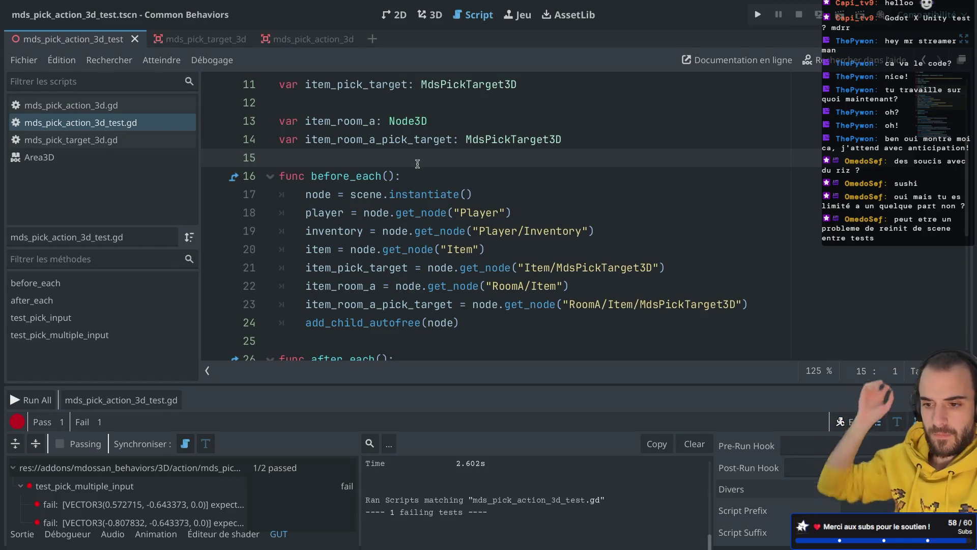
pyautogui.scroll(1, 417, 163)
pyautogui.scroll(6, 417, 164)
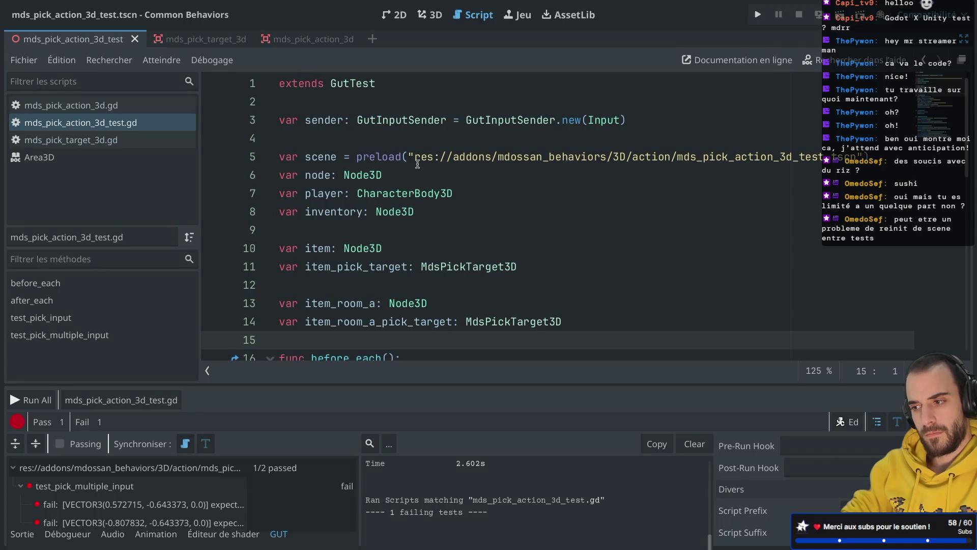
pyautogui.scroll(-4, 363, 238)
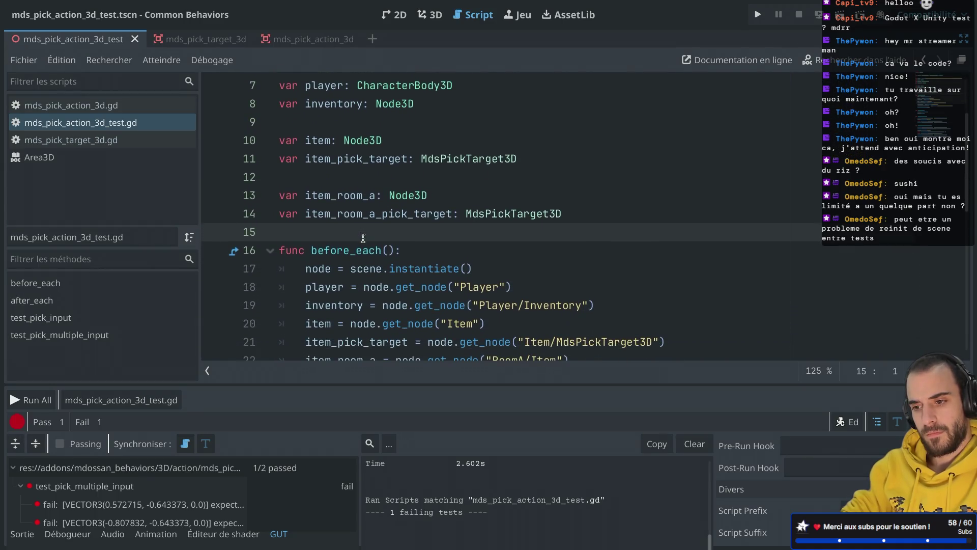
pyautogui.click(837, 14)
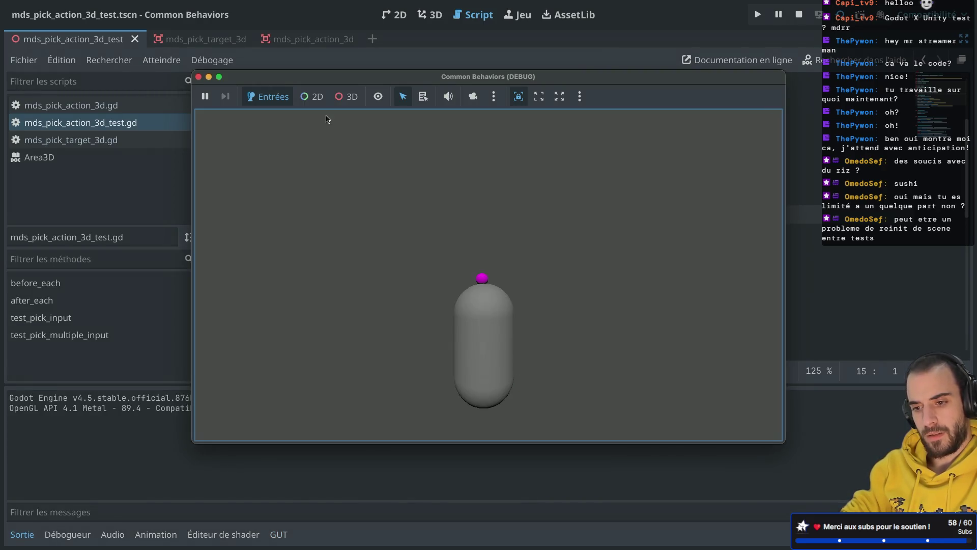
# Stop the running game and review the test_pick_input function and its action_down call
pyautogui.click(198, 77)
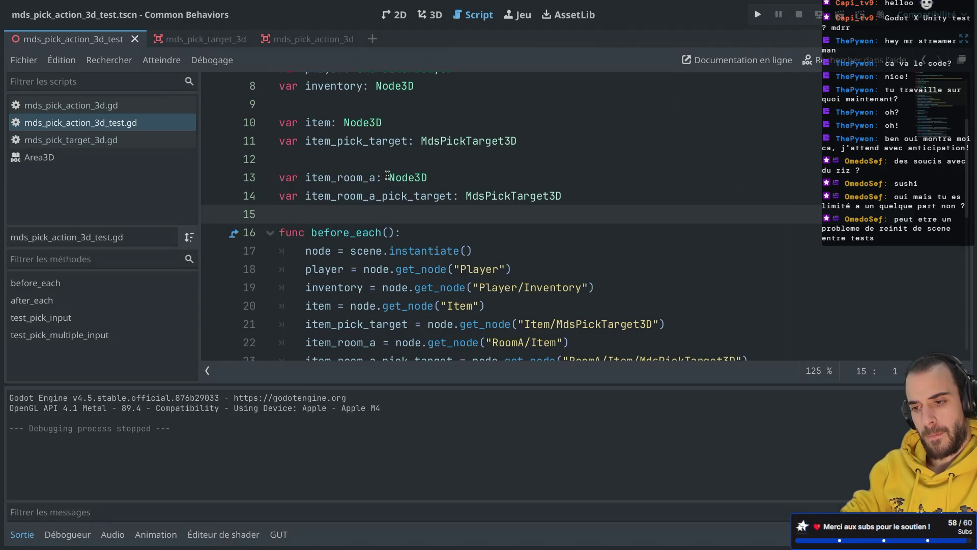
pyautogui.scroll(-10, 388, 175)
pyautogui.click(474, 128)
pyautogui.scroll(10, 473, 128)
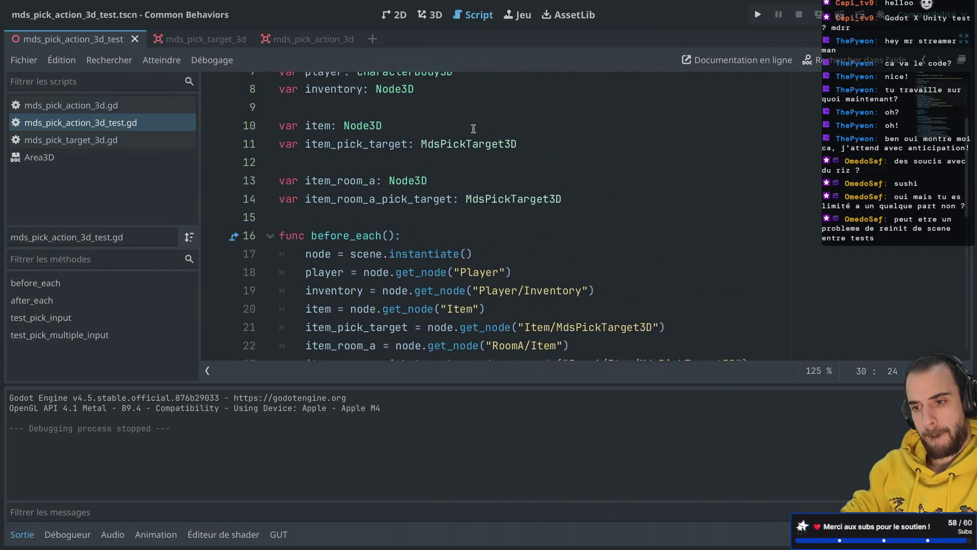
pyautogui.scroll(1, 473, 128)
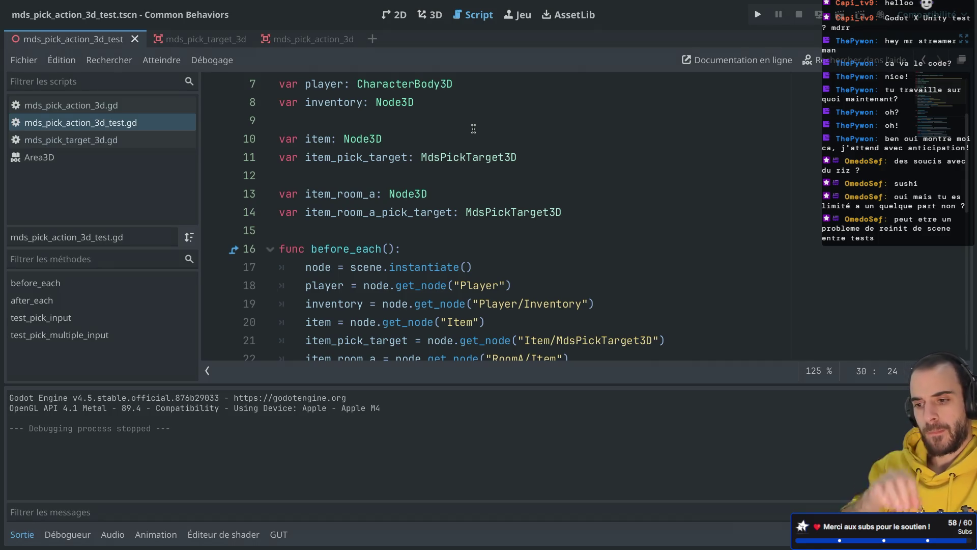
pyautogui.scroll(-9, 473, 128)
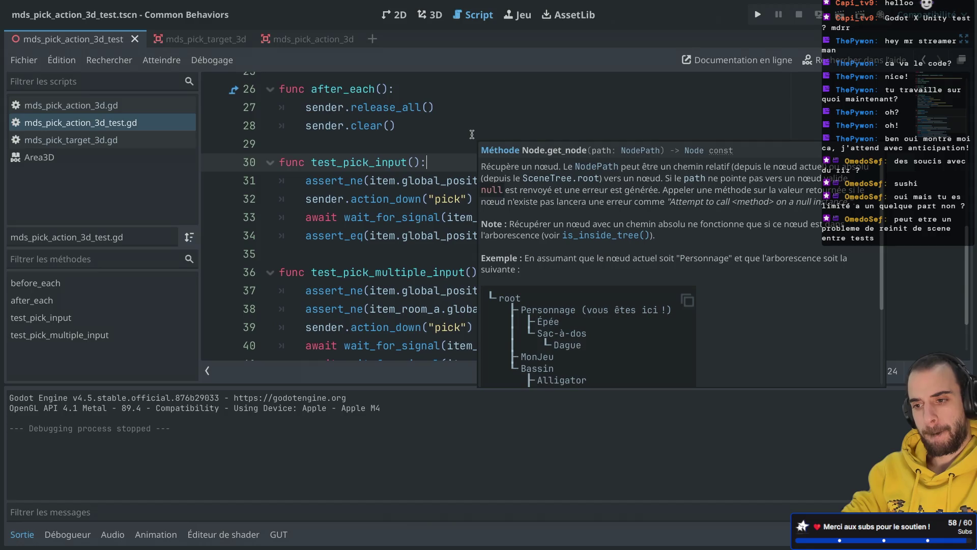
pyautogui.click(403, 198)
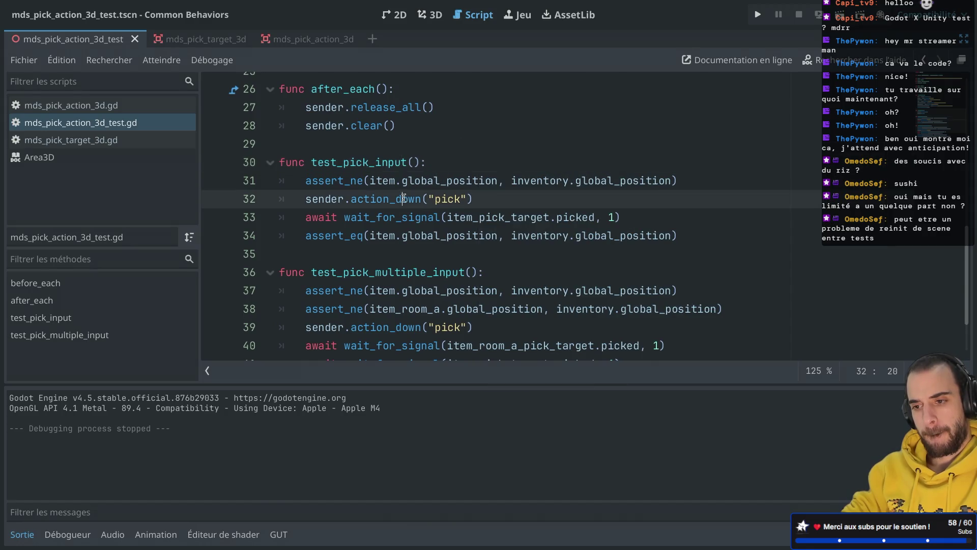
pyautogui.click(460, 162)
# Scroll through the remaining test functions, then return to the GUT documentation
pyautogui.scroll(-2, 461, 159)
pyautogui.scroll(-1, 461, 157)
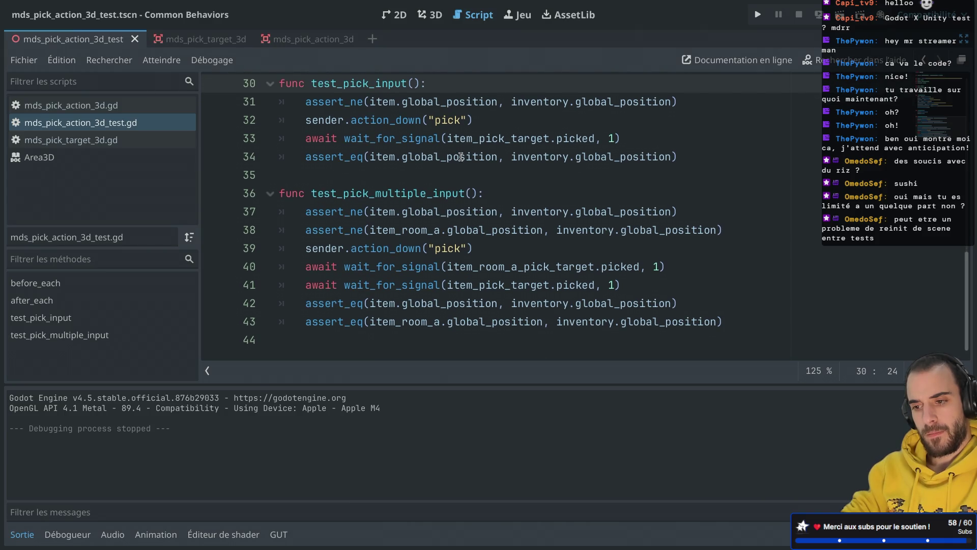
pyautogui.scroll(10, 460, 157)
pyautogui.scroll(-2, 460, 156)
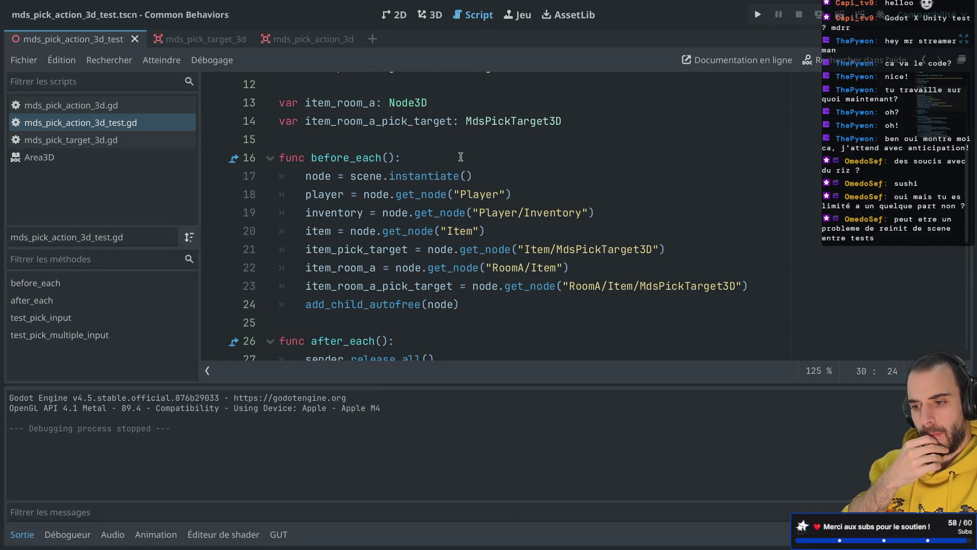
pyautogui.scroll(-3, 461, 157)
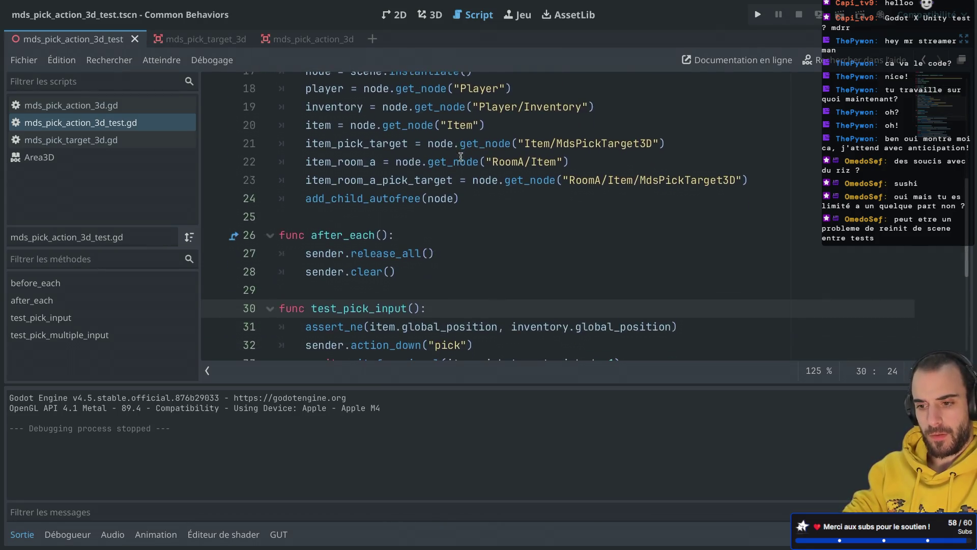
pyautogui.scroll(-1, 460, 156)
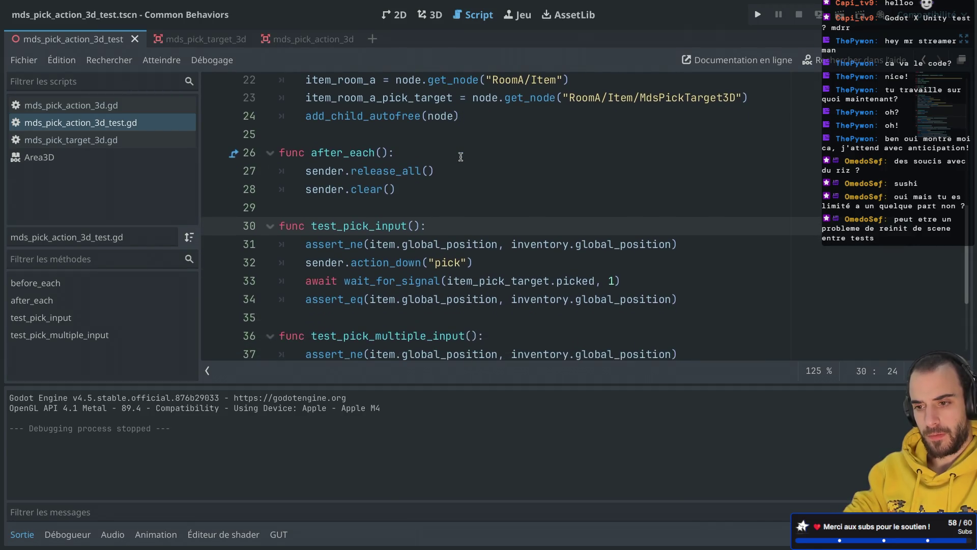
pyautogui.scroll(3, 460, 157)
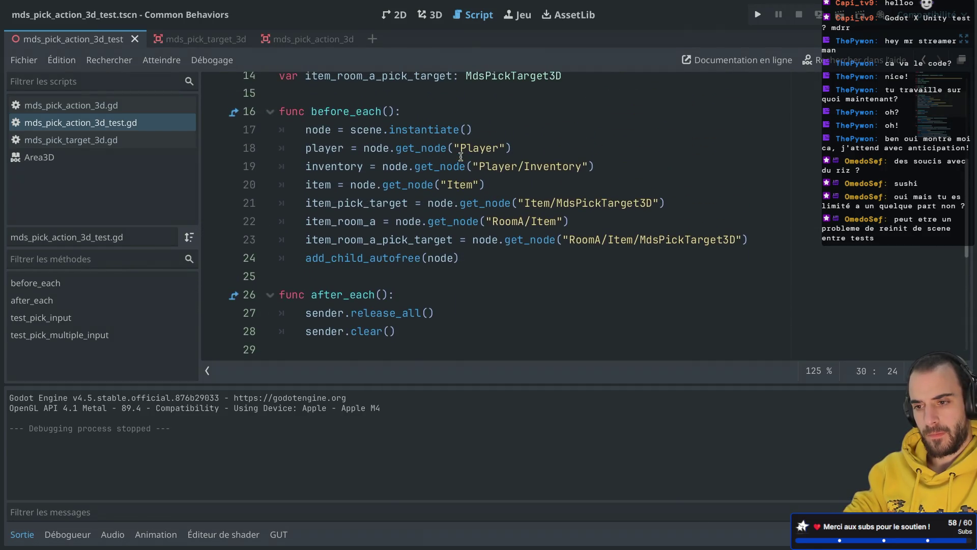
pyautogui.scroll(-2, 461, 157)
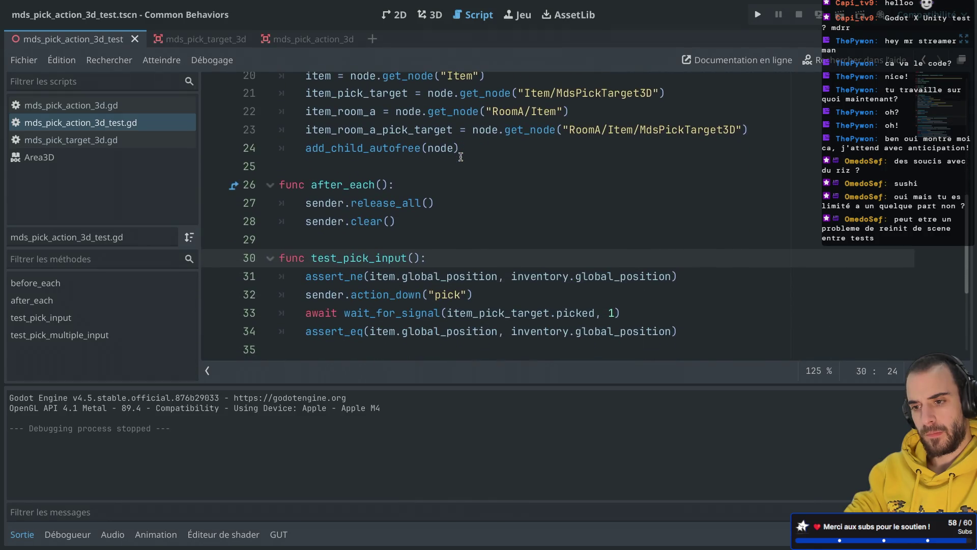
pyautogui.hotkey('ctrl', 'Right')
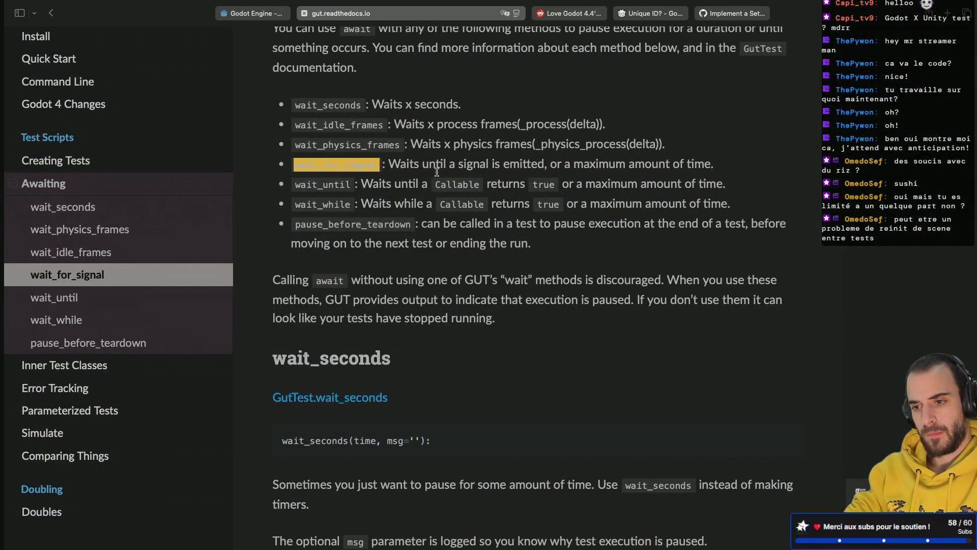
# Read Godot's docs on awaiting signals and coroutines, then return to the editor
pyautogui.scroll(5, 420, 213)
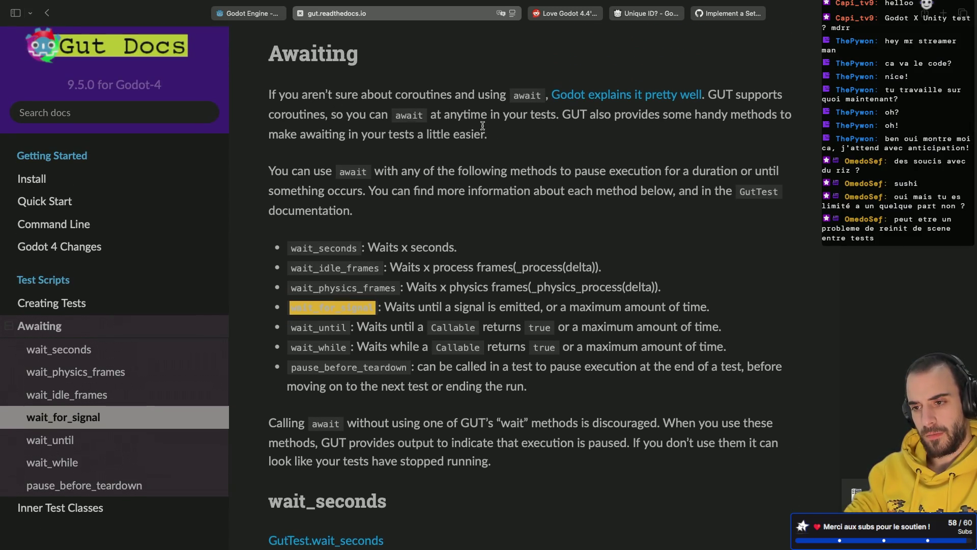
pyautogui.click(605, 99)
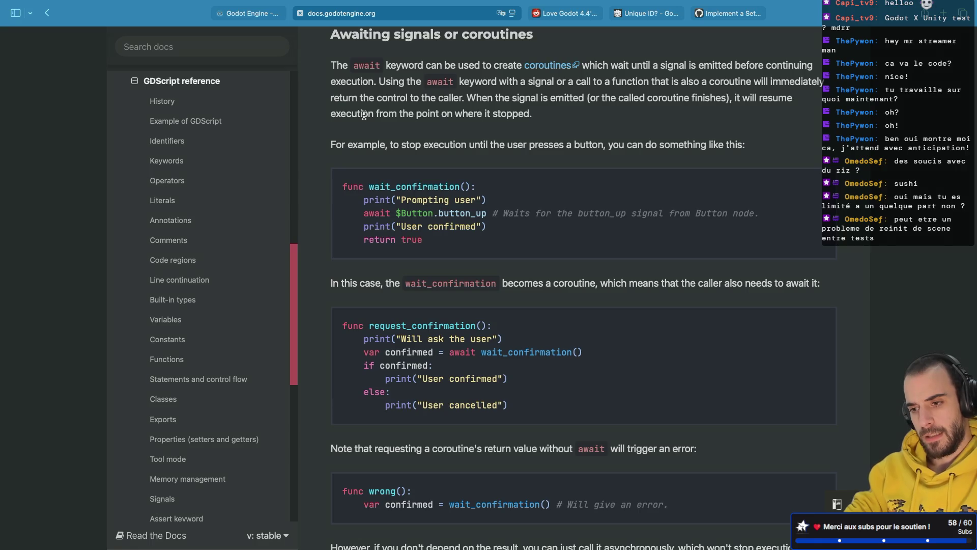
pyautogui.scroll(-2, 364, 115)
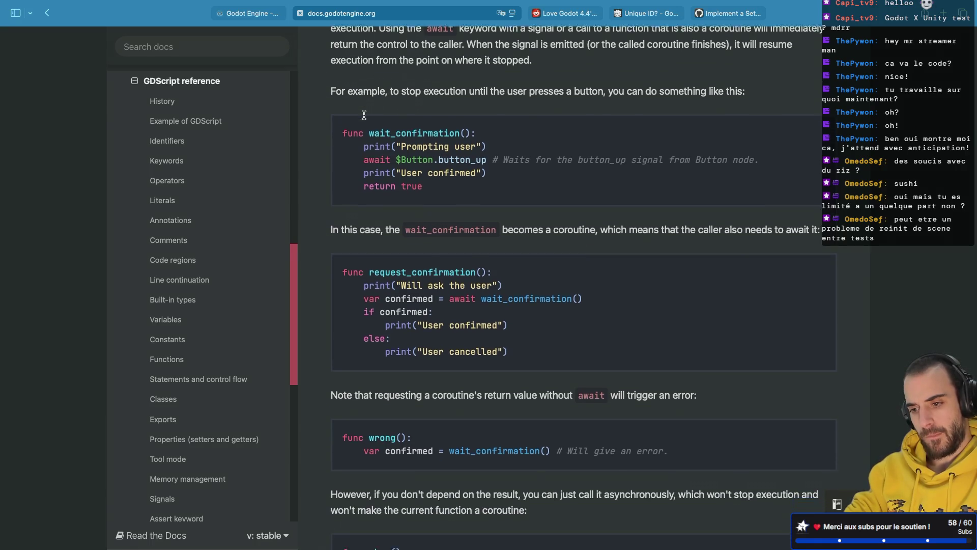
pyautogui.scroll(-5, 364, 114)
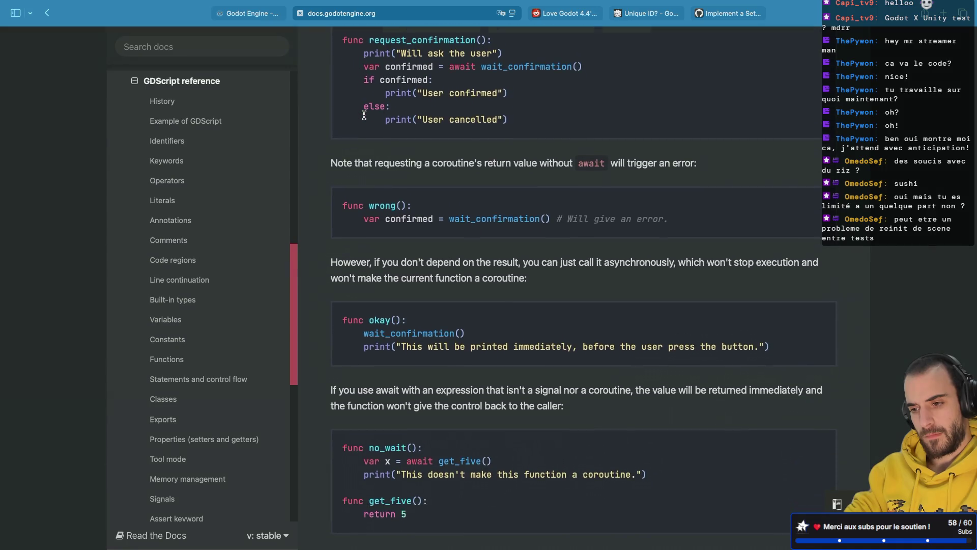
pyautogui.scroll(-5, 364, 114)
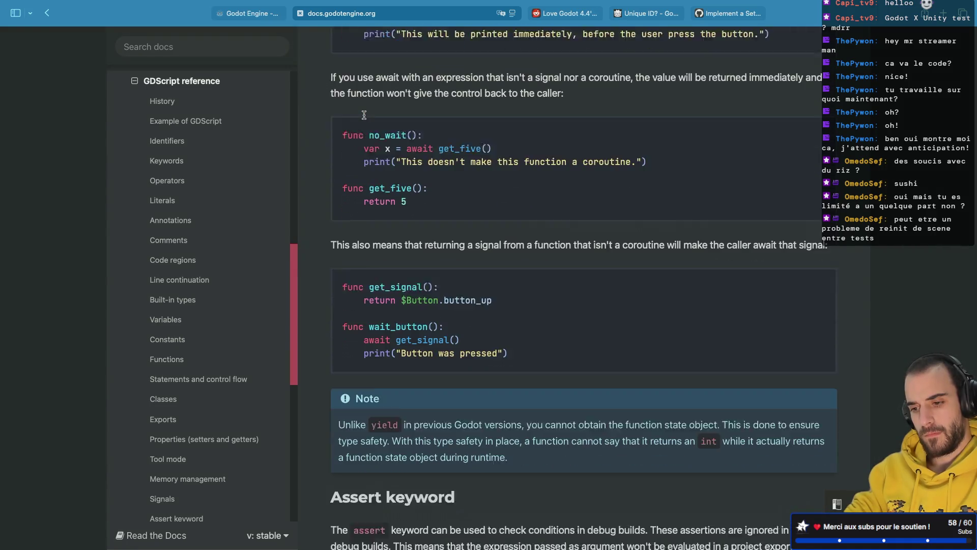
pyautogui.scroll(-1, 364, 115)
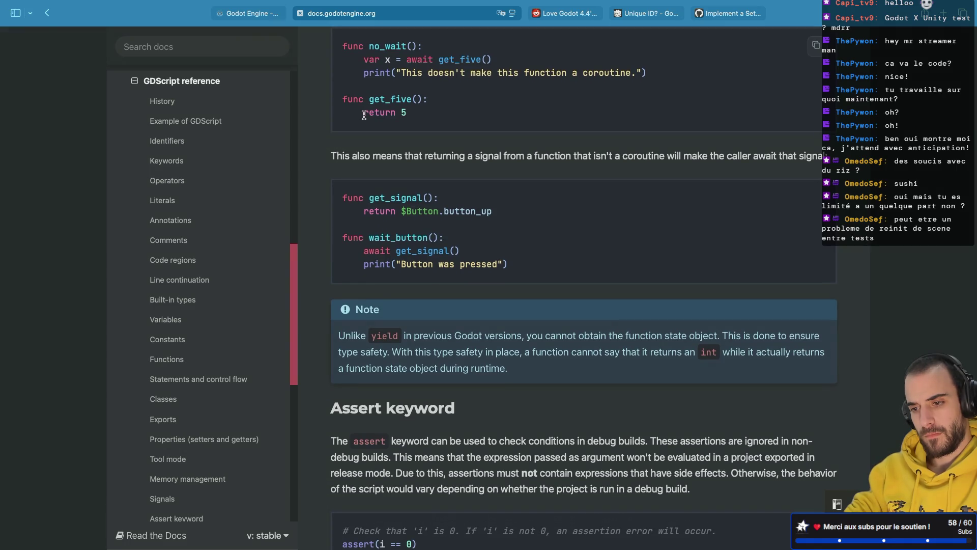
pyautogui.scroll(15, 363, 115)
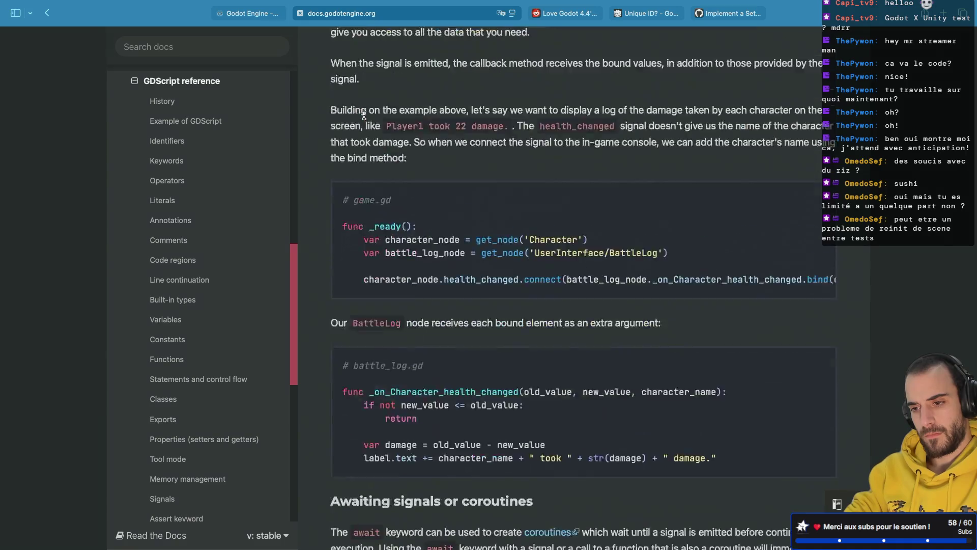
pyautogui.scroll(10, 364, 116)
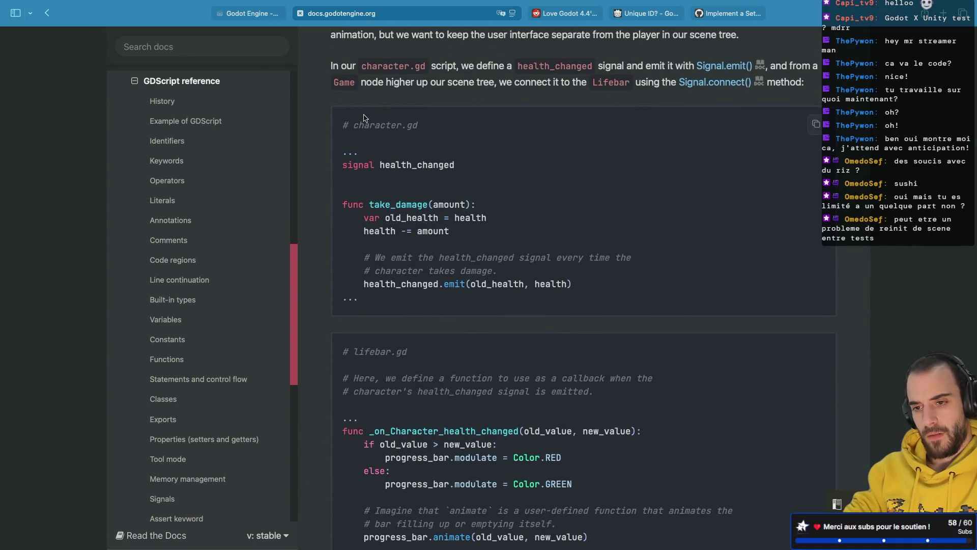
pyautogui.press('super+Tab')
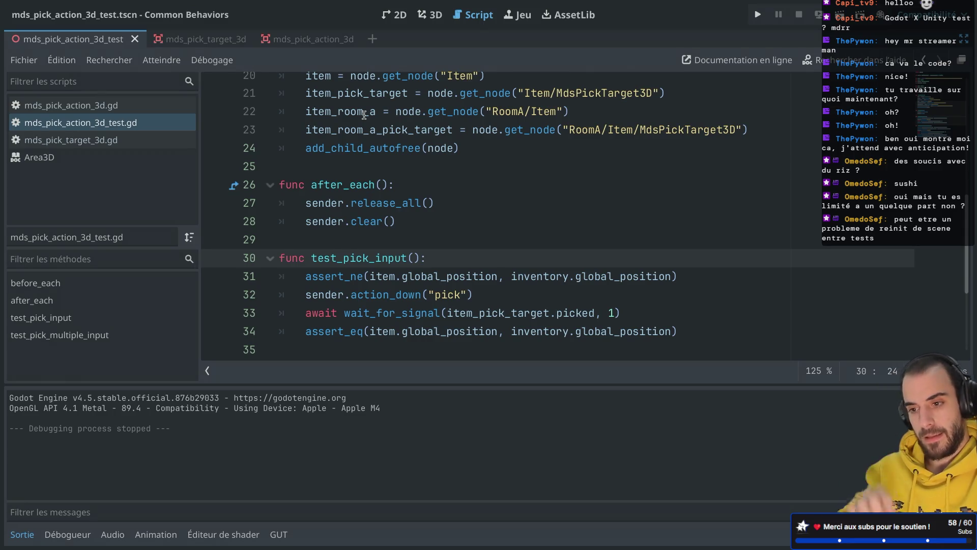
# Run test_pick_multiple_input alone twice from the GUT panel; it passes with 4 asserts
pyautogui.scroll(-5, 364, 114)
pyautogui.click(383, 266)
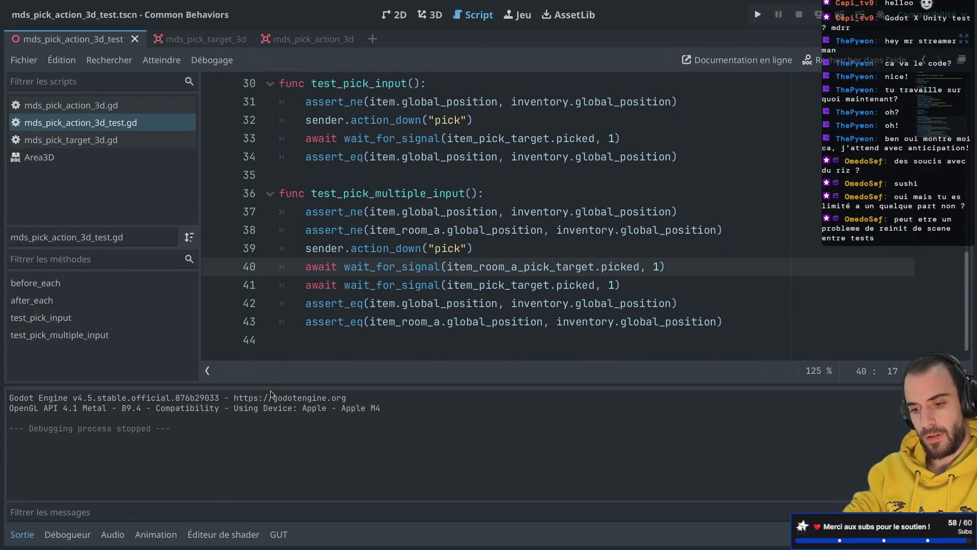
pyautogui.click(278, 534)
pyautogui.click(252, 400)
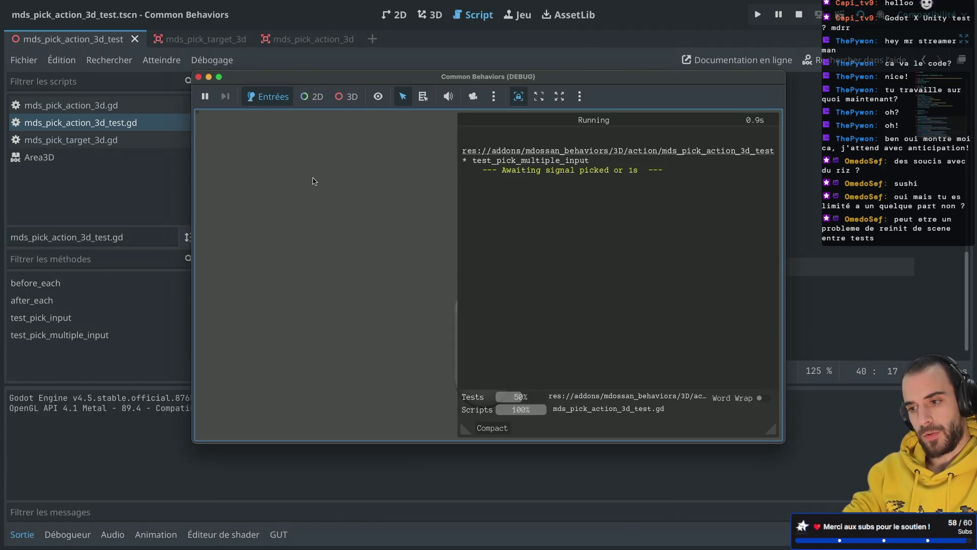
pyautogui.click(198, 77)
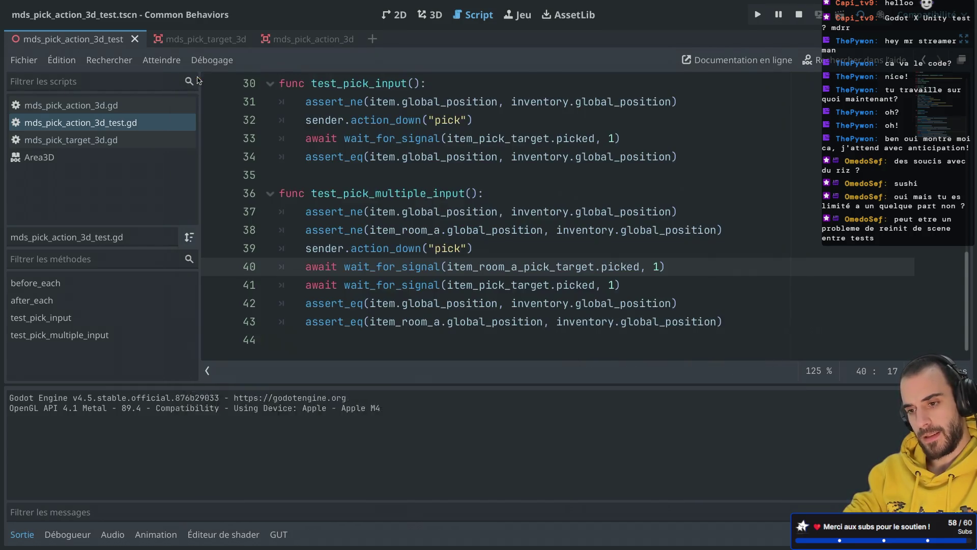
pyautogui.click(266, 398)
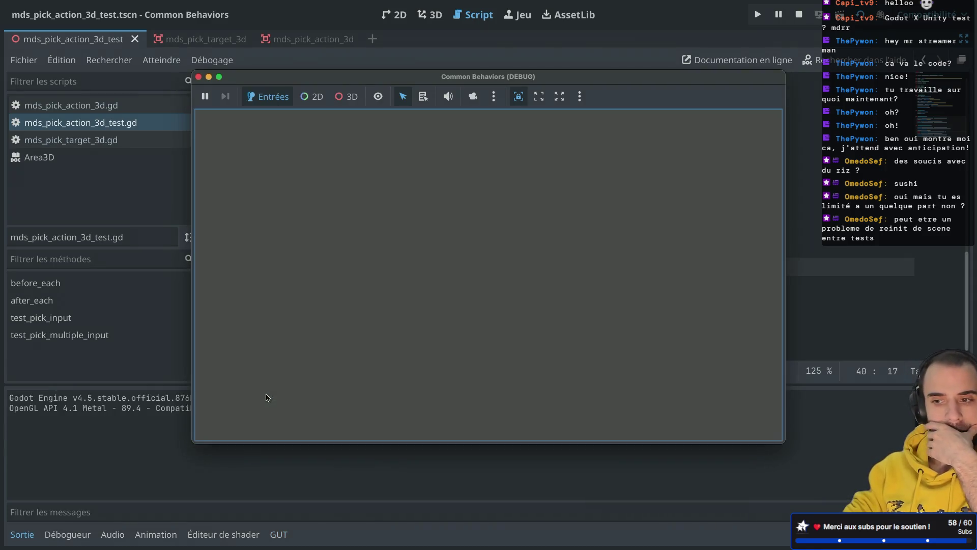
pyautogui.click(203, 77)
pyautogui.scroll(2, 400, 209)
pyautogui.scroll(6, 400, 209)
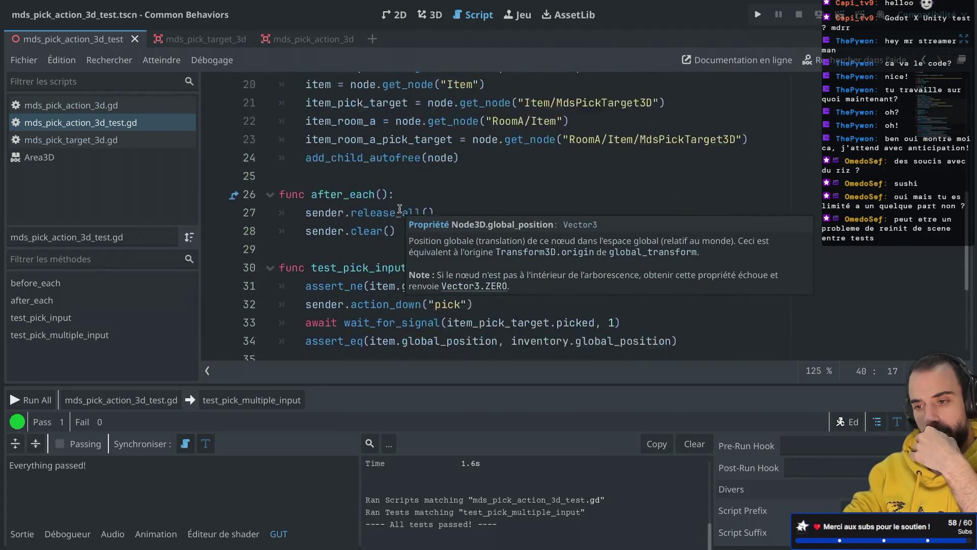
# Review the before_each setup, selecting 'node' on line 17 and checking the Player lookup line
pyautogui.click(338, 230)
pyautogui.moveTo(338, 230); pyautogui.dragTo(493, 227)
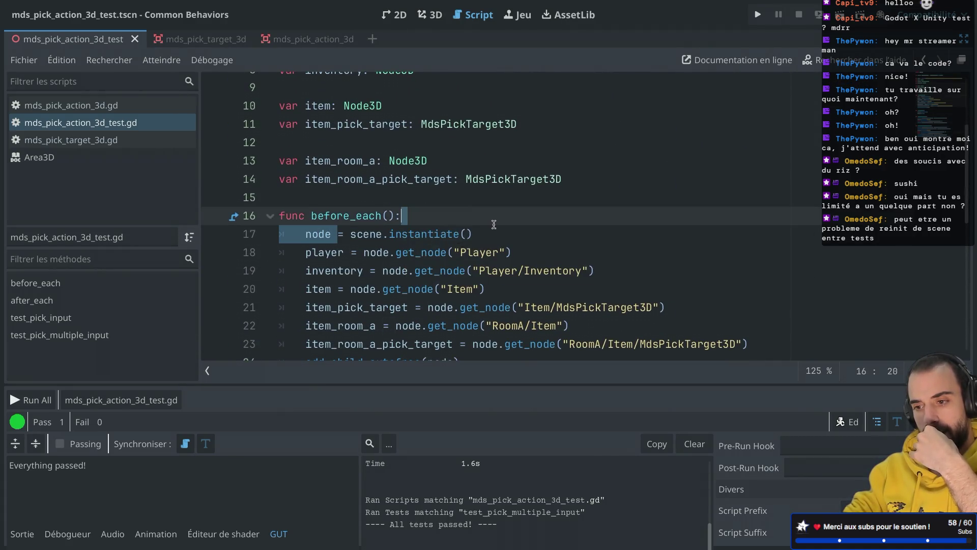
pyautogui.scroll(-2, 492, 232)
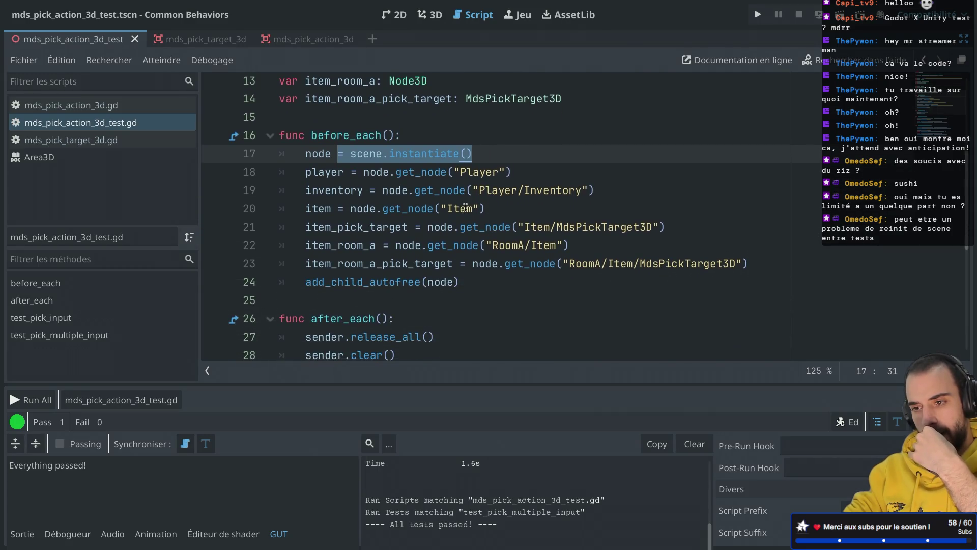
pyautogui.doubleClick(346, 135)
pyautogui.doubleClick(334, 154)
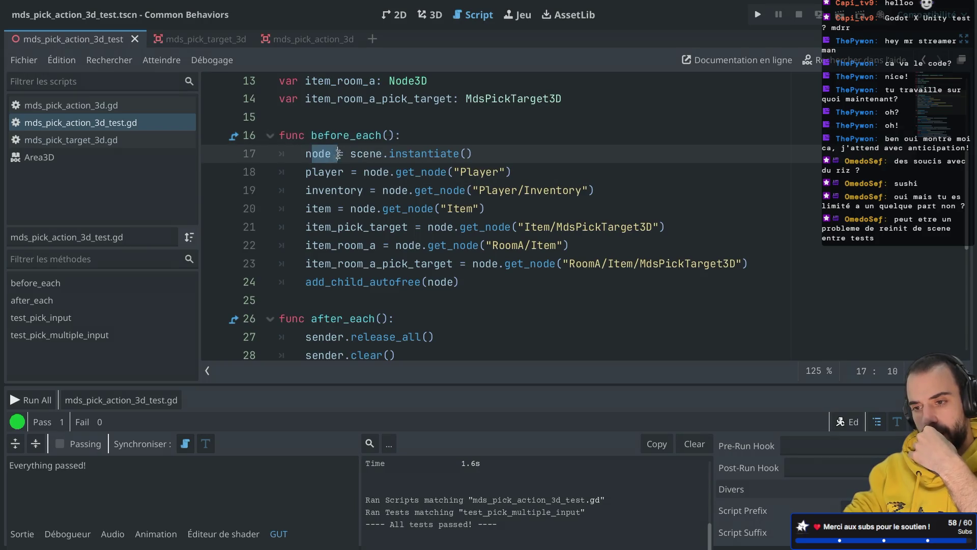
pyautogui.click(360, 197)
pyautogui.moveTo(306, 154); pyautogui.dragTo(337, 150)
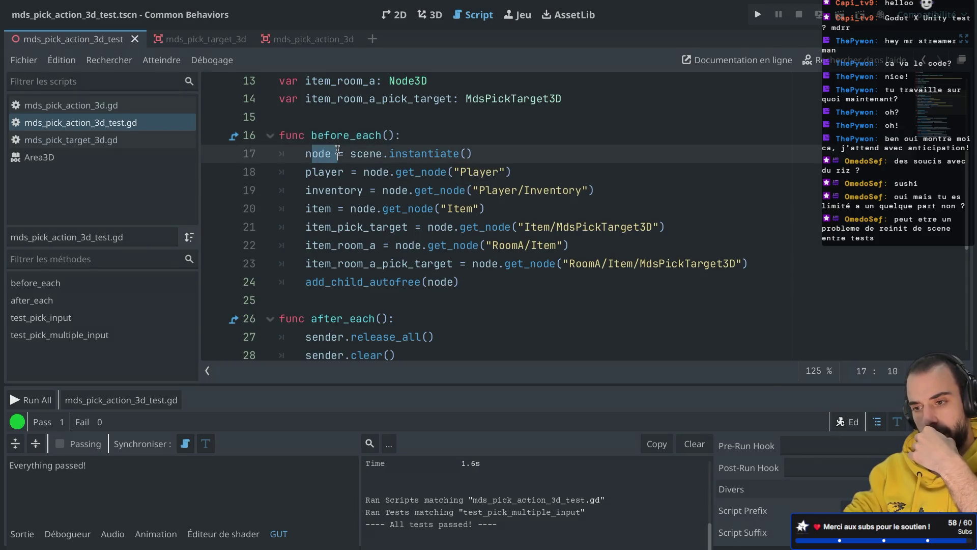
pyautogui.click(392, 173)
pyautogui.moveTo(407, 173)
# Check the item_room_a lookup and line 39's pick action call, then rerun test_pick_multiple_input alone
pyautogui.scroll(-1, 366, 244)
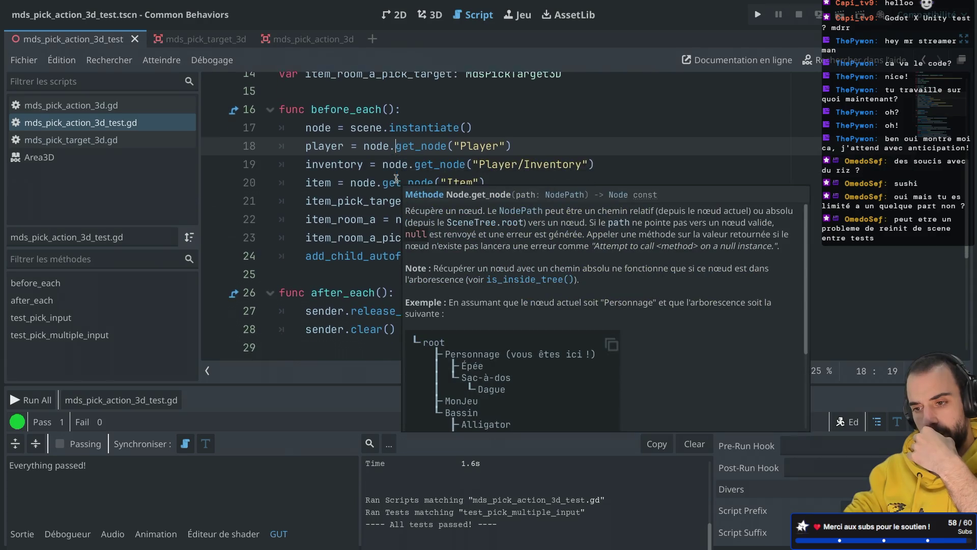
pyautogui.click(372, 211)
pyautogui.moveTo(372, 212)
pyautogui.scroll(-4, 369, 216)
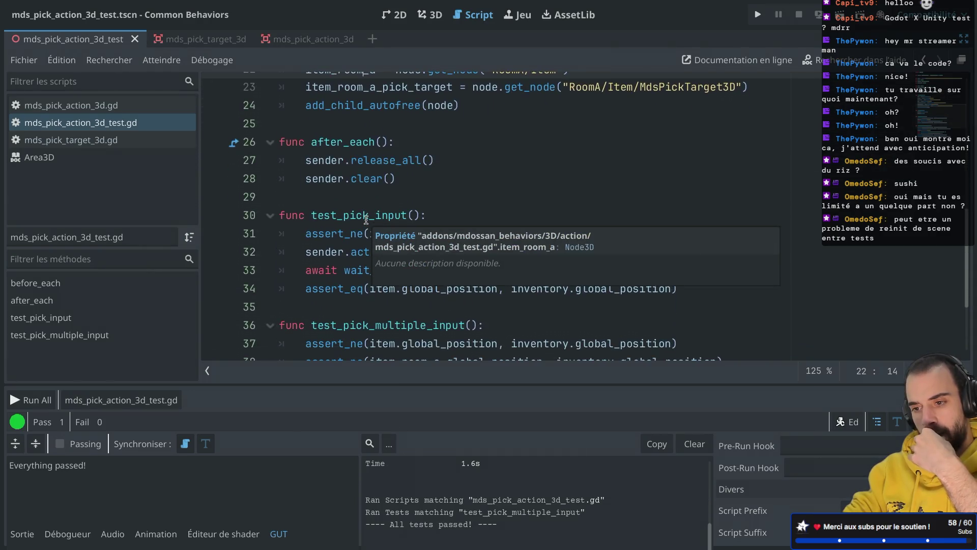
pyautogui.scroll(-3, 366, 220)
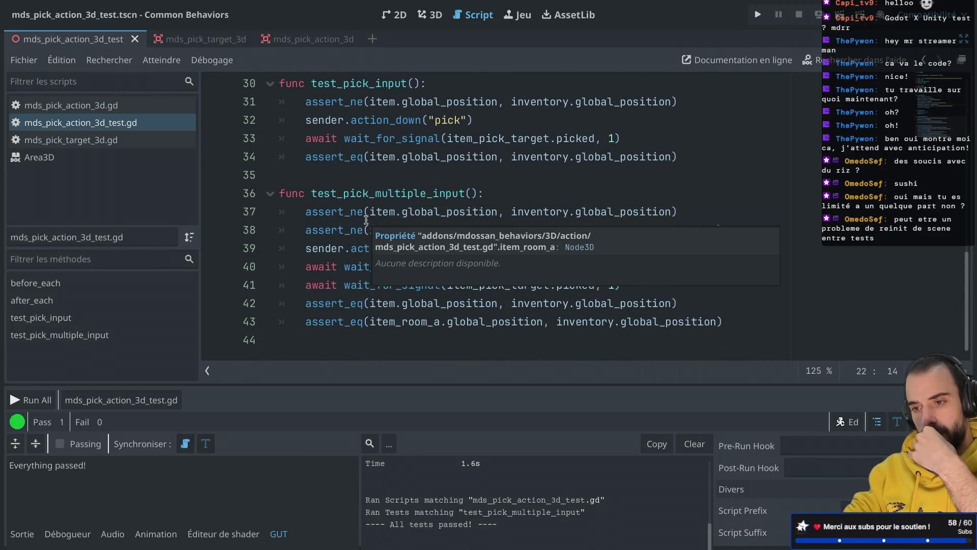
pyautogui.moveTo(305, 248); pyautogui.dragTo(479, 247)
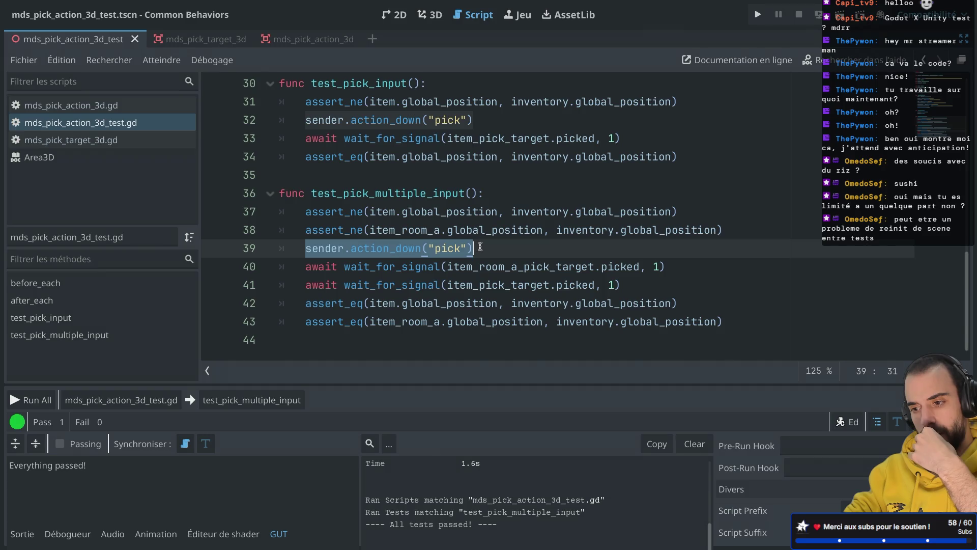
pyautogui.click(480, 247)
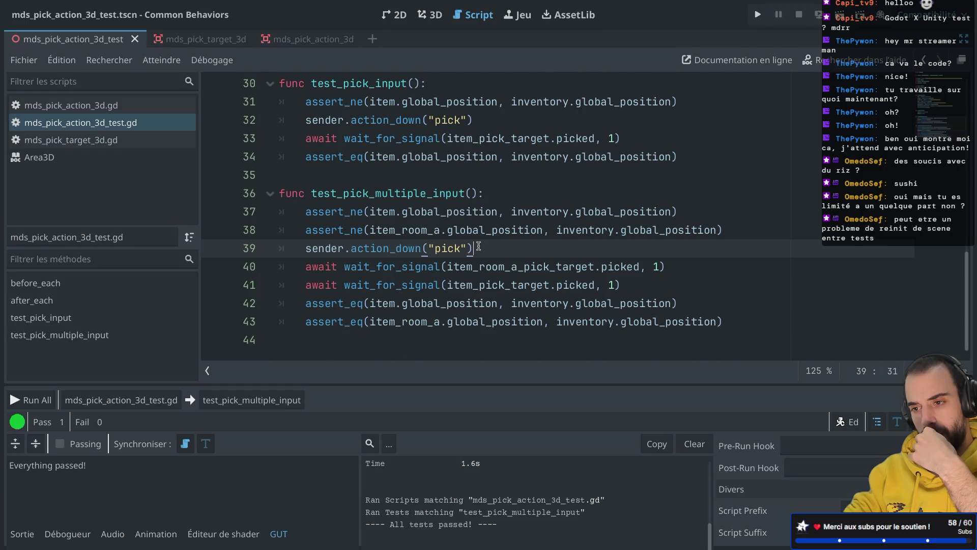
pyautogui.scroll(10, 478, 246)
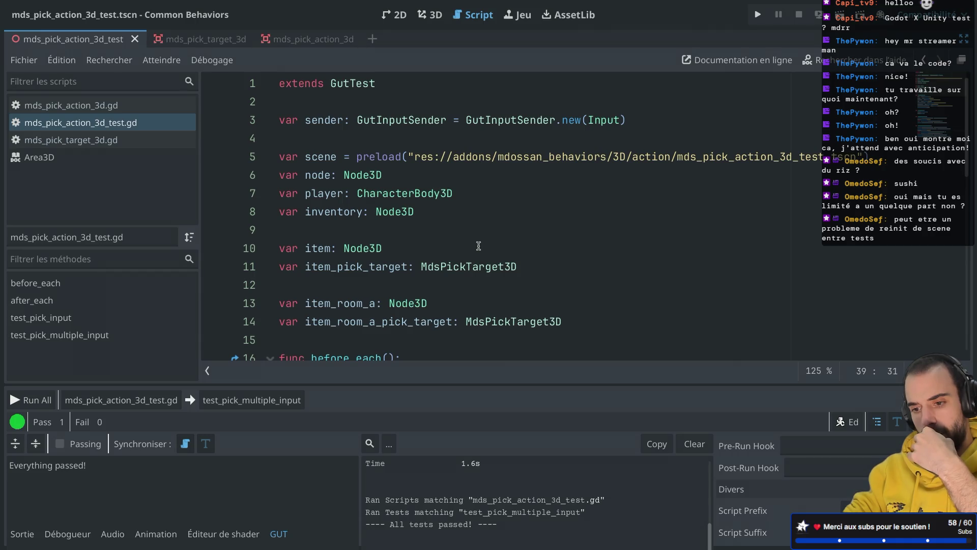
pyautogui.click(297, 402)
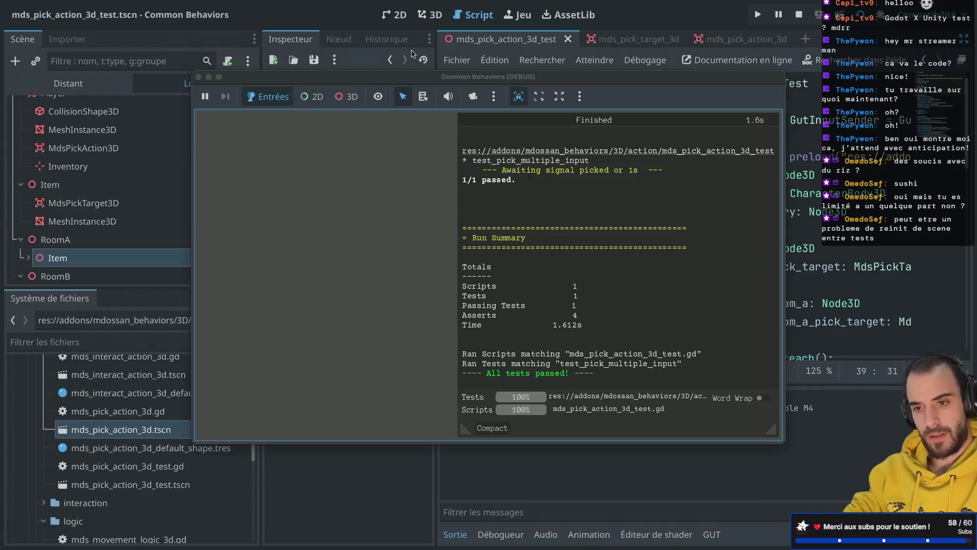
pyautogui.click(57, 84)
pyautogui.click(21, 126)
pyautogui.click(28, 144)
pyautogui.click(36, 161)
pyautogui.click(43, 180)
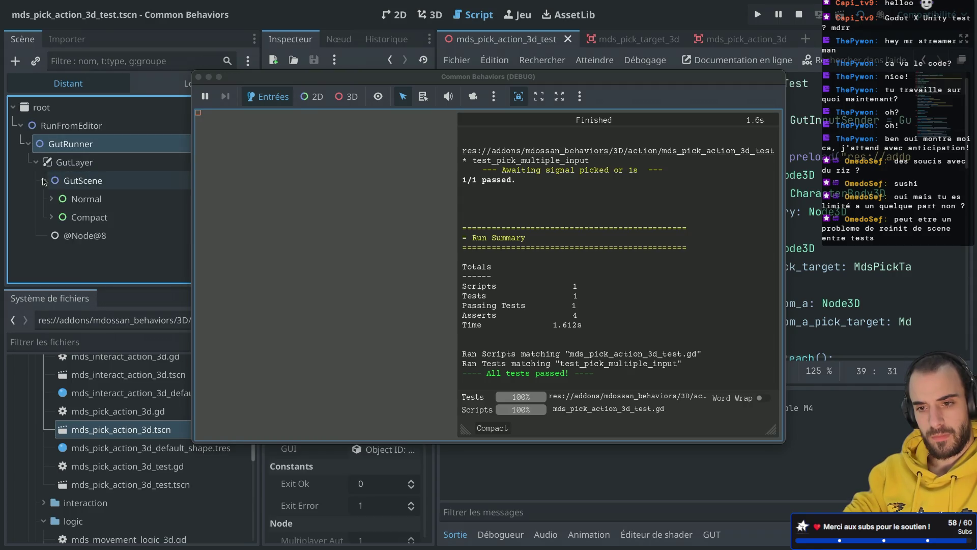
pyautogui.click(52, 218)
pyautogui.click(51, 199)
pyautogui.click(76, 217)
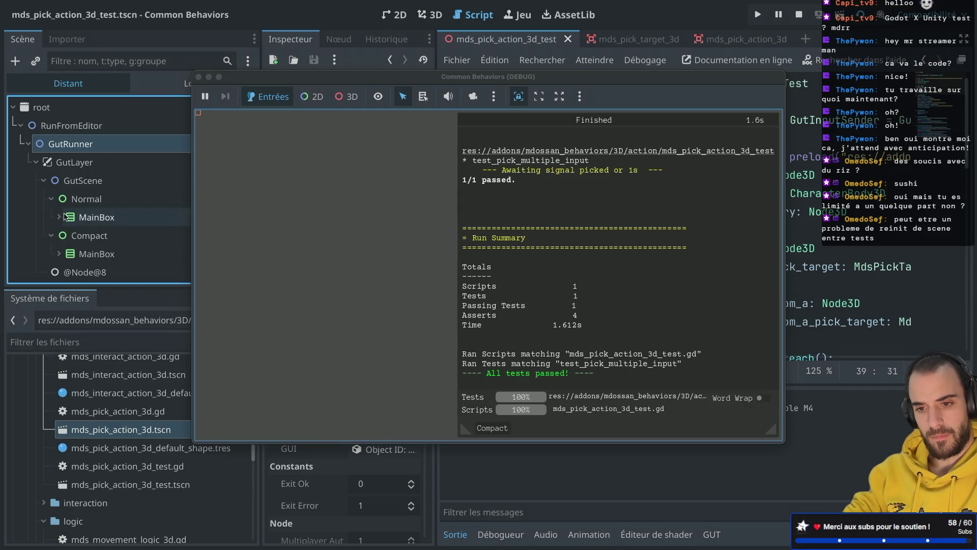
pyautogui.click(59, 217)
pyautogui.click(50, 162)
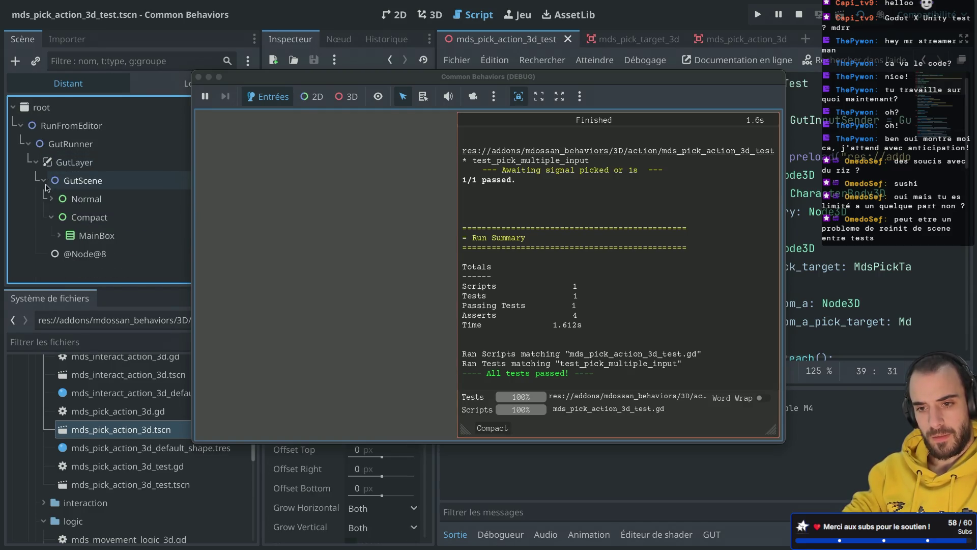
pyautogui.click(43, 180)
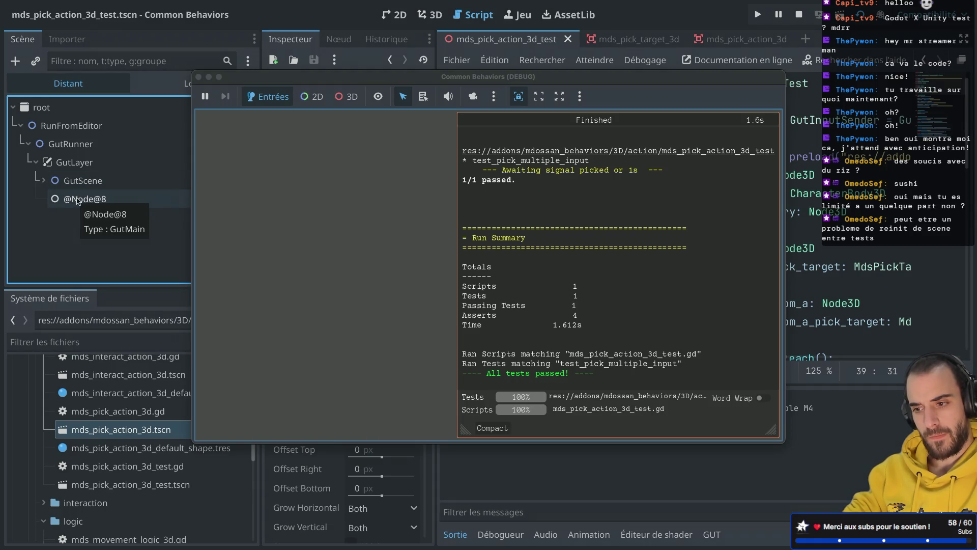
pyautogui.click(105, 199)
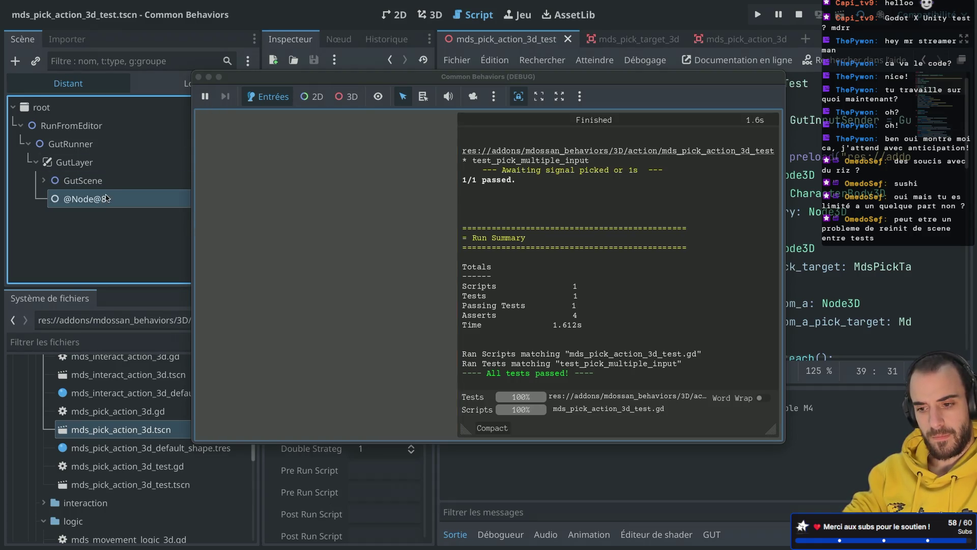
# Close the test game window and switch to distraction-free mode so the script editor fills the window
pyautogui.click(198, 77)
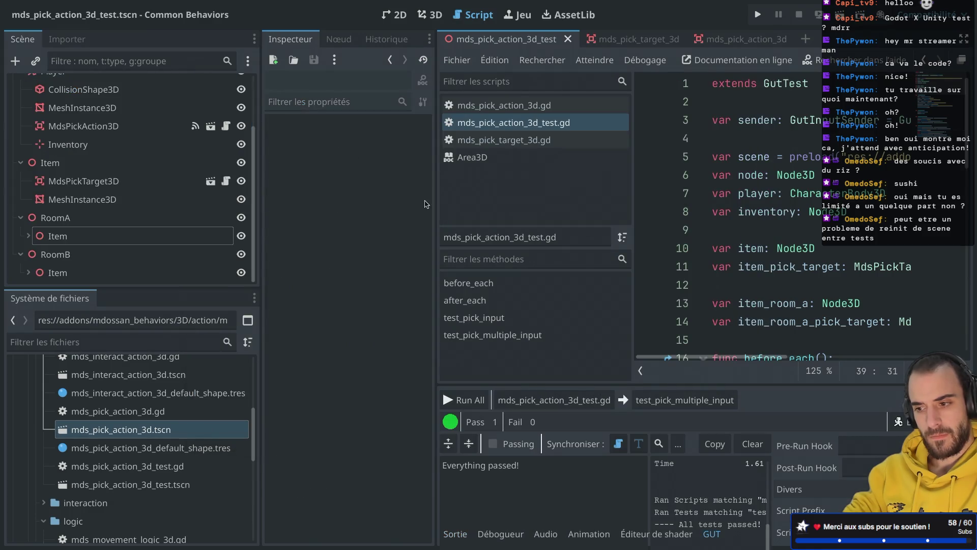
pyautogui.scroll(-5, 846, 216)
pyautogui.moveTo(844, 215)
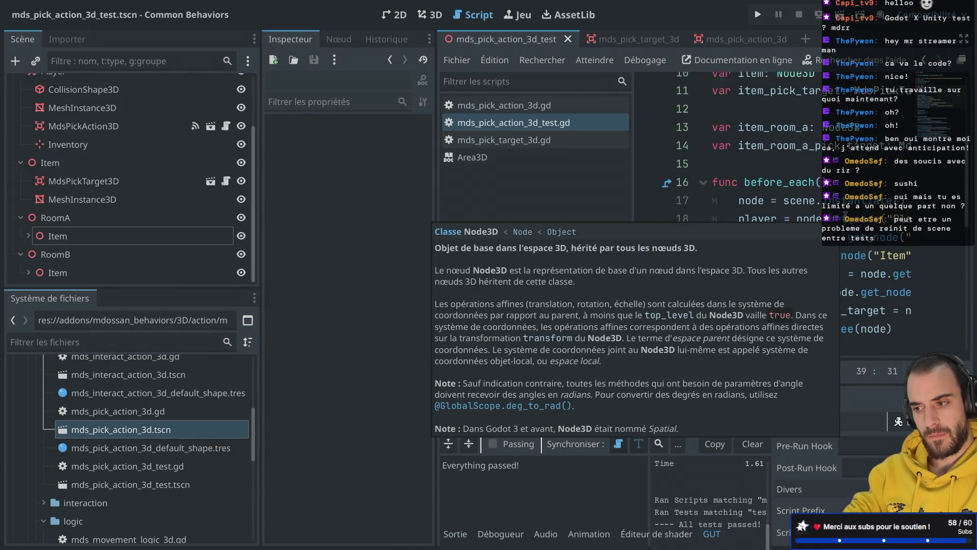
pyautogui.hotkey('ctrl', 'shift', 'F11')
pyautogui.scroll(-4, 533, 253)
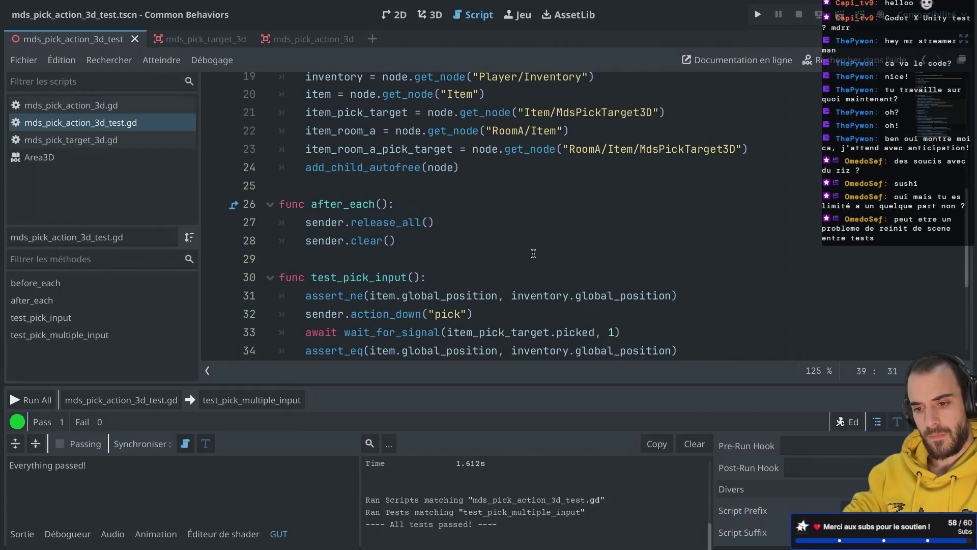
pyautogui.scroll(-2, 533, 253)
# Run all tests in the script, see test_pick_multiple_input fail, and close the test window
pyautogui.click(121, 400)
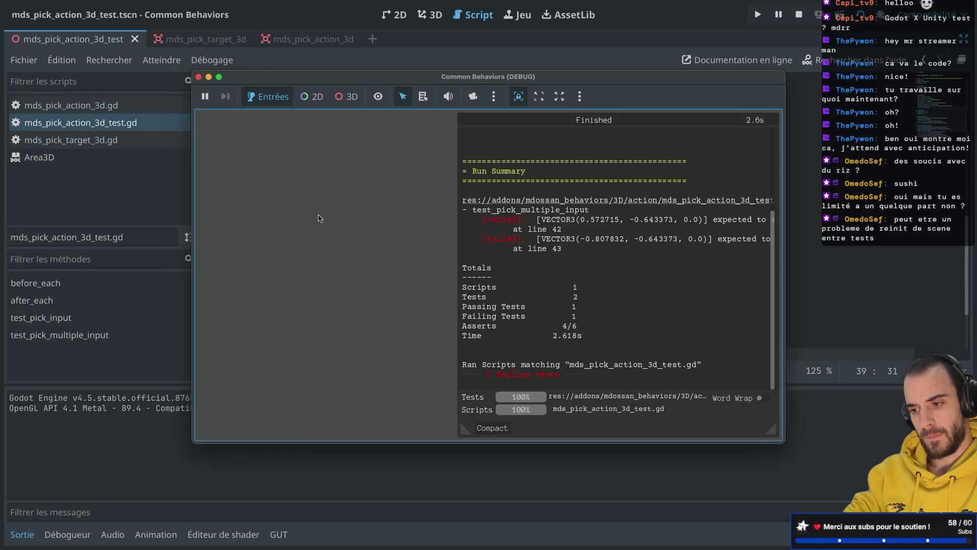
pyautogui.click(199, 76)
pyautogui.scroll(-2, 462, 270)
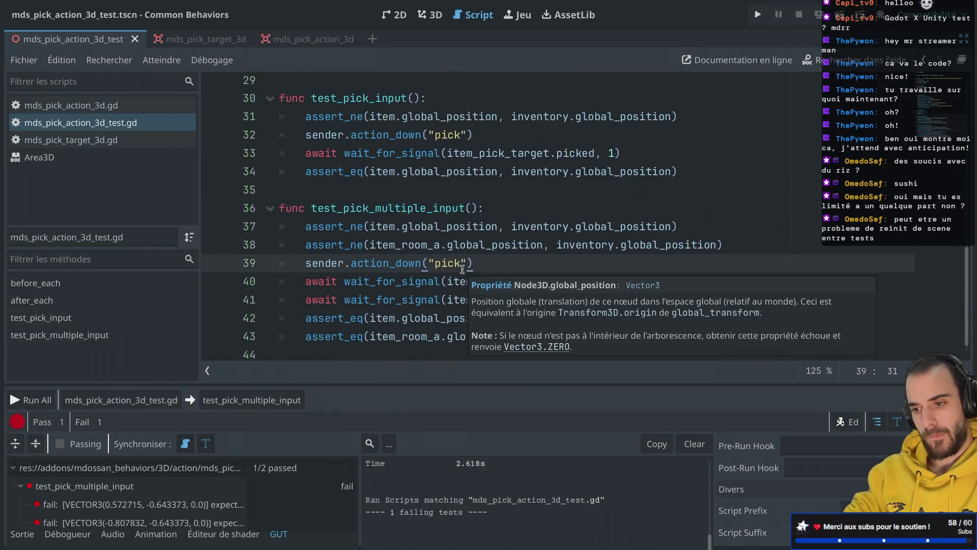
pyautogui.scroll(3, 462, 270)
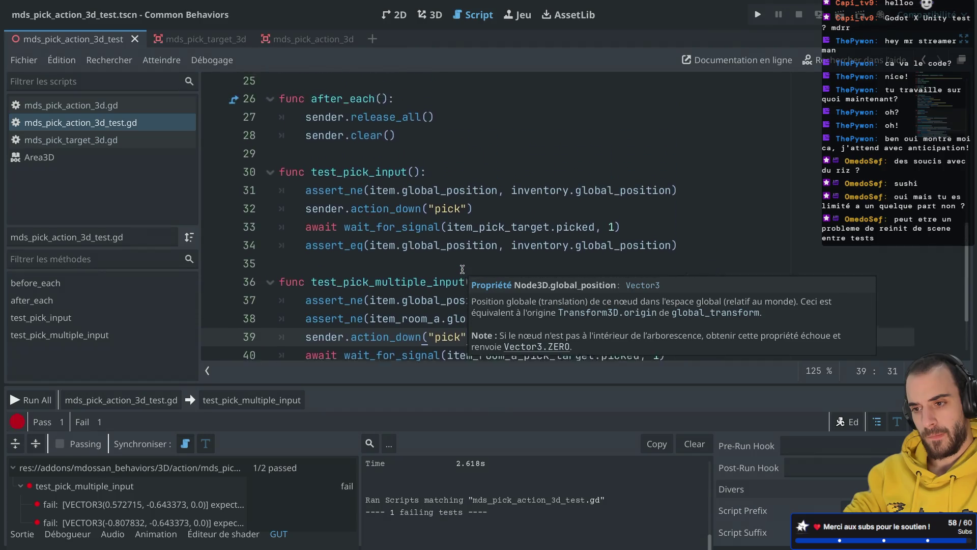
pyautogui.scroll(4, 462, 270)
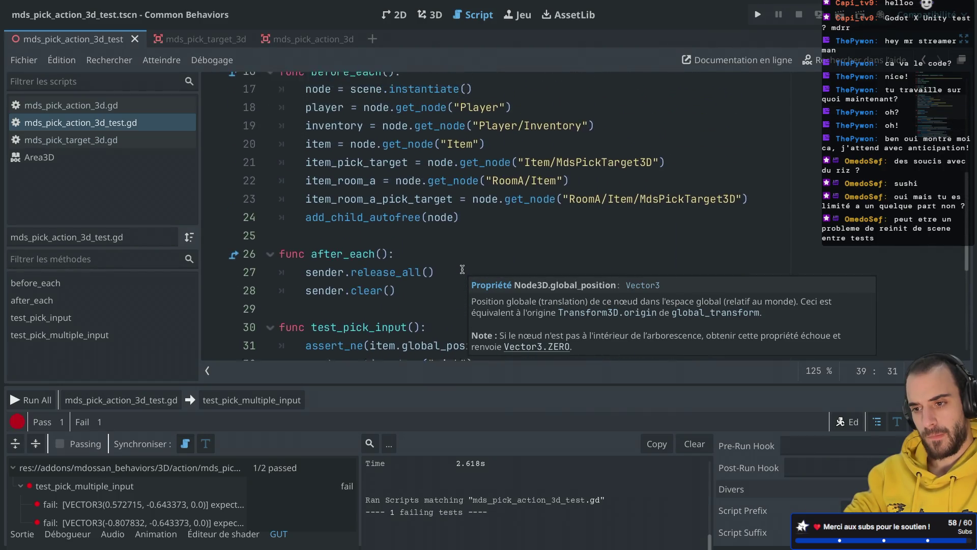
pyautogui.scroll(2, 462, 270)
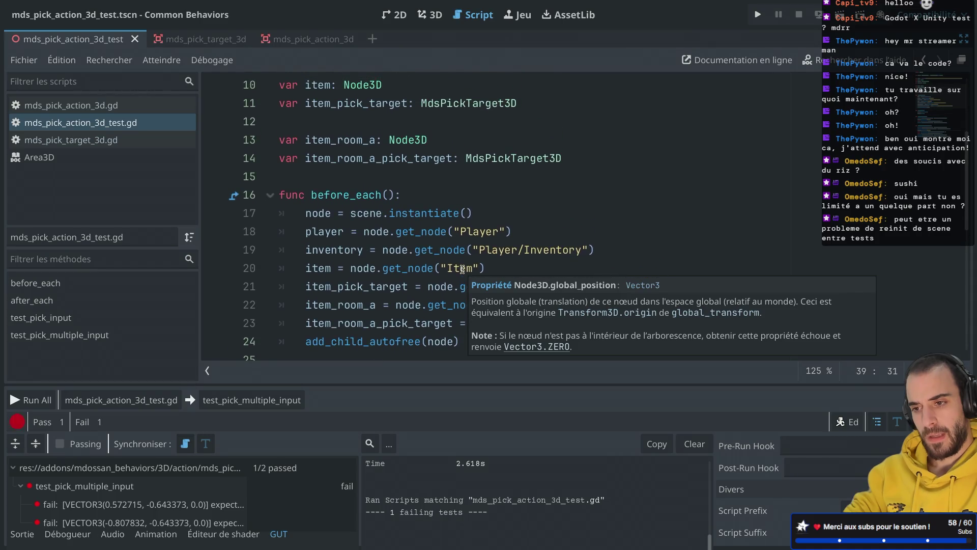
pyautogui.scroll(2, 387, 214)
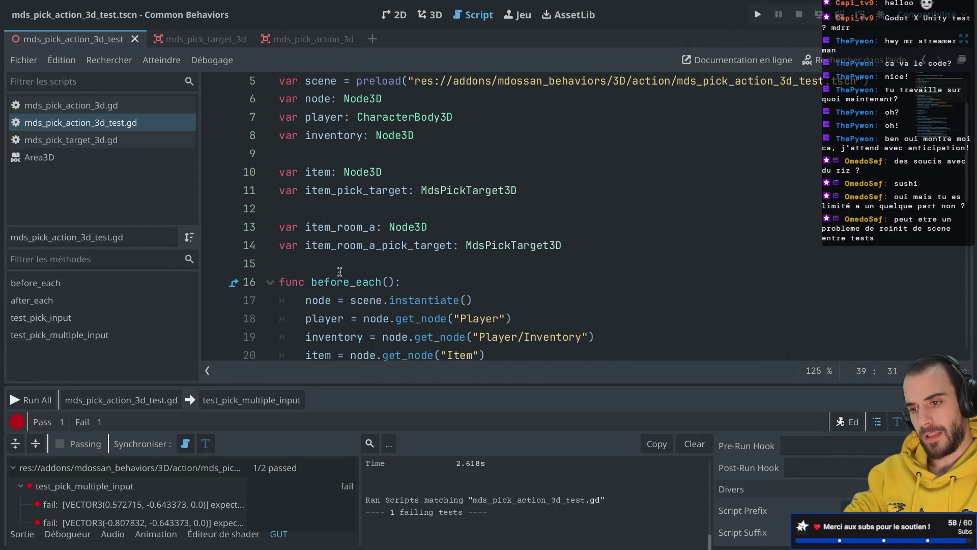
pyautogui.scroll(2, 358, 251)
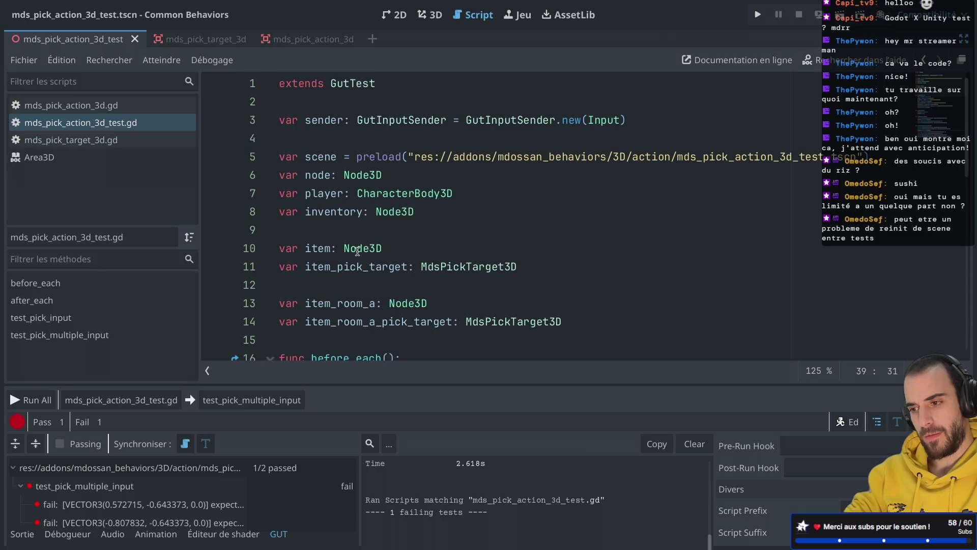
pyautogui.scroll(-5, 357, 252)
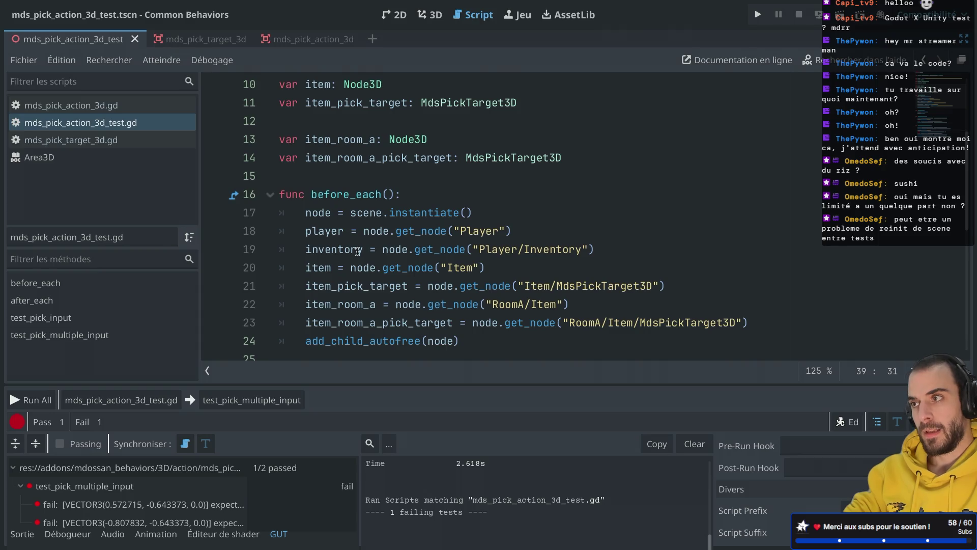
# Move add_child_autofree(node) to directly after node = scene.instantiate() and rerun the script's tests
pyautogui.doubleClick(401, 232)
pyautogui.scroll(-3, 403, 319)
pyautogui.moveTo(461, 242); pyautogui.dragTo(287, 246)
pyautogui.hotkey('ctrl', 'x')
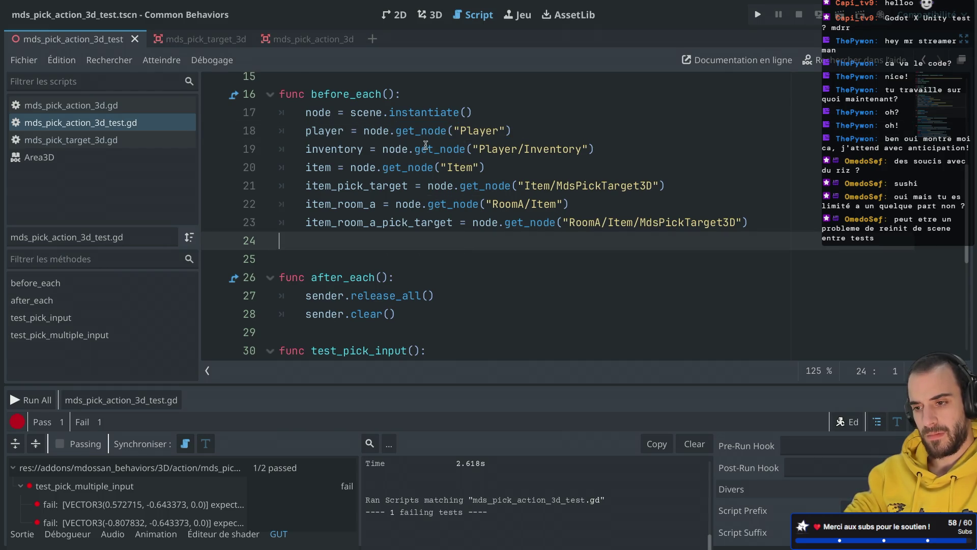
pyautogui.click(476, 113)
pyautogui.press('Return')
pyautogui.hotkey('ctrl', 'v')
pyautogui.click(331, 131)
pyautogui.press('BackSpace')
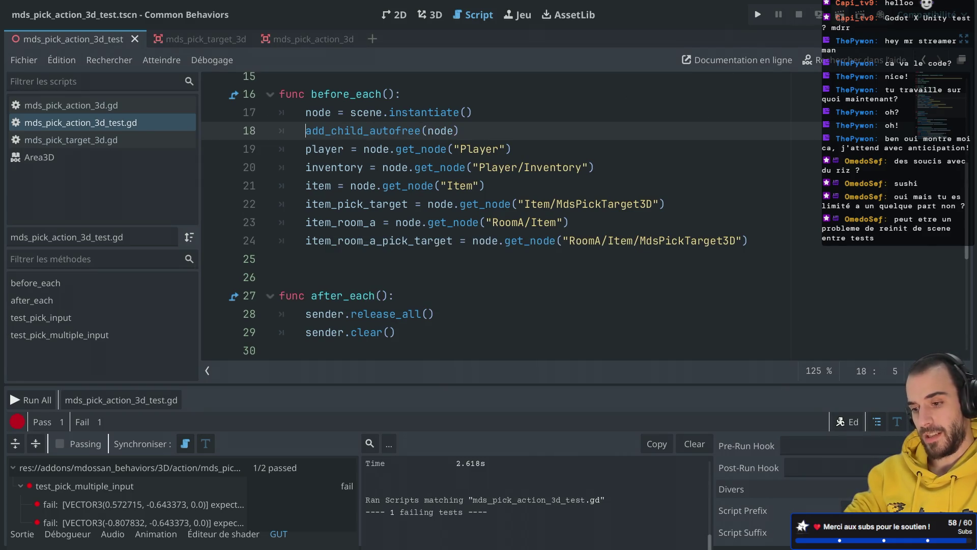
pyautogui.click(122, 400)
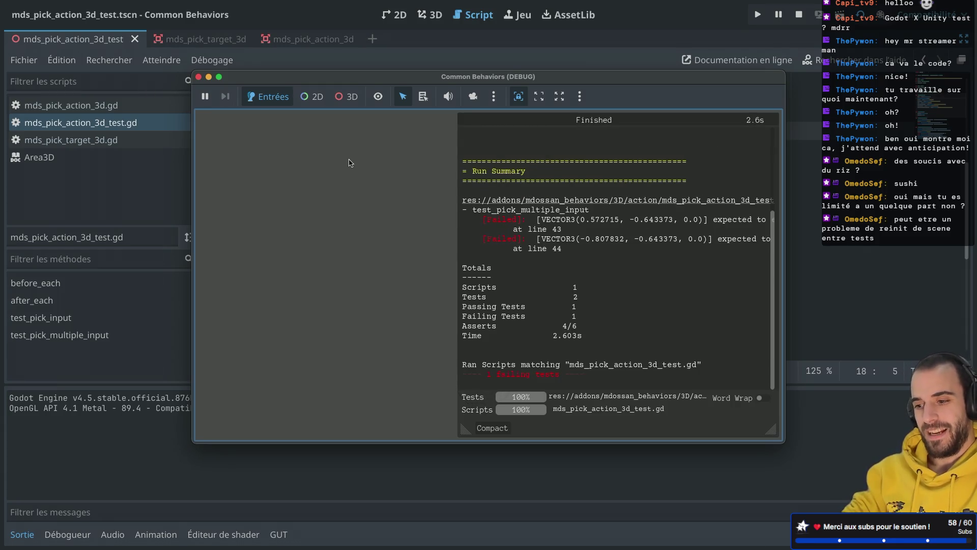
# Close the test window and cut the six get_node assignment lines from before_each, then restore them
pyautogui.click(199, 77)
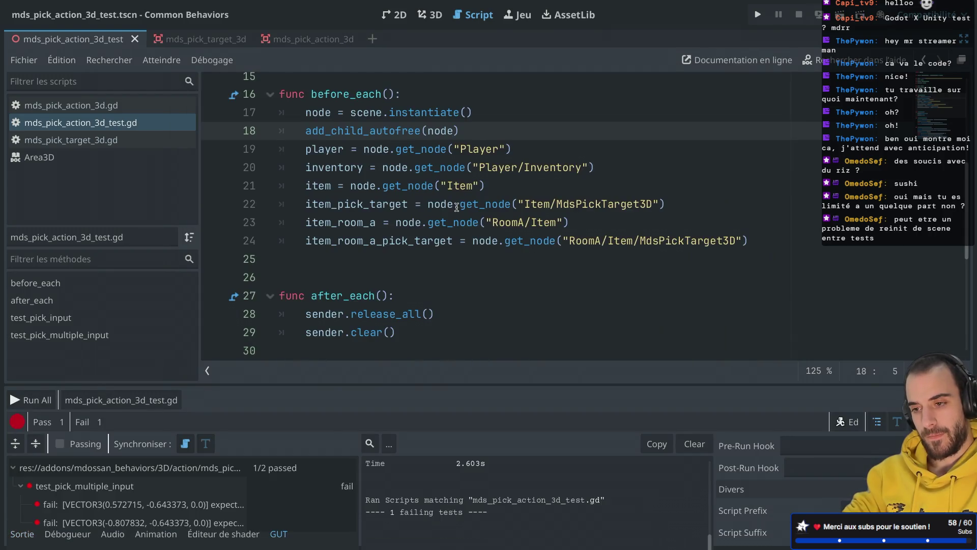
pyautogui.scroll(2, 386, 174)
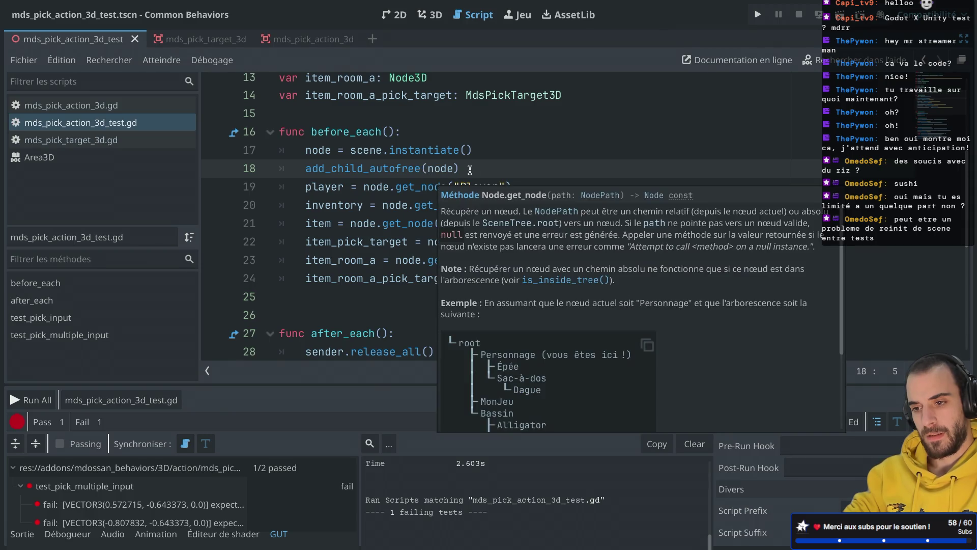
pyautogui.moveTo(286, 296); pyautogui.dragTo(265, 195)
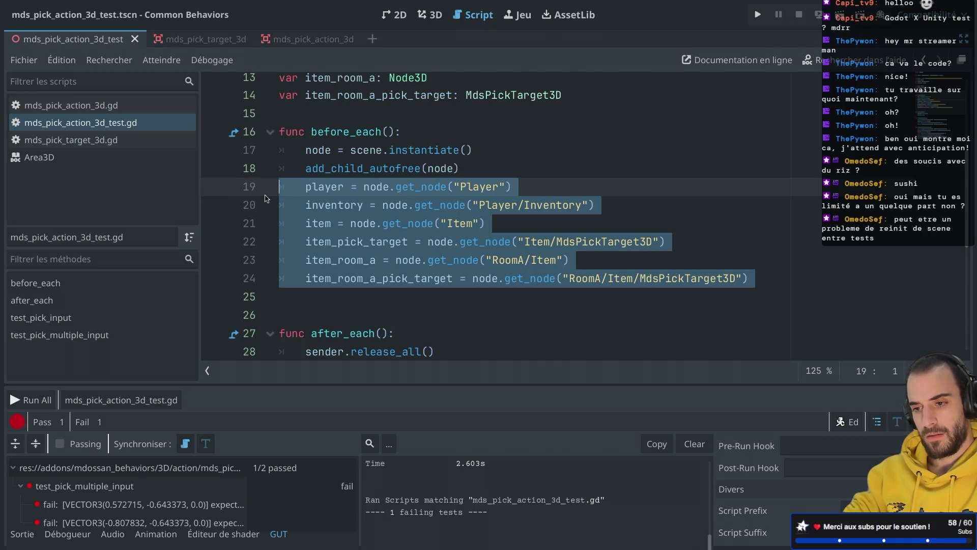
pyautogui.press('Delete')
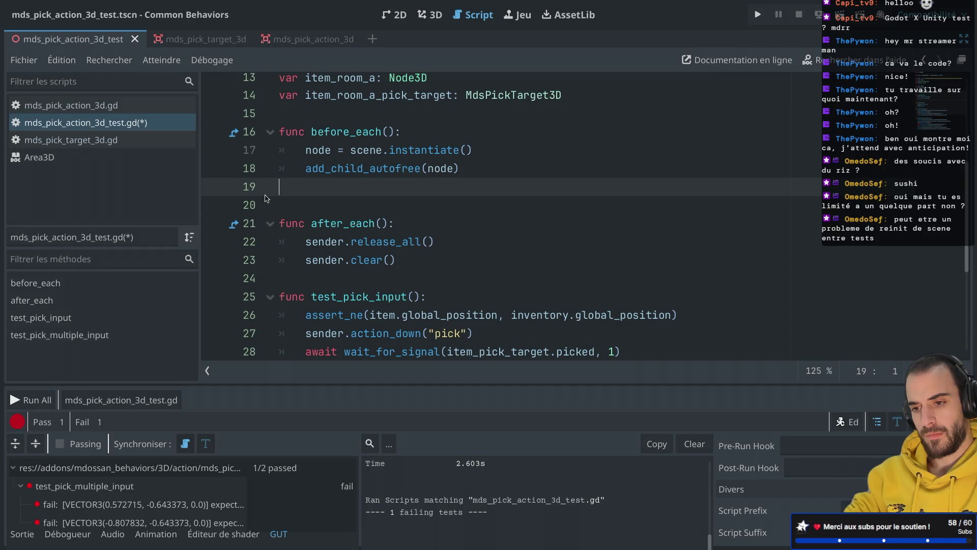
pyautogui.hotkey('ctrl', 'z')
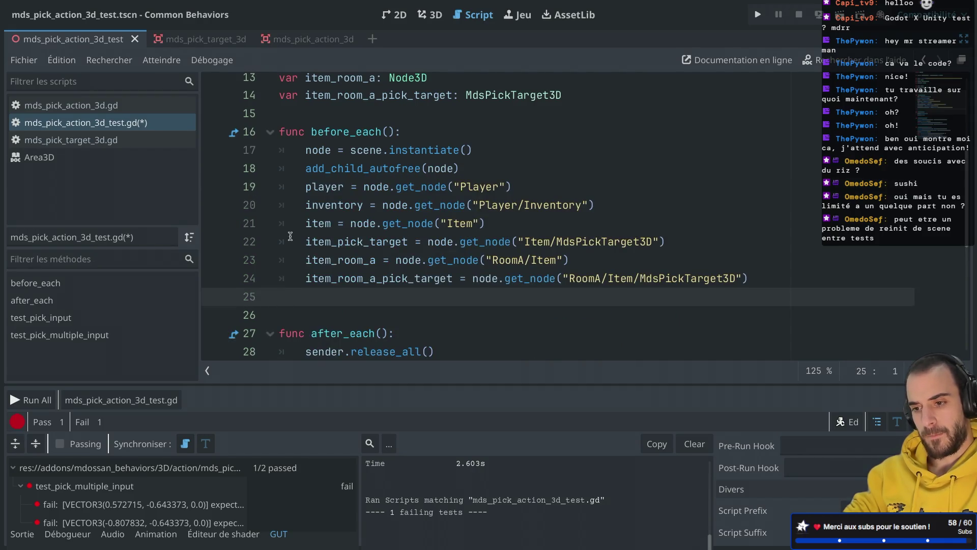
# Paste the get_node assignments at the start of test_pick_multiple_input, save, and rerun the tests
pyautogui.scroll(-1, 290, 235)
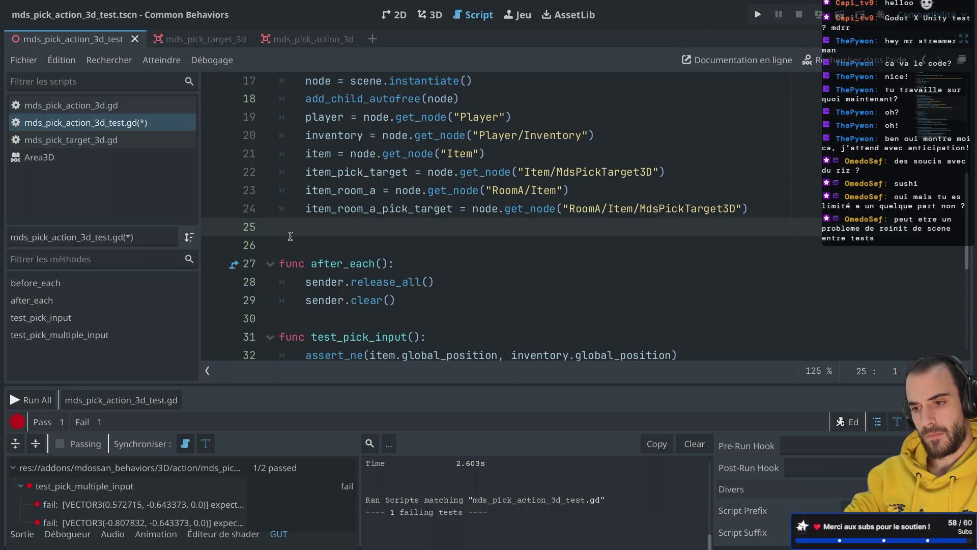
pyautogui.scroll(-4, 290, 236)
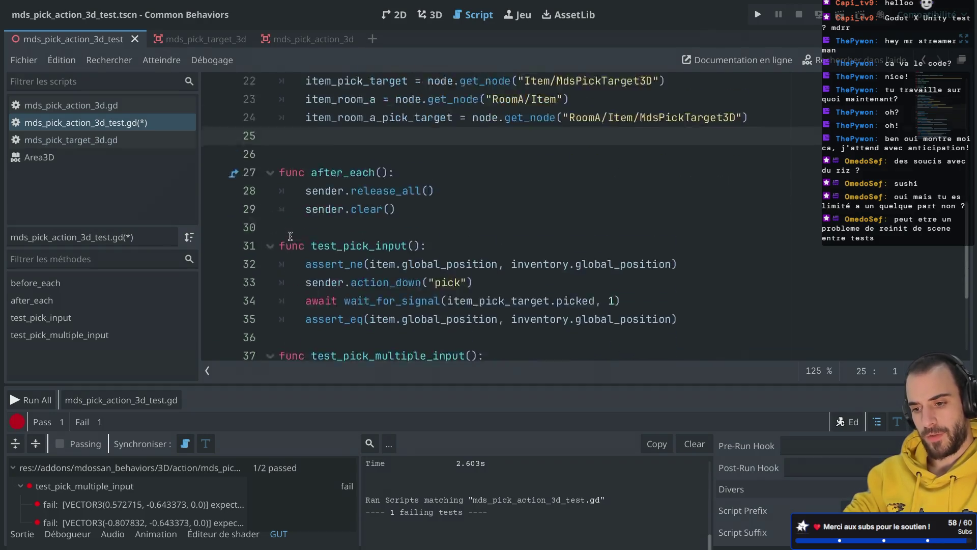
pyautogui.click(499, 188)
pyautogui.hotkey('ctrl', 'v')
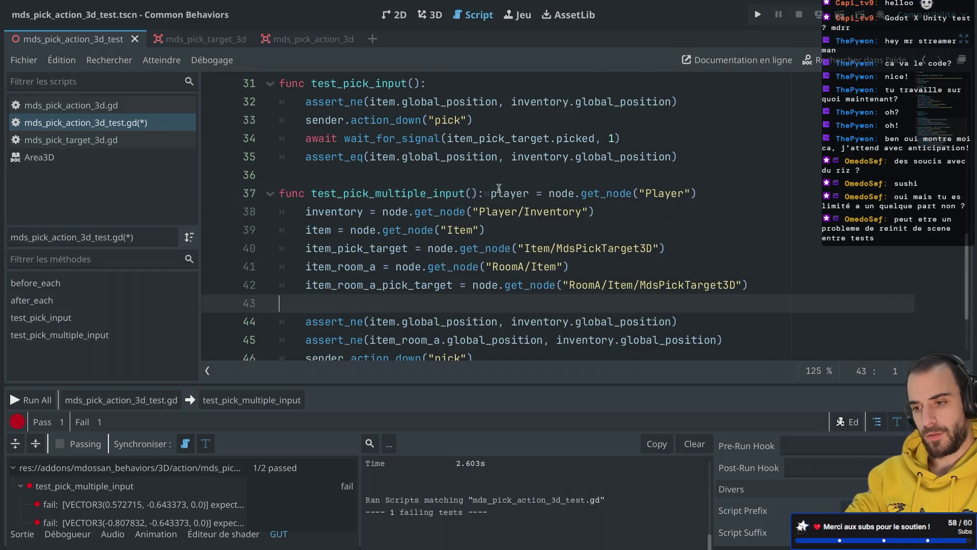
pyautogui.click(490, 193)
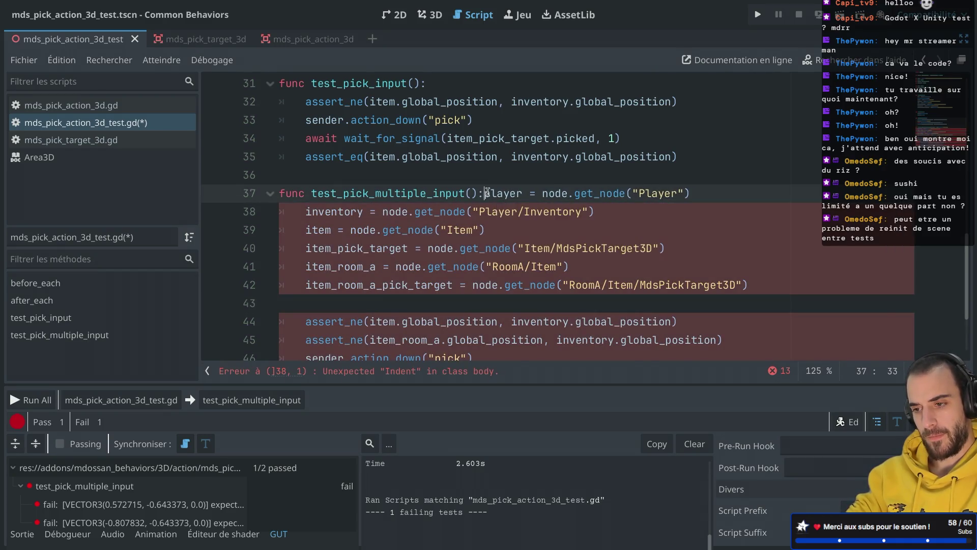
pyautogui.press('Return')
pyautogui.hotkey('ctrl', 's')
pyautogui.scroll(-1, 434, 242)
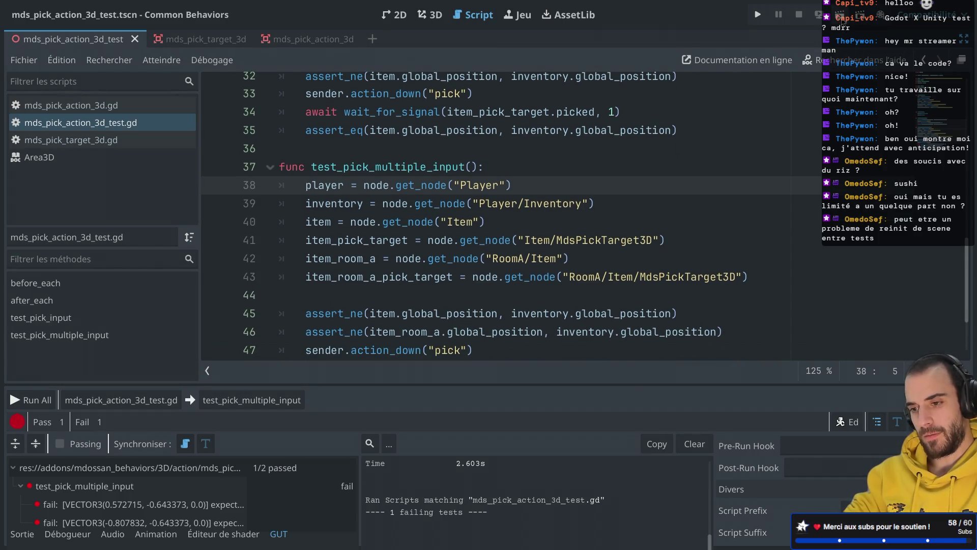
pyautogui.click(121, 400)
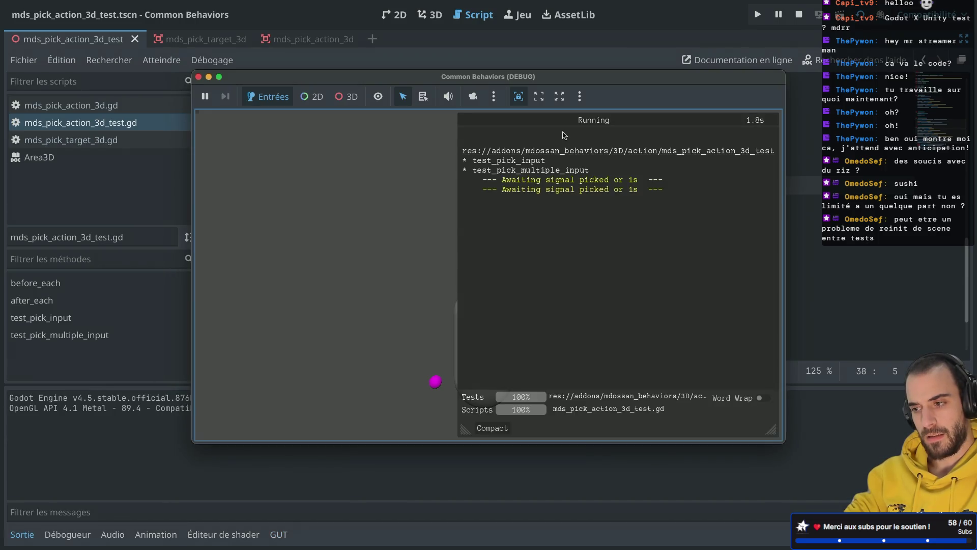
# Close the test window, undo the pasted get_node assignments in test_pick_multiple_input, and save
pyautogui.click(198, 77)
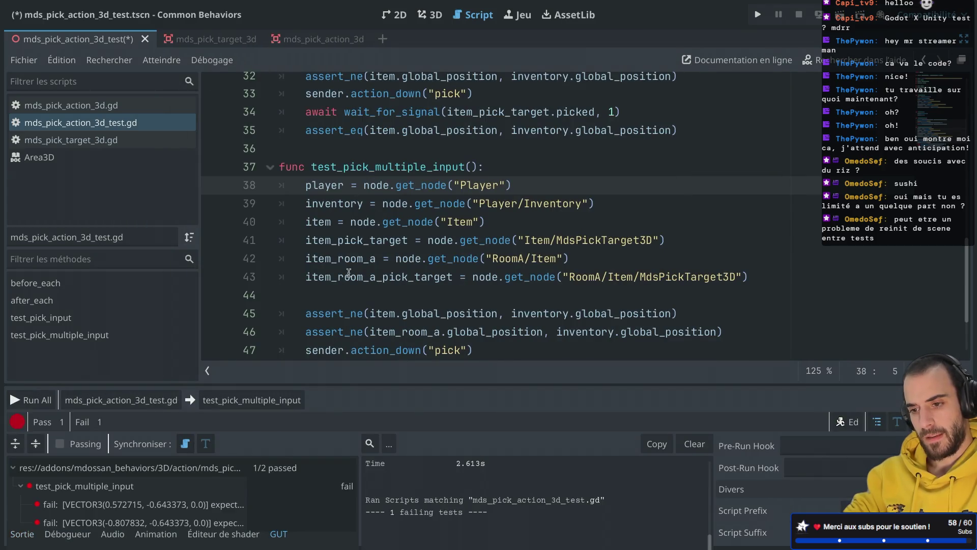
pyautogui.press('BackSpace')
pyautogui.press('BackSpace')
pyautogui.hotkey('ctrl', 'z')
pyautogui.hotkey('ctrl', 'z')
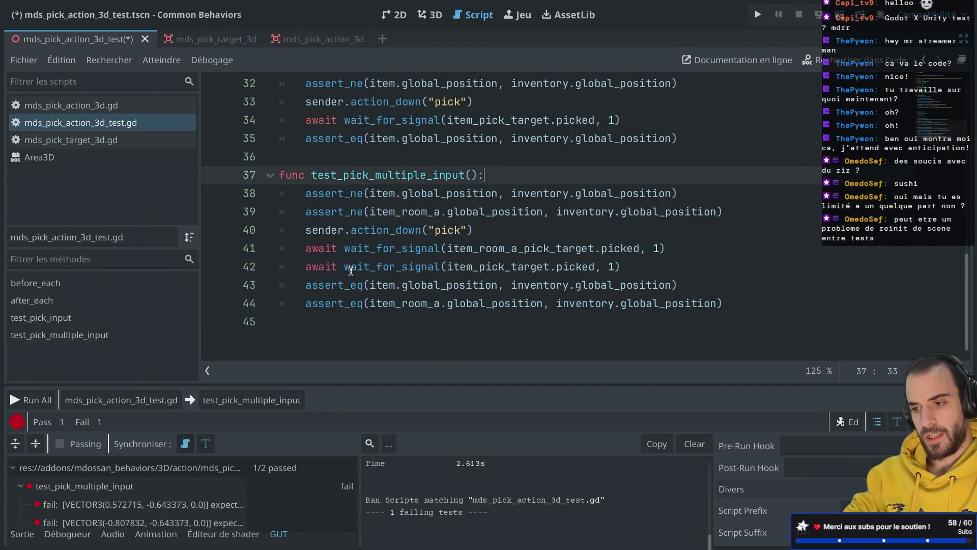
pyautogui.hotkey('ctrl', 's')
# Add blank lines after the first assert, the pick action and the wait_for_signal line
pyautogui.click(721, 220)
pyautogui.scroll(4, 630, 300)
pyautogui.scroll(-4, 630, 300)
pyautogui.moveTo(644, 229)
pyautogui.scroll(1, 644, 229)
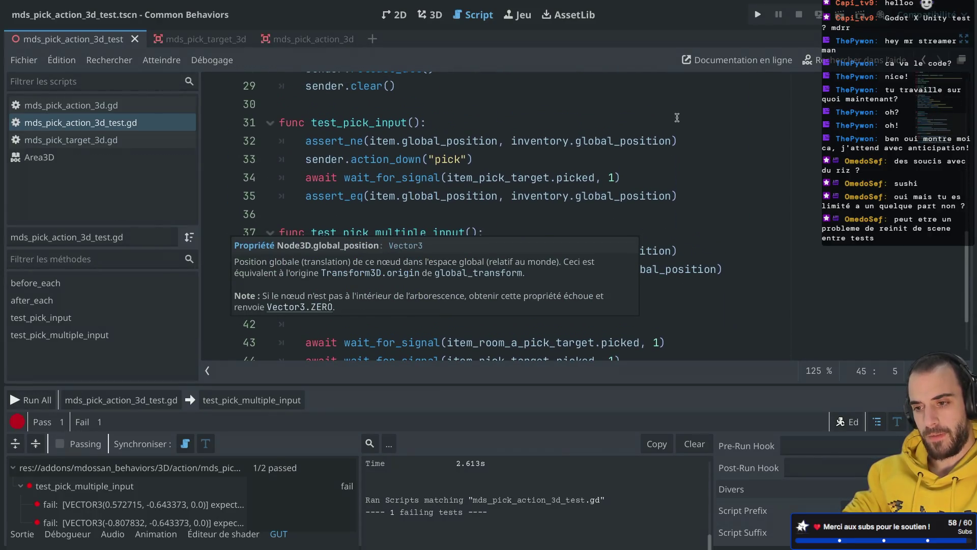
pyautogui.click(693, 138)
pyautogui.press('Return')
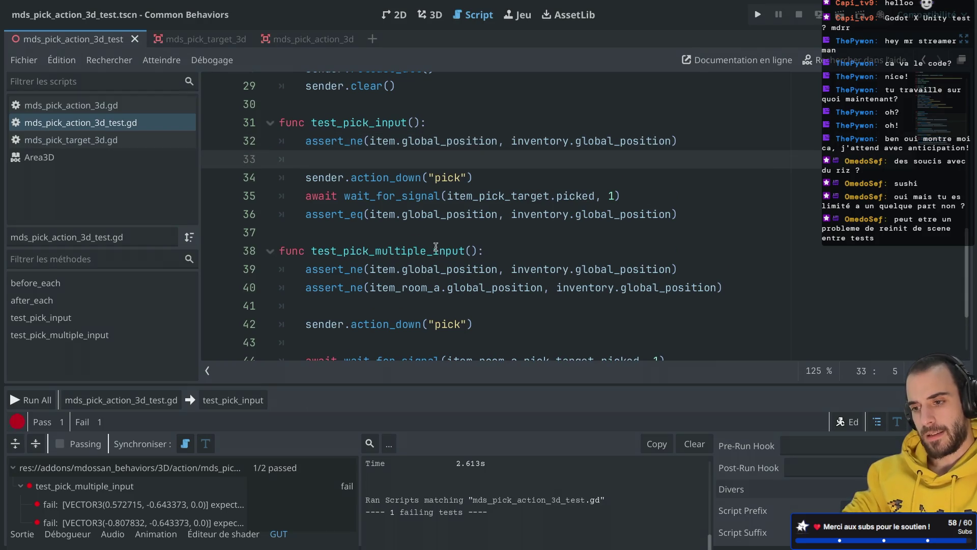
pyautogui.click(490, 178)
pyautogui.press('Return')
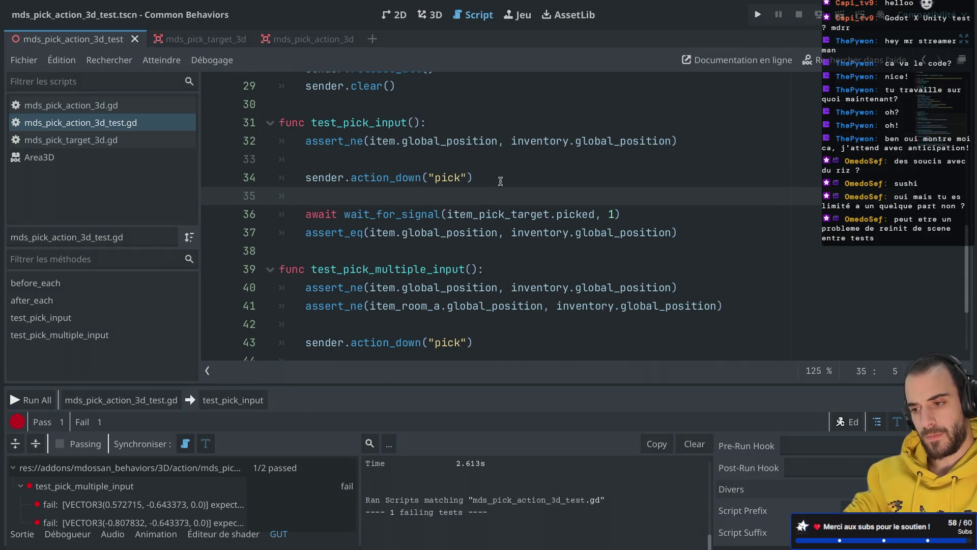
pyautogui.click(636, 218)
pyautogui.press('Return')
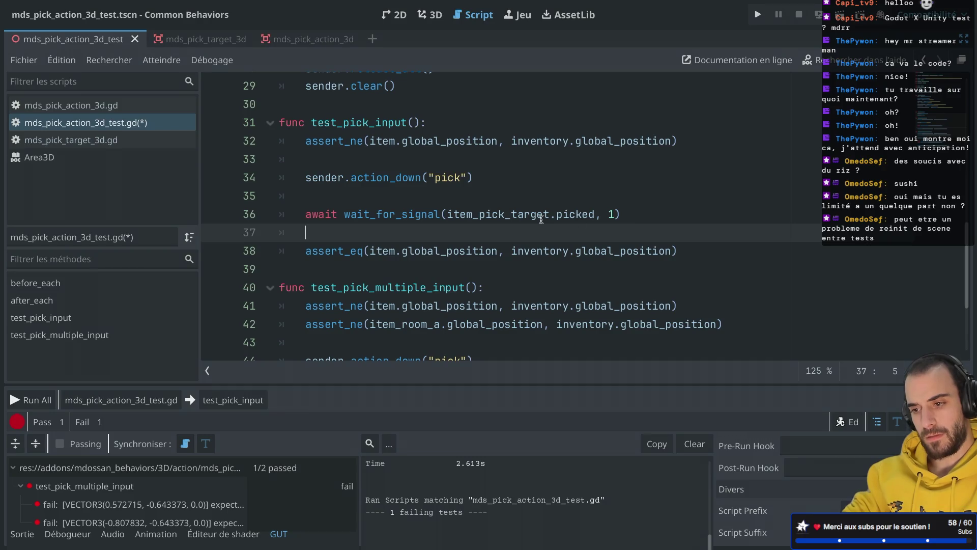
# Remove the extra blank line ending before_each and keep the script editor at full width
pyautogui.scroll(5, 541, 220)
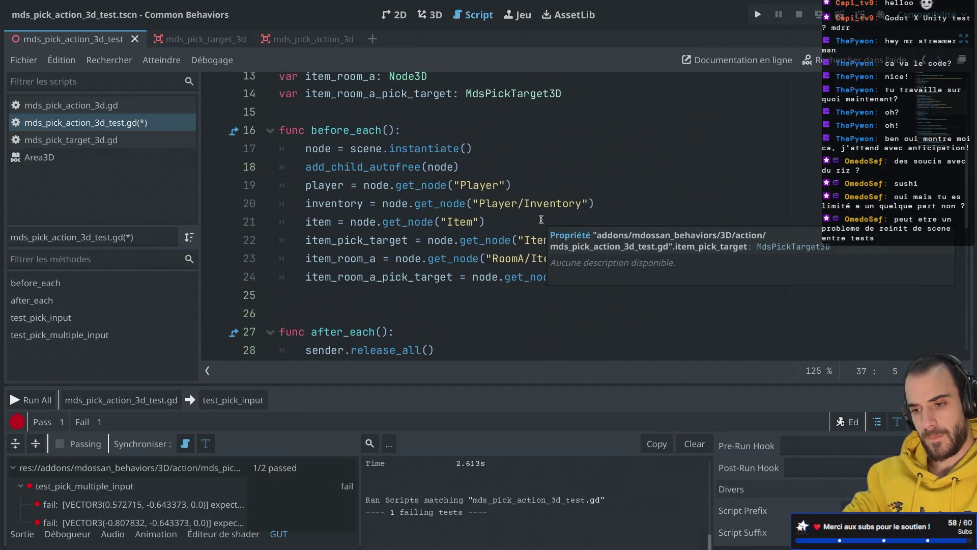
pyautogui.scroll(1, 541, 219)
pyautogui.click(355, 313)
pyautogui.press('BackSpace')
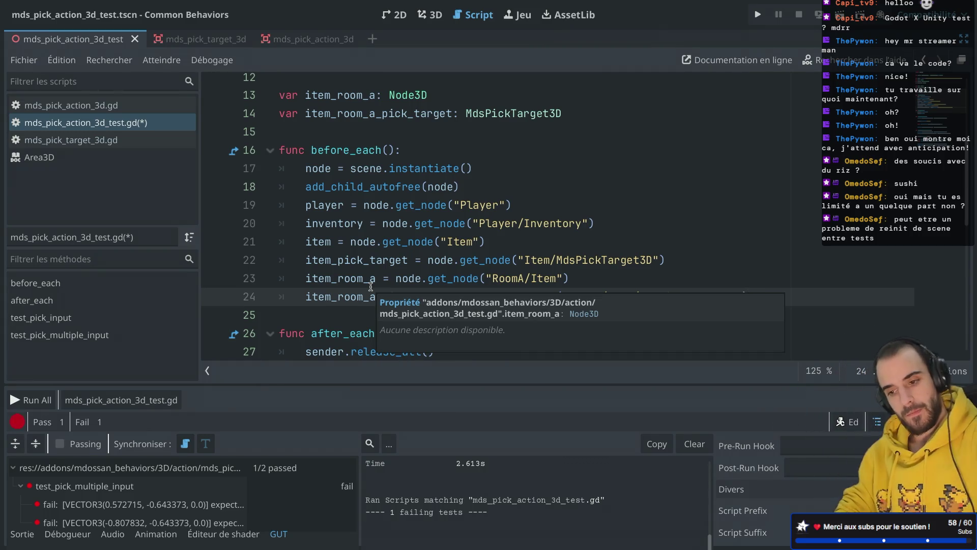
pyautogui.scroll(3, 466, 200)
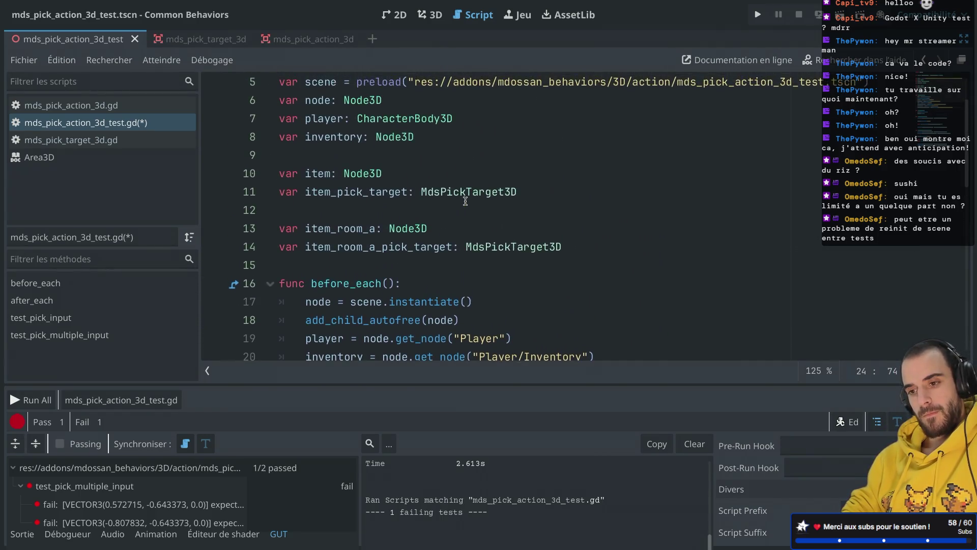
pyautogui.scroll(2, 465, 200)
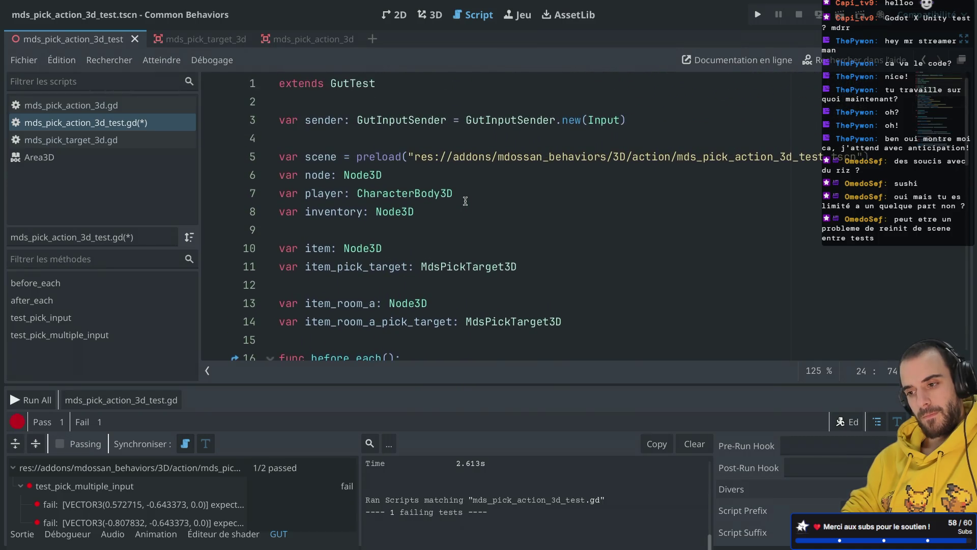
pyautogui.scroll(-9, 465, 200)
pyautogui.scroll(-2, 465, 201)
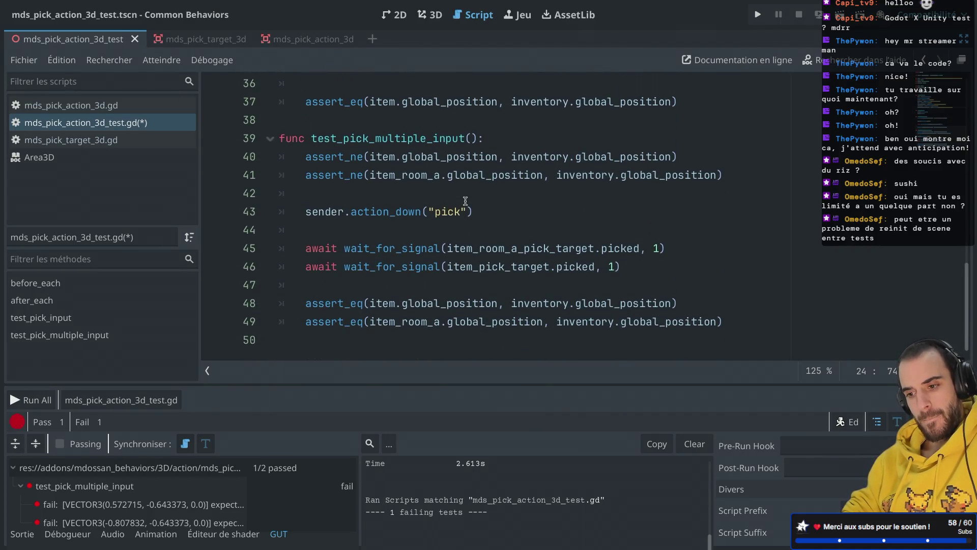
pyautogui.hotkey('ctrl', 'shift', 'F11')
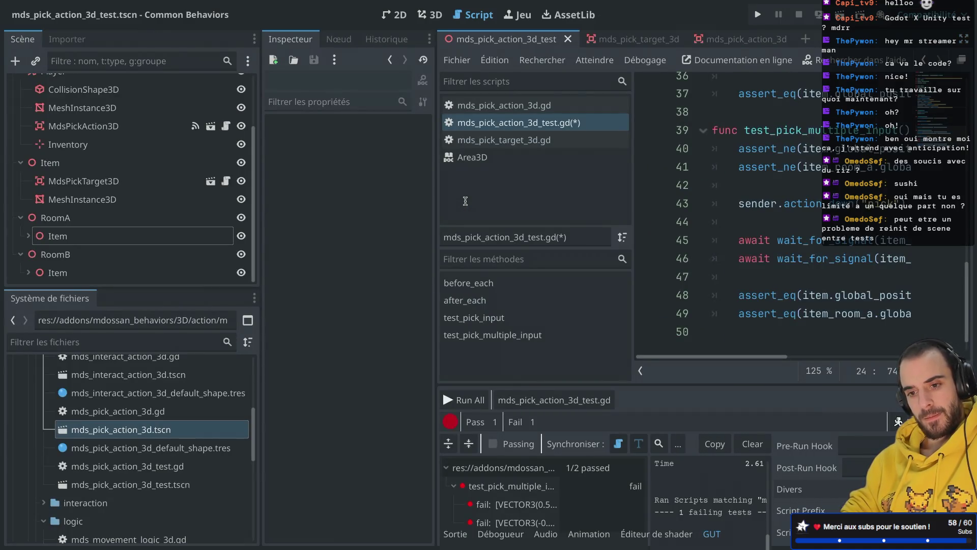
pyautogui.hotkey('ctrl', 'shift', 'F11')
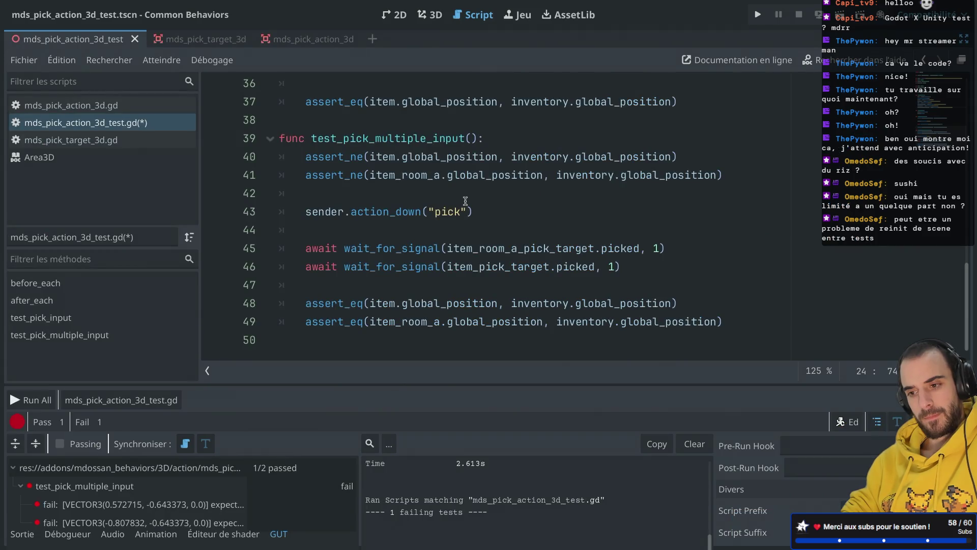
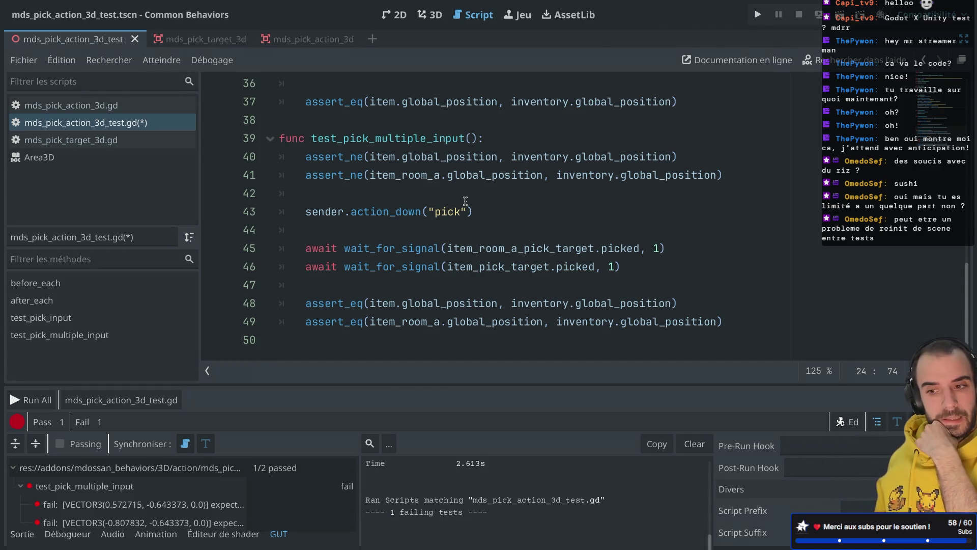
# Save the test script and look over the test_pick_multiple_input function
pyautogui.hotkey('ctrl', 's')
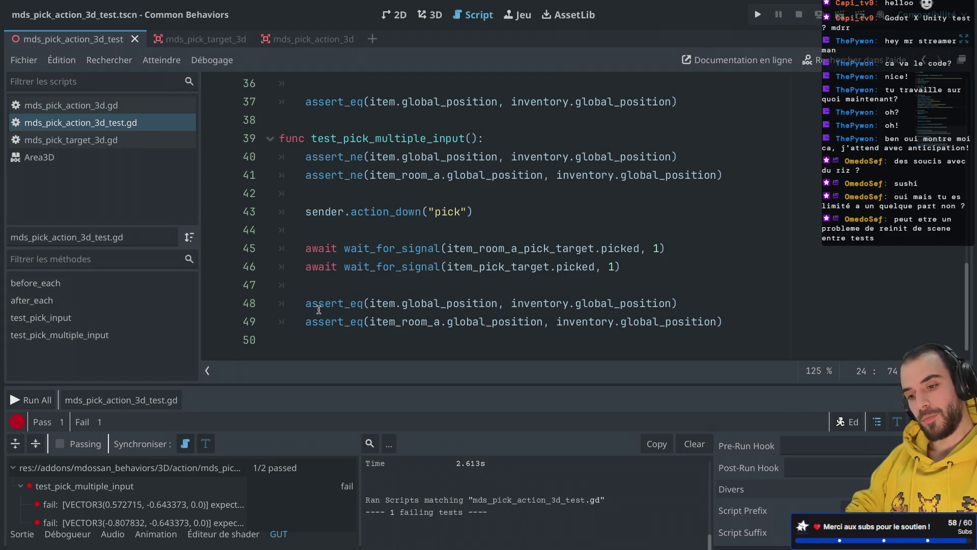
pyautogui.moveTo(279, 334); pyautogui.dragTo(277, 141)
pyautogui.scroll(5, 350, 177)
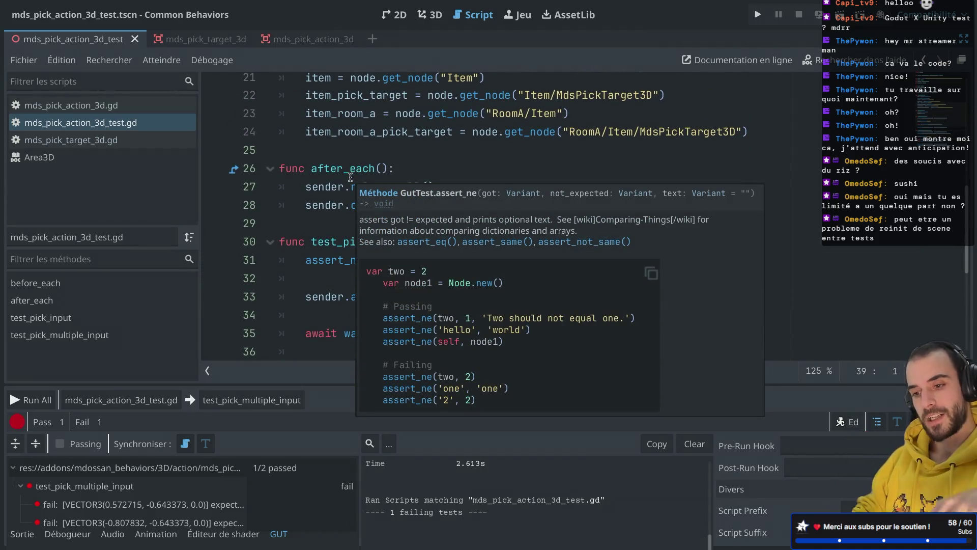
pyautogui.click(318, 223)
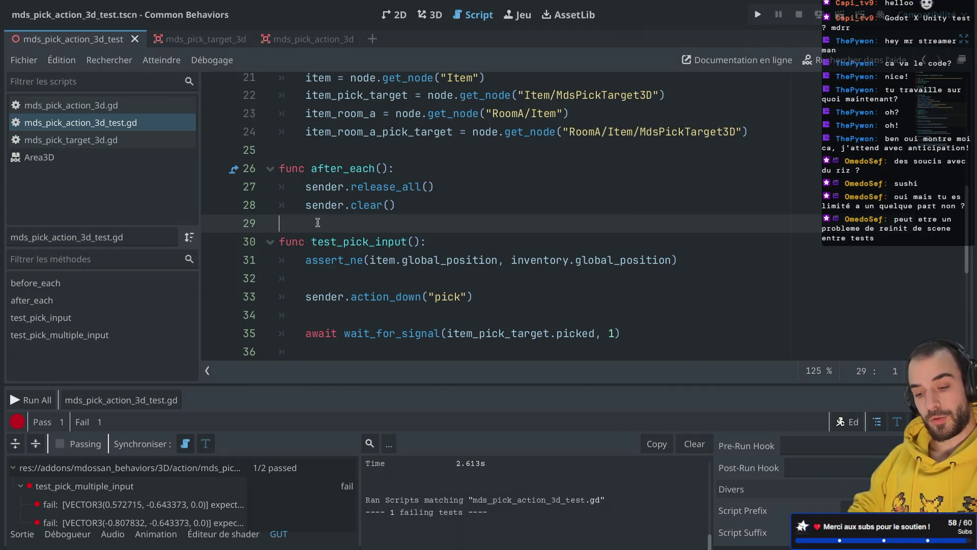
pyautogui.scroll(-5, 320, 301)
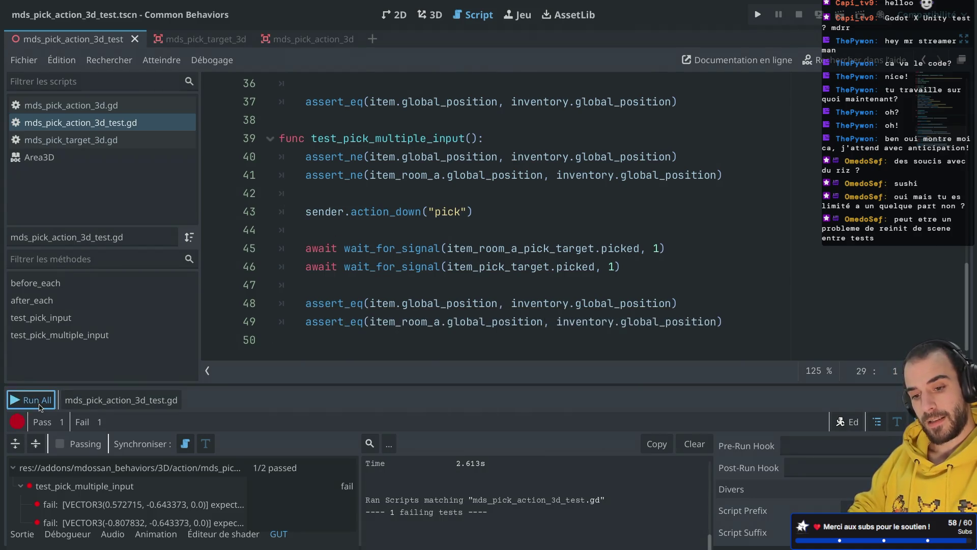
# Run all GUT tests and review the output: 5 pass, 1 fail at lines 48–49
pyautogui.click(31, 400)
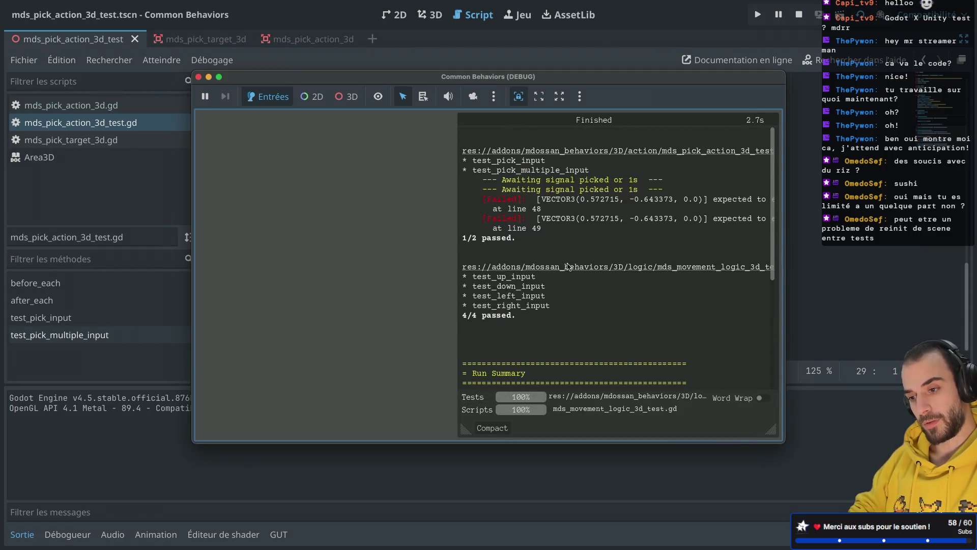
pyautogui.moveTo(547, 306); pyautogui.dragTo(492, 276)
pyautogui.scroll(-1, 527, 250)
pyautogui.scroll(1, 527, 250)
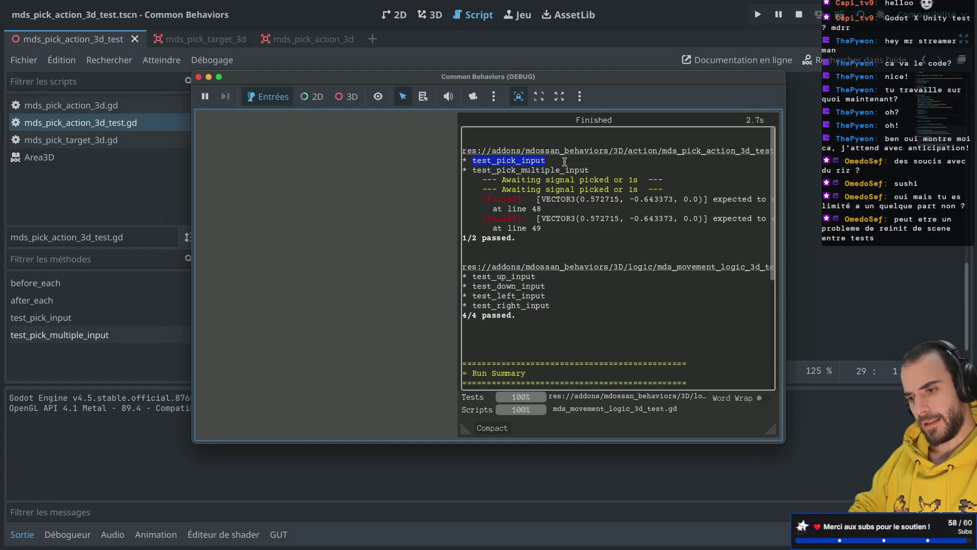
pyautogui.click(199, 76)
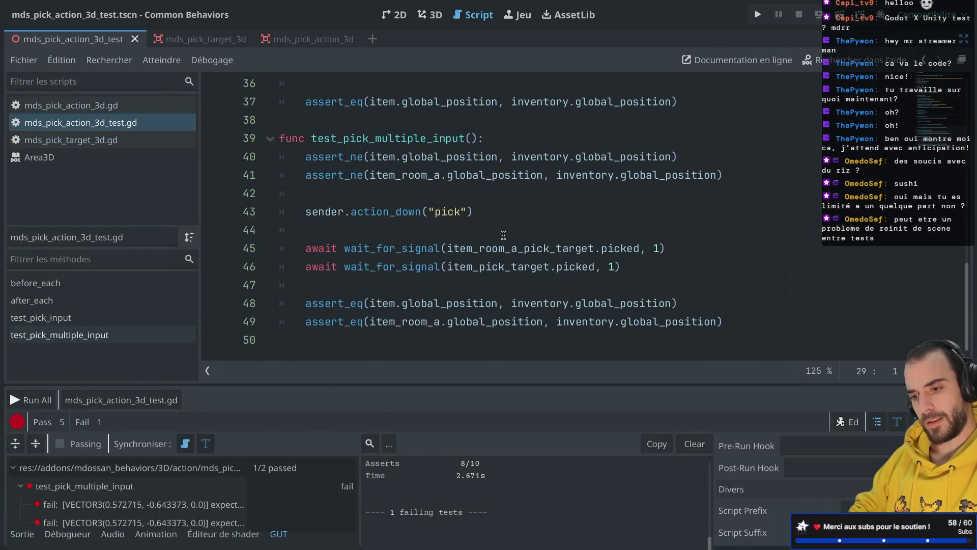
pyautogui.scroll(3, 504, 234)
pyautogui.scroll(-1, 503, 234)
pyautogui.hotkey('ctrl', 'shift', 'F11')
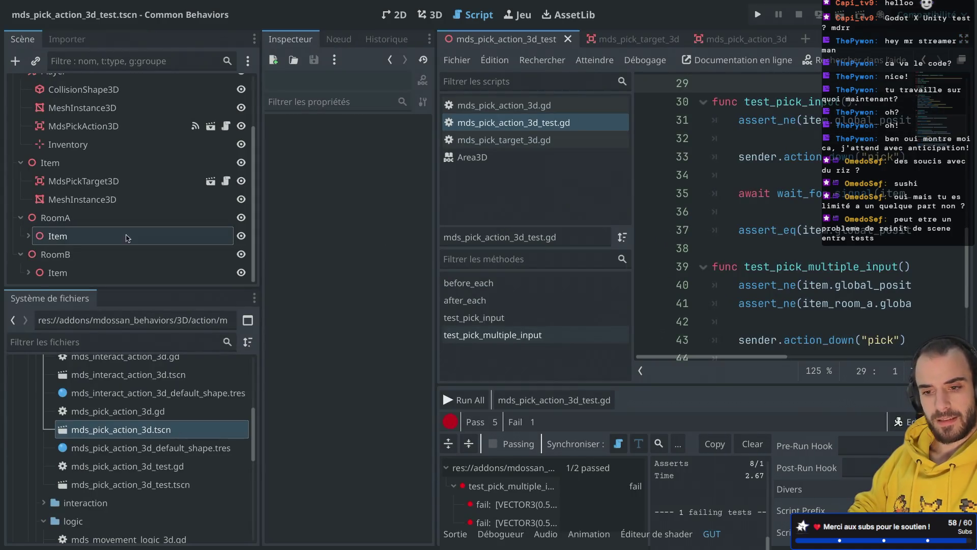
pyautogui.click(29, 272)
pyautogui.scroll(-2, 91, 232)
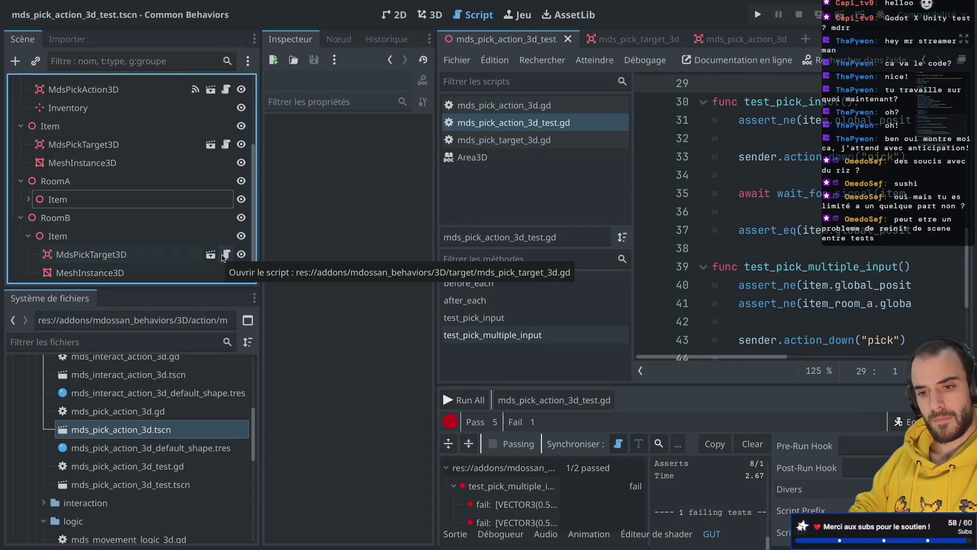
pyautogui.click(223, 256)
pyautogui.click(127, 255)
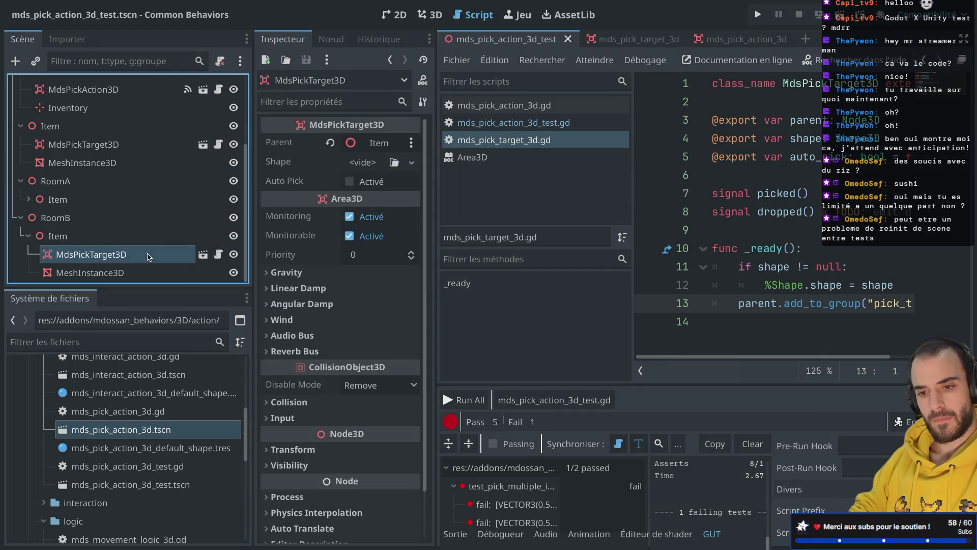
pyautogui.click(334, 45)
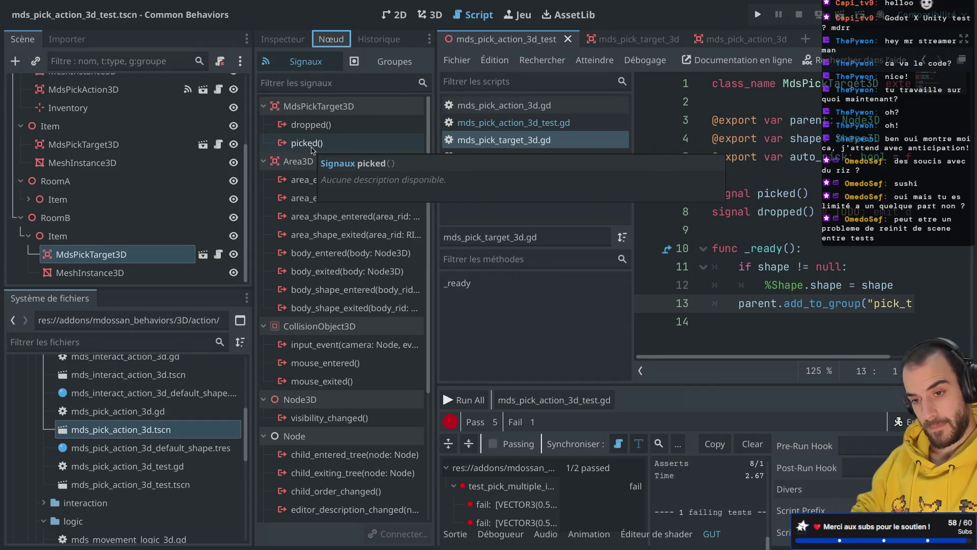
pyautogui.click(104, 148)
pyautogui.click(284, 40)
pyautogui.click(322, 40)
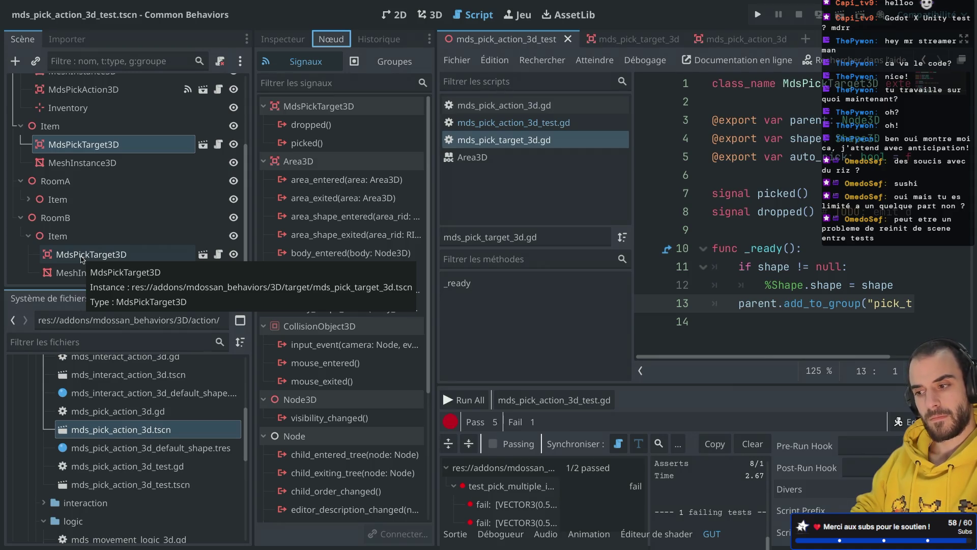
pyautogui.hotkey('ctrl', 'shift', 'F11')
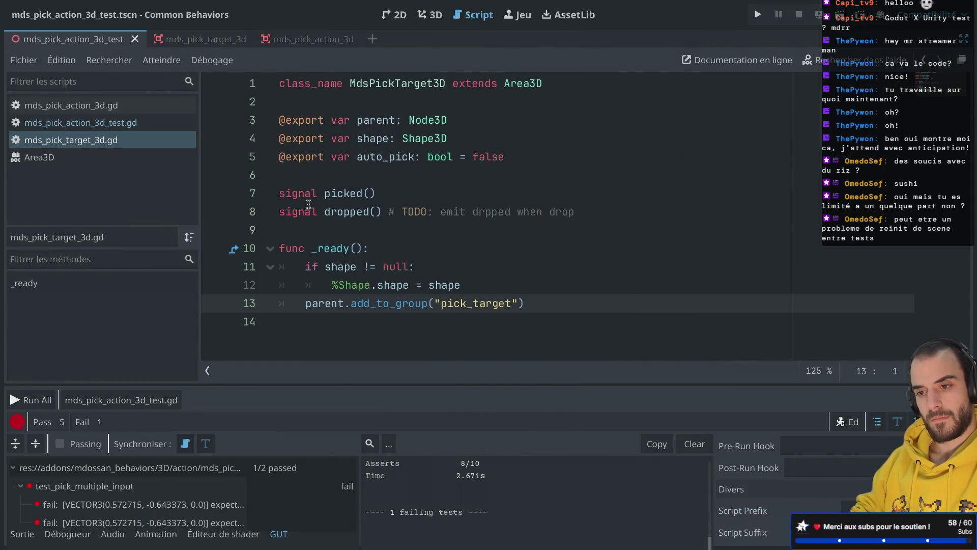
pyautogui.hotkey('ctrl', 'shift', ',')
pyautogui.scroll(-2, 342, 236)
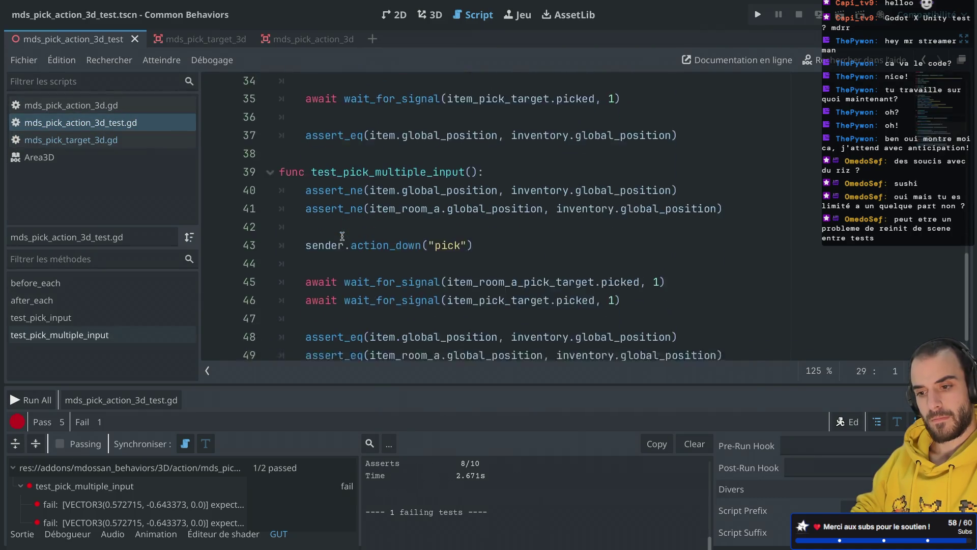
pyautogui.scroll(-1, 342, 236)
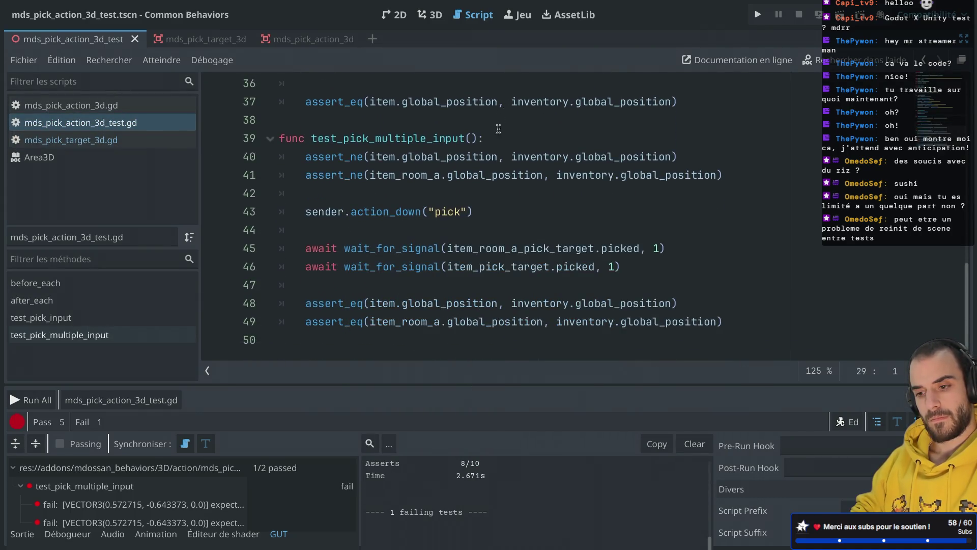
pyautogui.scroll(2, 496, 133)
pyautogui.scroll(-2, 495, 134)
pyautogui.scroll(4, 495, 133)
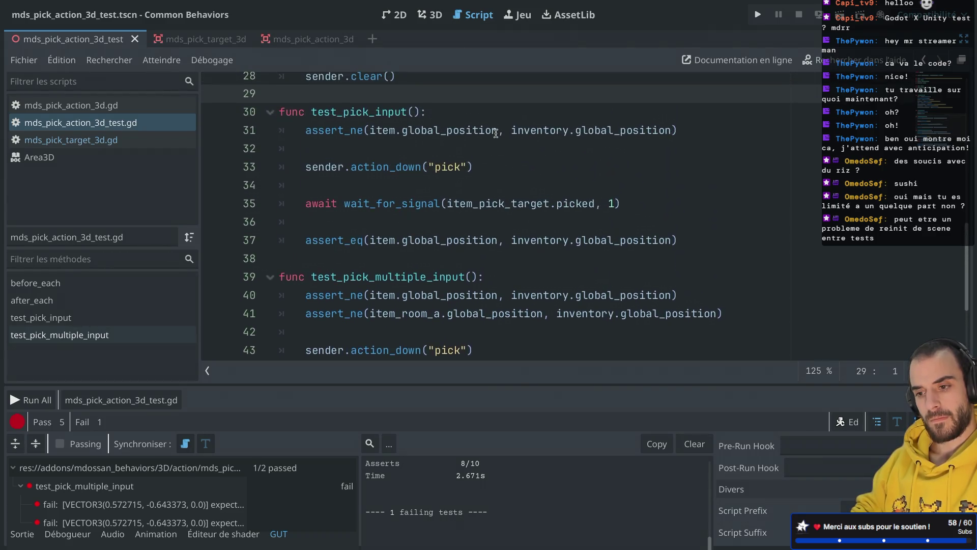
pyautogui.scroll(3, 496, 133)
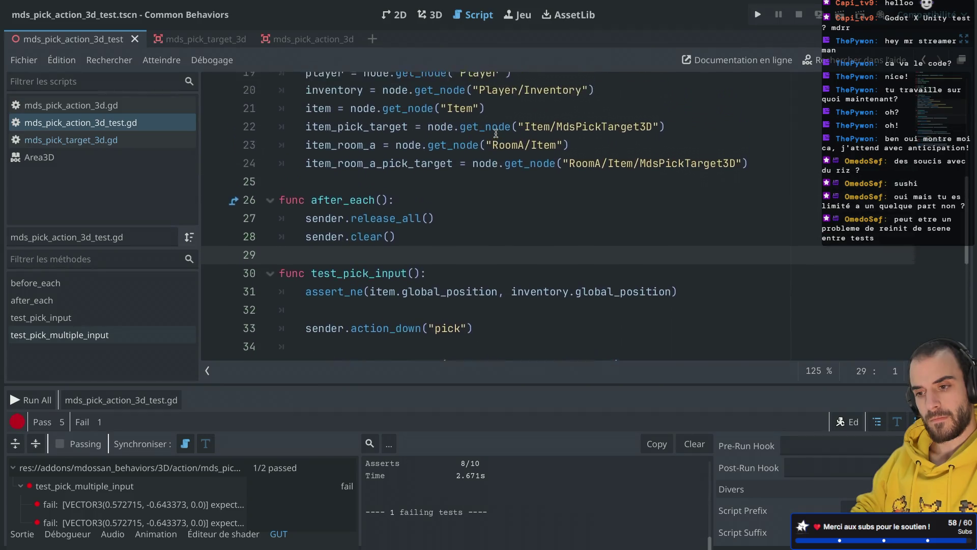
pyautogui.scroll(-3, 496, 134)
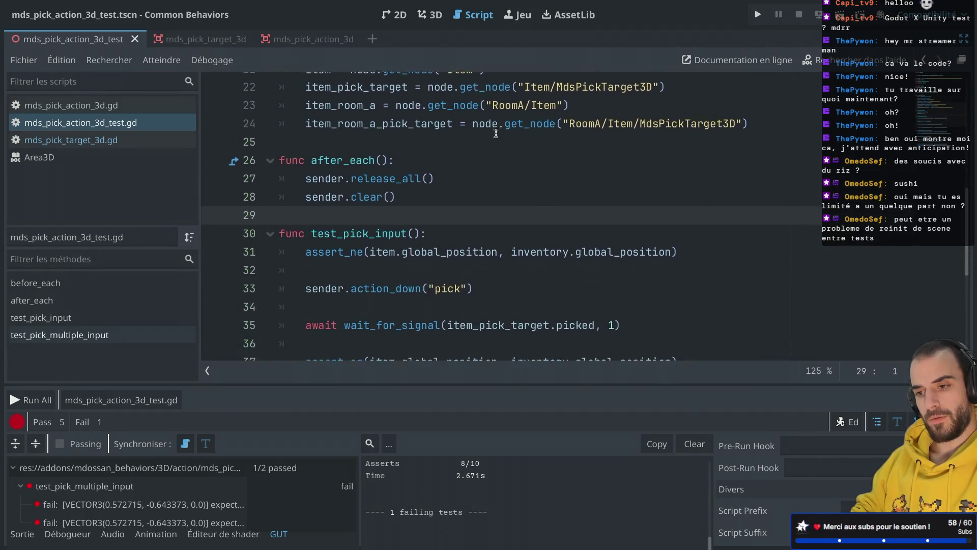
pyautogui.scroll(-4, 495, 133)
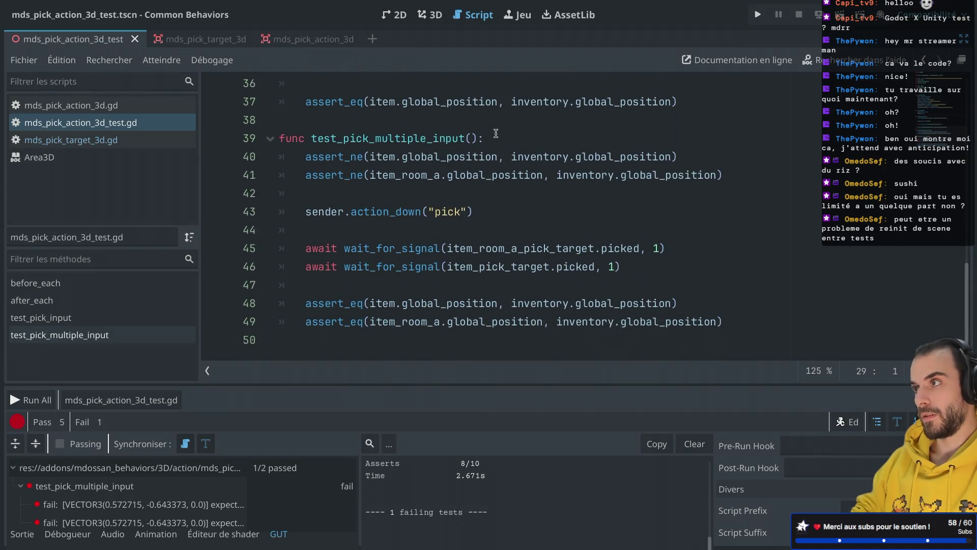
# Start a watch_signals call on a new line at the top of test_pick_multiple_input
pyautogui.click(517, 141)
pyautogui.press('Return')
pyautogui.press('Return')
pyautogui.press('Up')
pyautogui.write('watch')
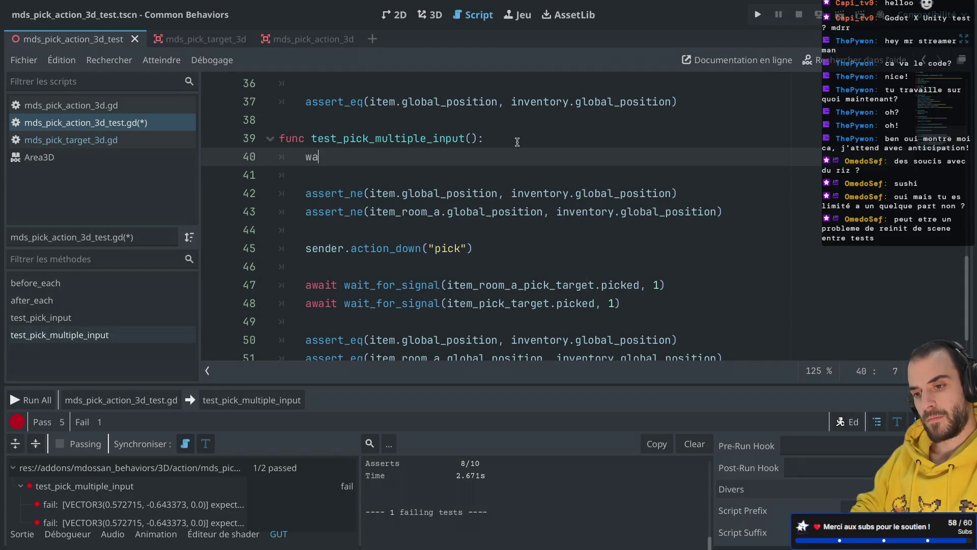
pyautogui.press('Return')
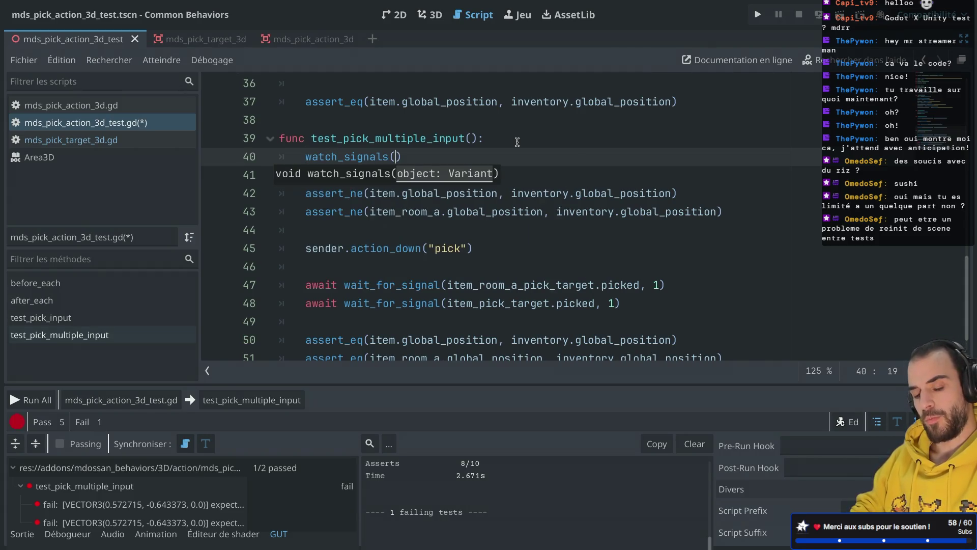
pyautogui.write('it')
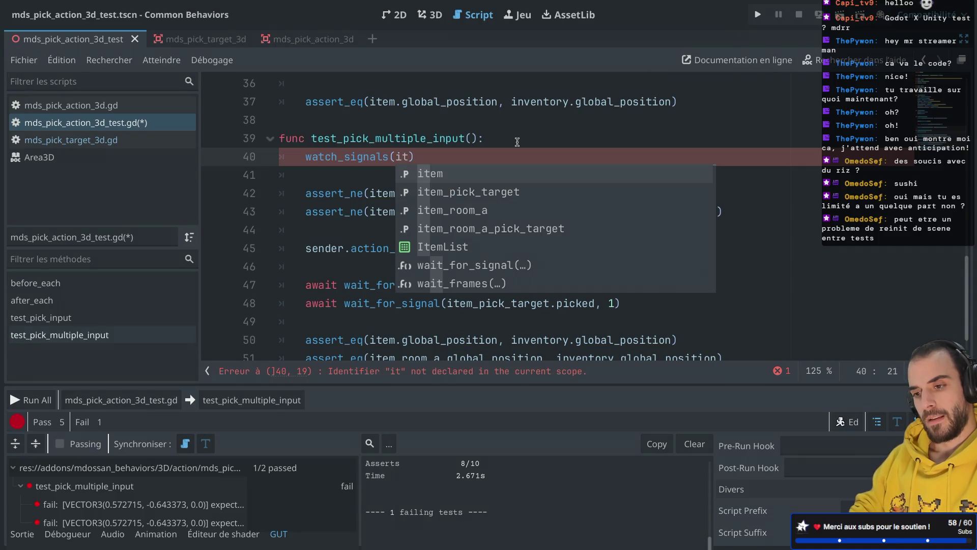
# Check the watch_signals definition in test.gd, then make the call watch item_pick_target
pyautogui.keyDown('ctrl'); pyautogui.click(363, 157); pyautogui.keyUp('ctrl')
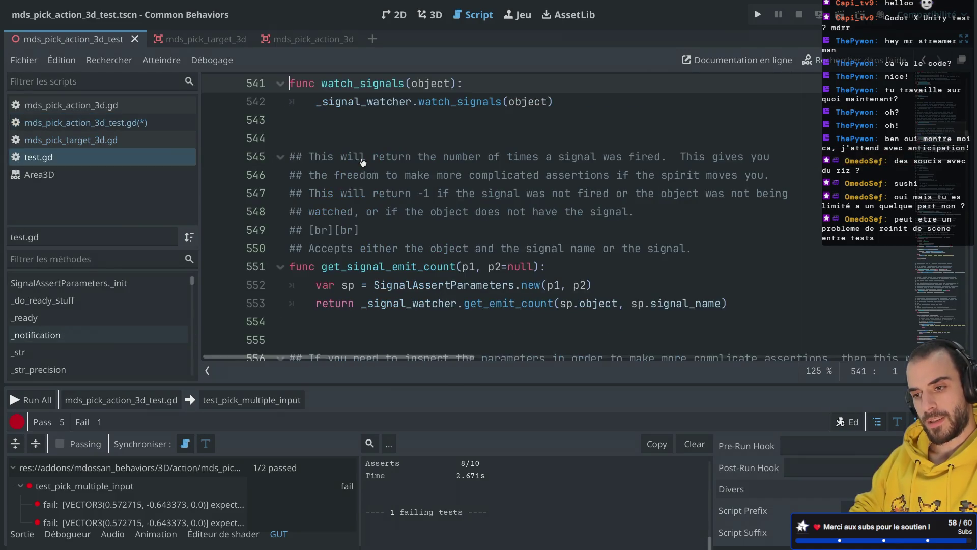
pyautogui.scroll(6, 363, 161)
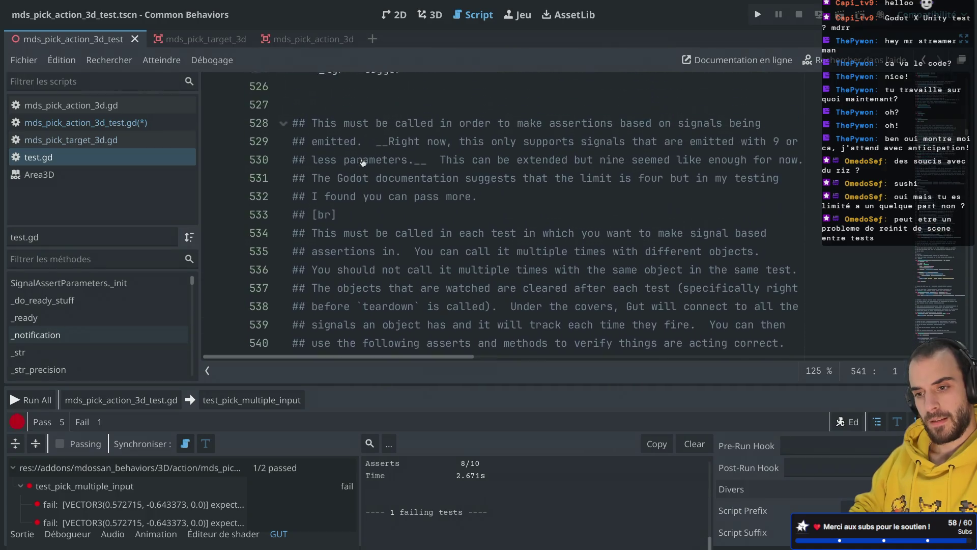
pyautogui.scroll(-2, 363, 162)
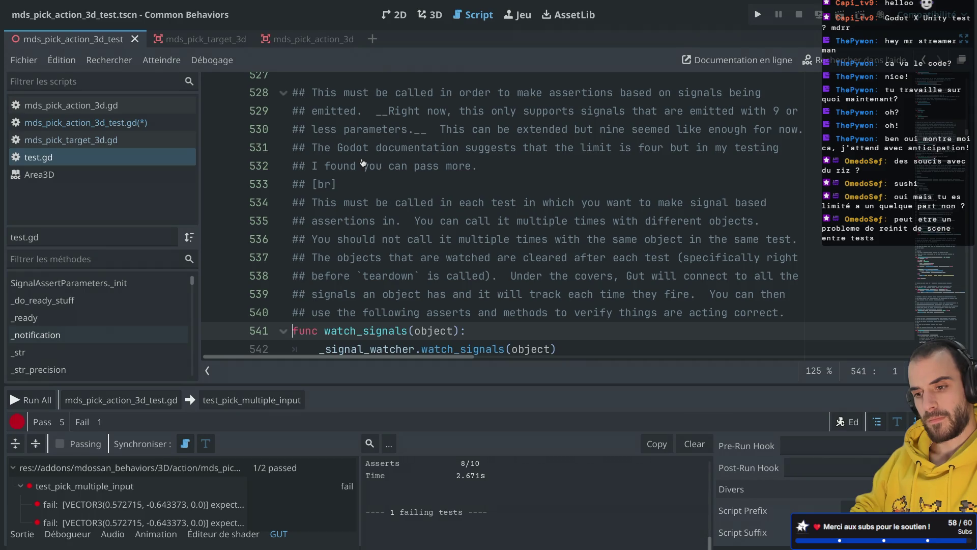
pyautogui.scroll(-2, 363, 165)
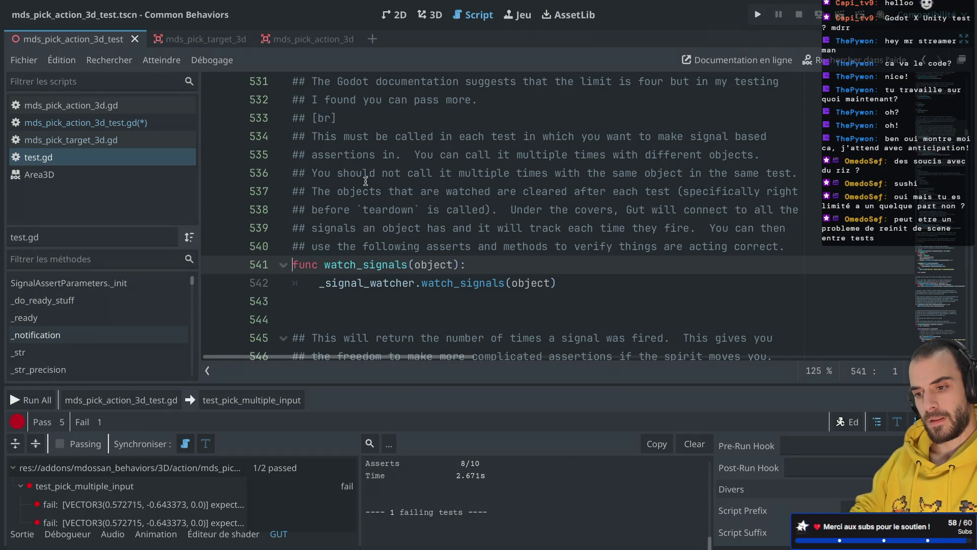
pyautogui.hotkey('alt', 'Left')
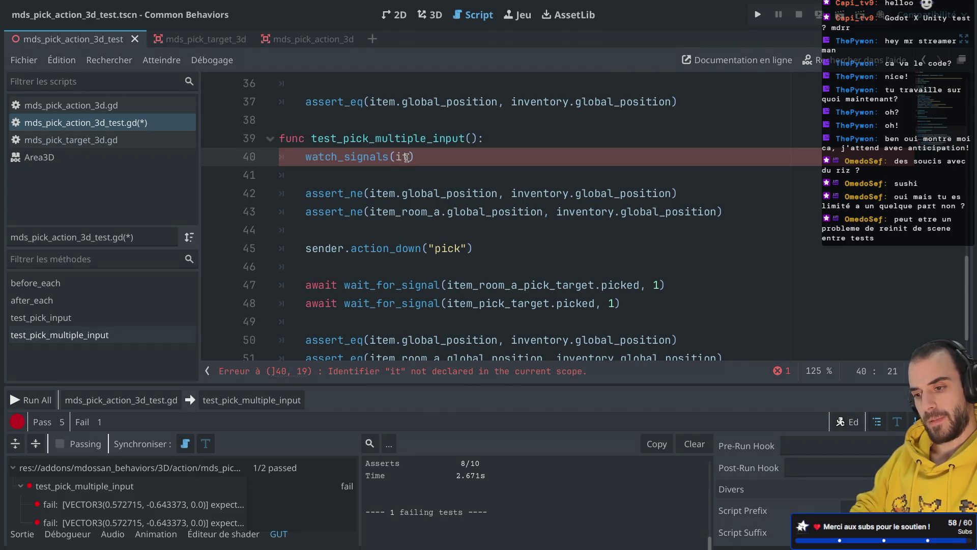
pyautogui.write('em')
pyautogui.press('Down')
pyautogui.press('Return')
# Duplicate the watch_signals line so it also watches item_room_a_pick_target
pyautogui.moveTo(534, 156); pyautogui.dragTo(535, 139)
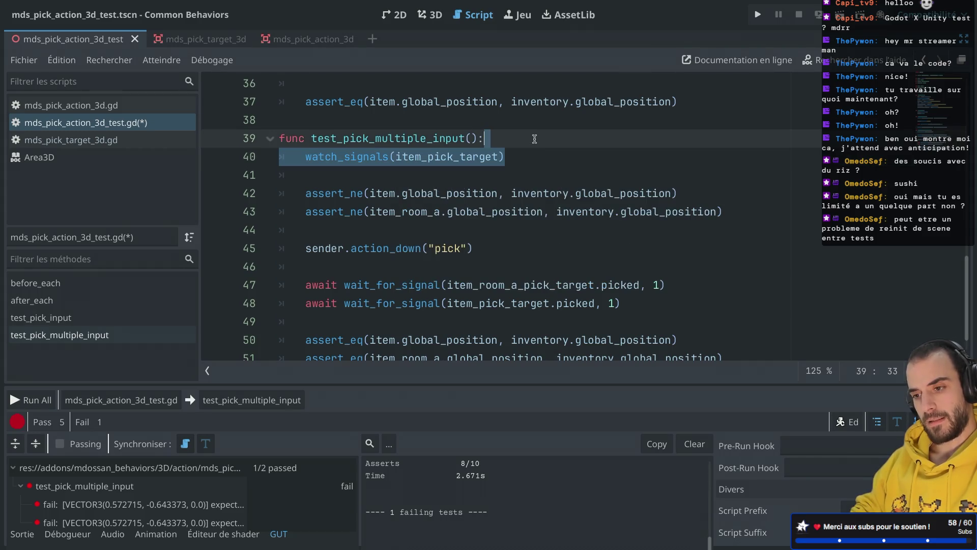
pyautogui.hotkey('ctrl', 'shift', 'd')
pyautogui.doubleClick(449, 175)
pyautogui.write('item_r')
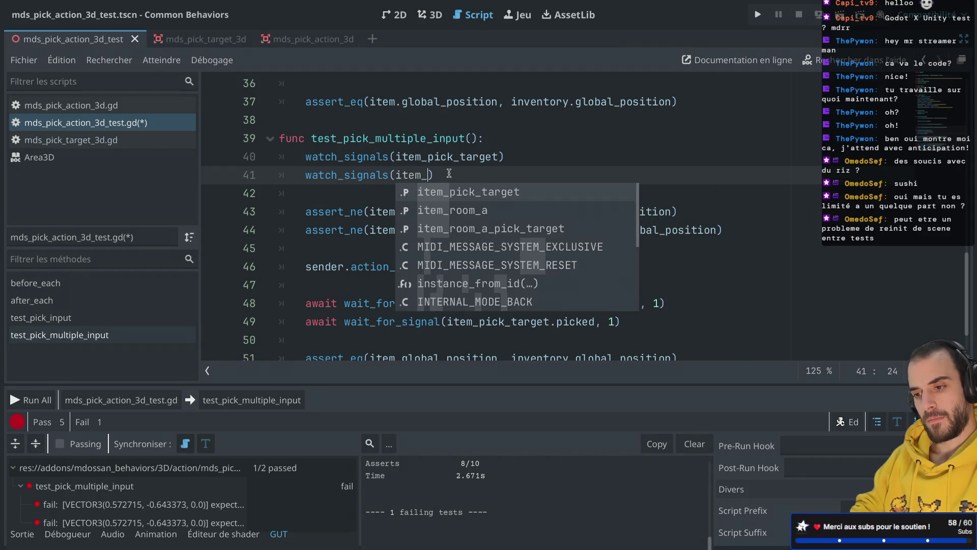
pyautogui.press('Down')
pyautogui.press('Return')
# Save the script and rerun the pick tests
pyautogui.hotkey('ctrl', 's')
pyautogui.scroll(-3, 558, 161)
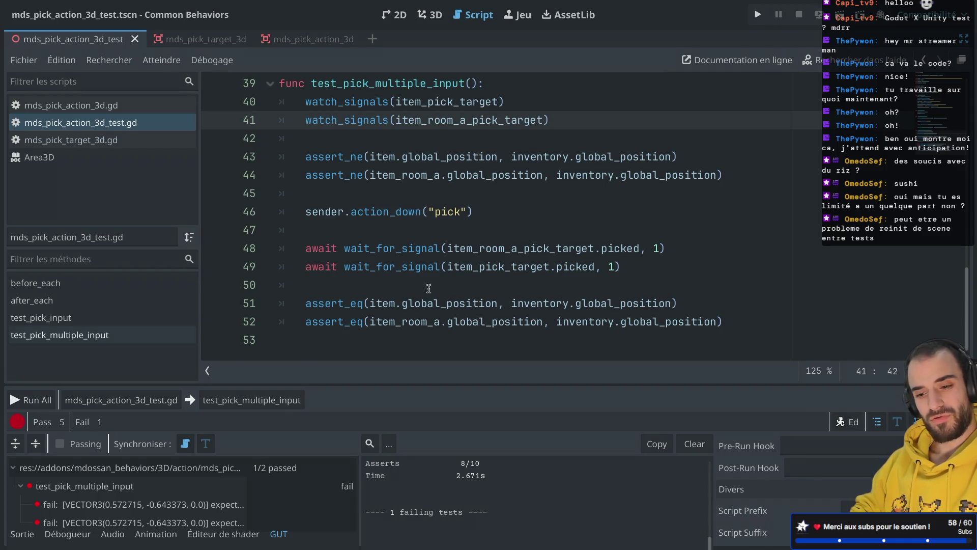
pyautogui.click(121, 400)
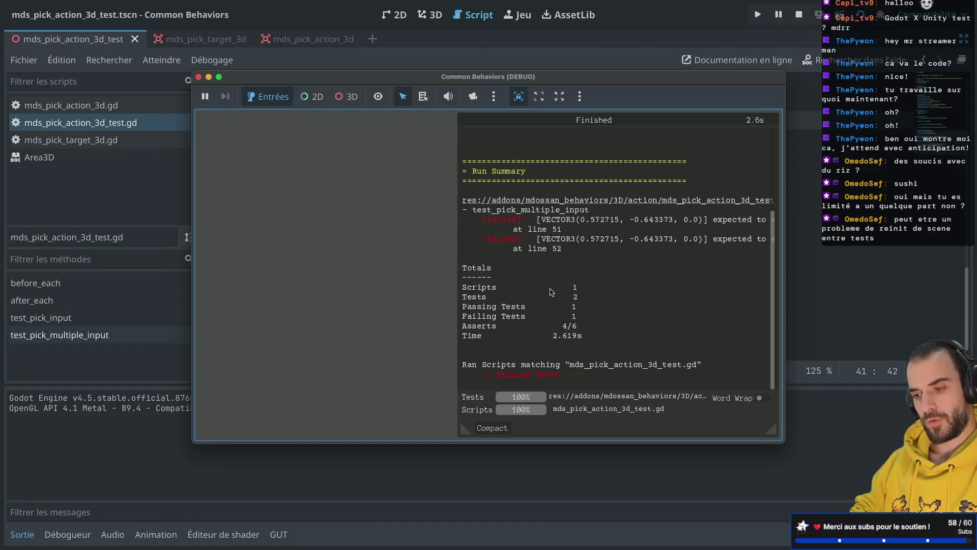
# Close the test results and read the assert_eq documentation on line 51
pyautogui.scroll(5, 511, 262)
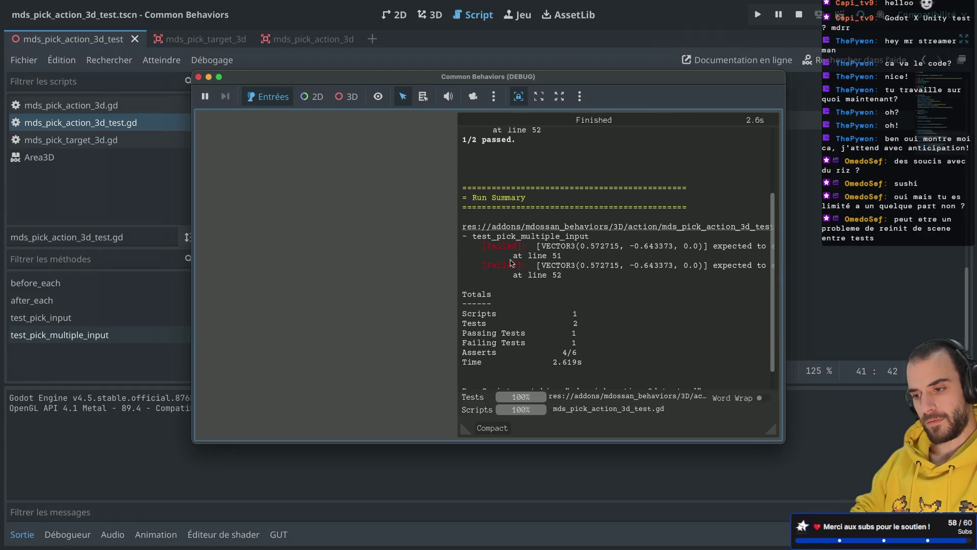
pyautogui.click(199, 77)
pyautogui.click(345, 293)
pyautogui.doubleClick(345, 305)
pyautogui.click(345, 312)
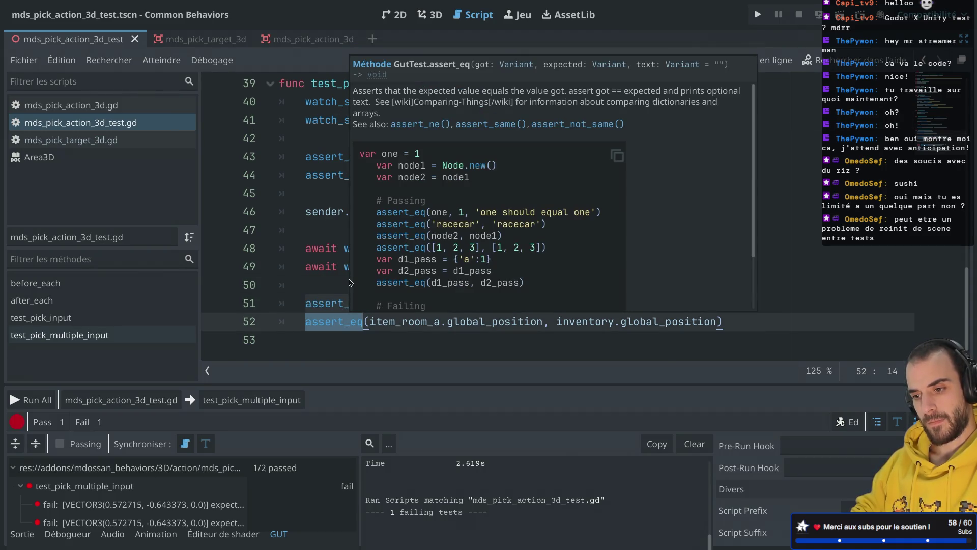
# Add .hold_for(20) to the pick action_down call and rerun the tests
pyautogui.click(326, 279)
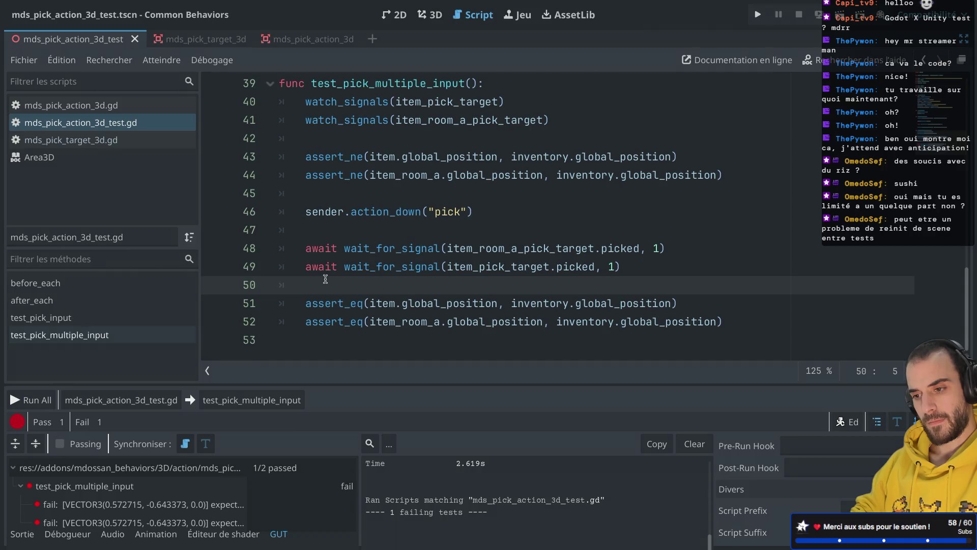
pyautogui.click(478, 217)
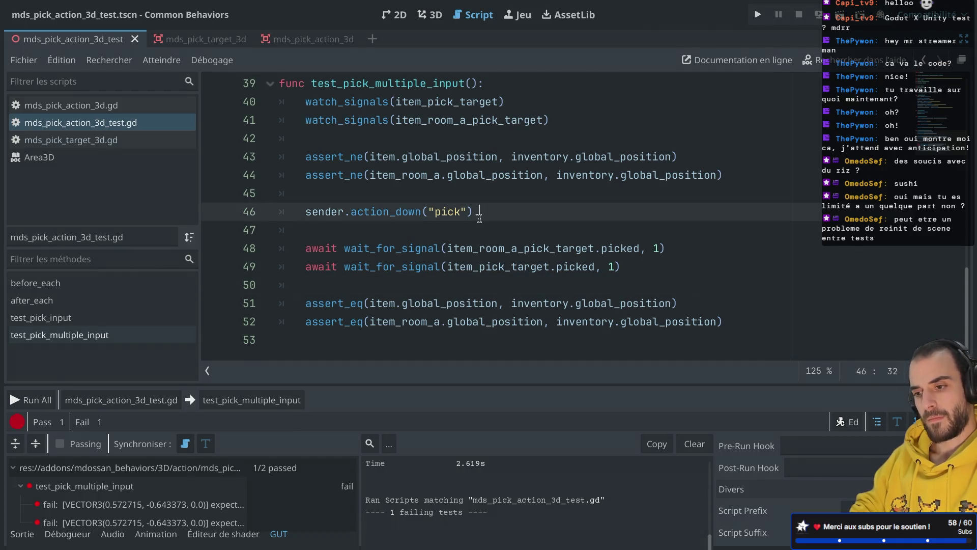
pyautogui.write('ho')
pyautogui.press('Return')
pyautogui.write('10')
pyautogui.click(559, 191)
pyautogui.click(549, 213)
pyautogui.doubleClick(548, 213)
pyautogui.write('20')
pyautogui.press('Up')
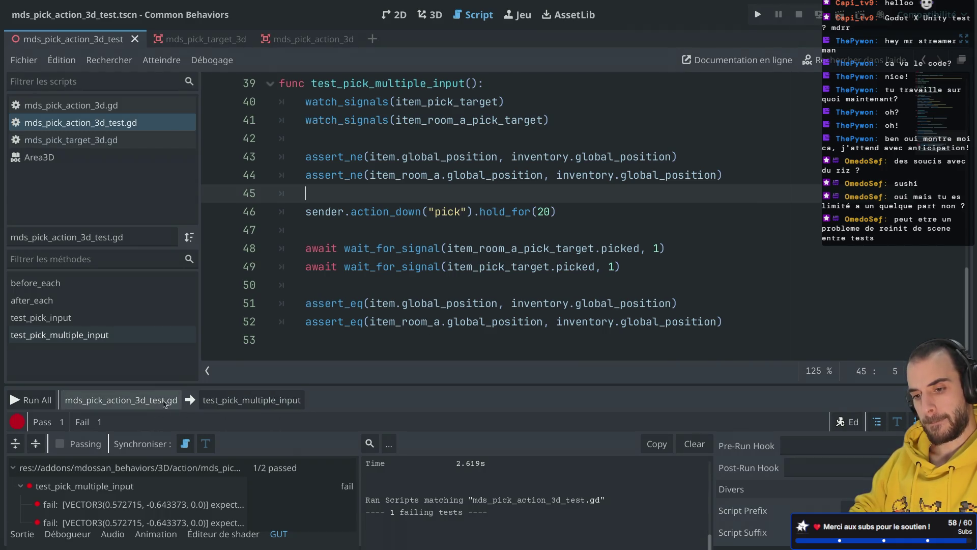
pyautogui.click(122, 400)
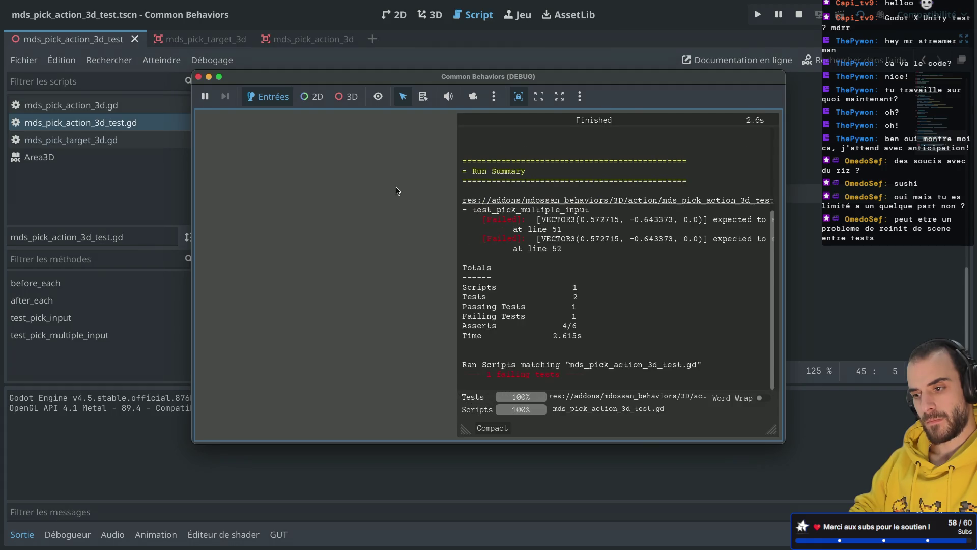
# Close the results and delete the .hold_for(20) call from line 46
pyautogui.scroll(5, 541, 274)
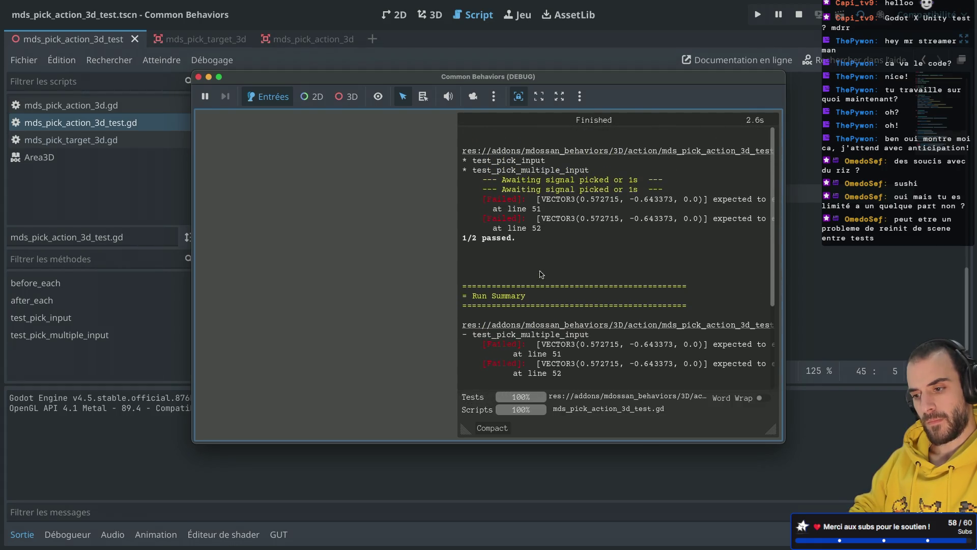
pyautogui.click(198, 76)
pyautogui.moveTo(559, 212); pyautogui.dragTo(478, 212)
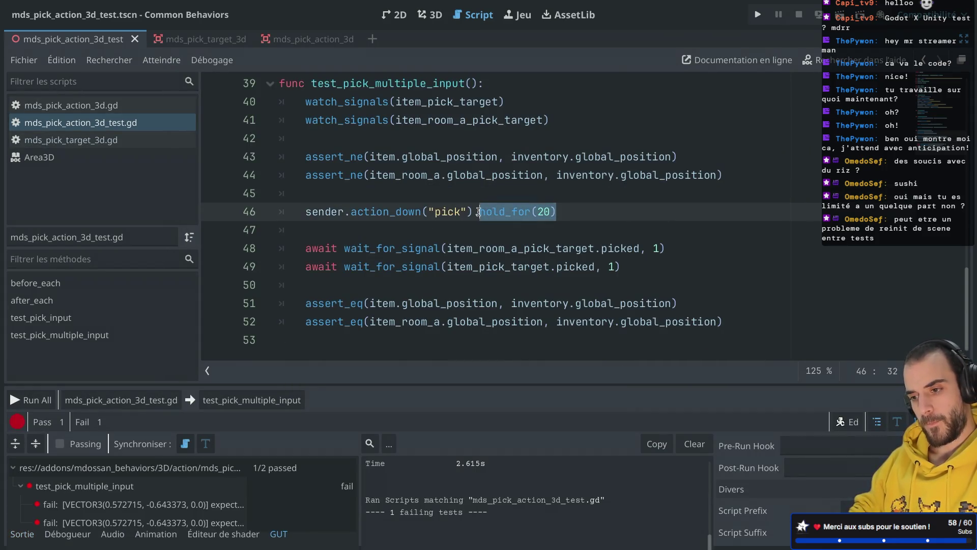
pyautogui.press('BackSpace')
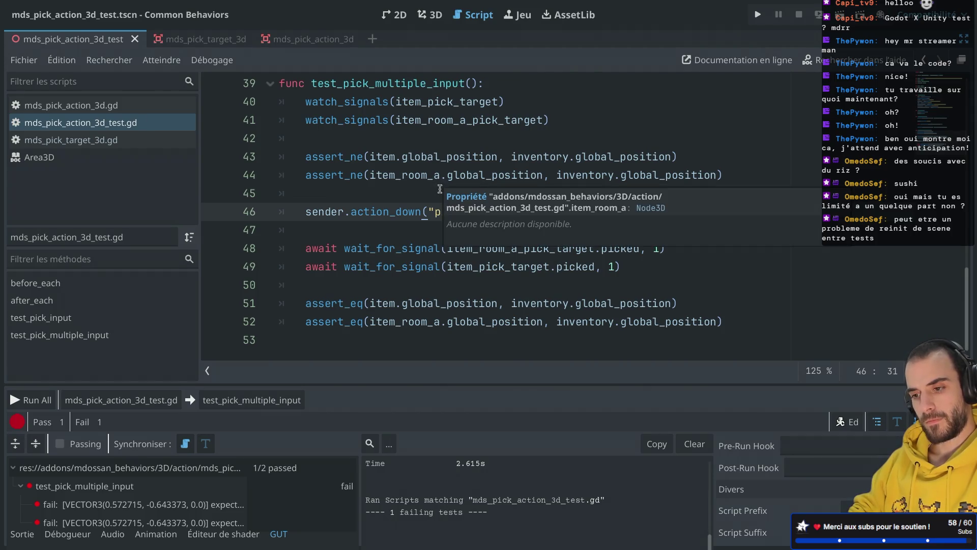
# Raise the wait_for_signal timeout on line 48 from 1 to 3 seconds
pyautogui.doubleClick(374, 253)
pyautogui.click(406, 237)
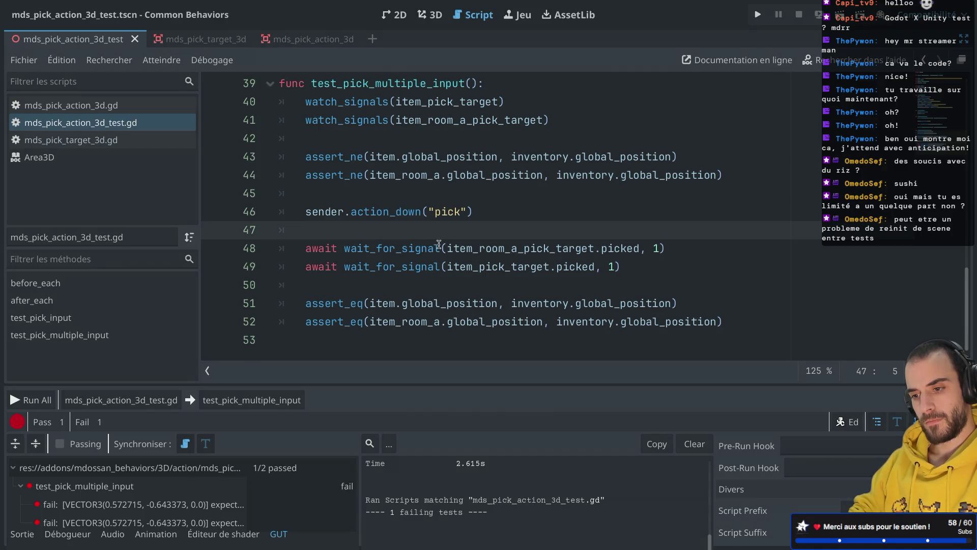
pyautogui.click(659, 248)
pyautogui.press('BackSpace')
pyautogui.write('2')
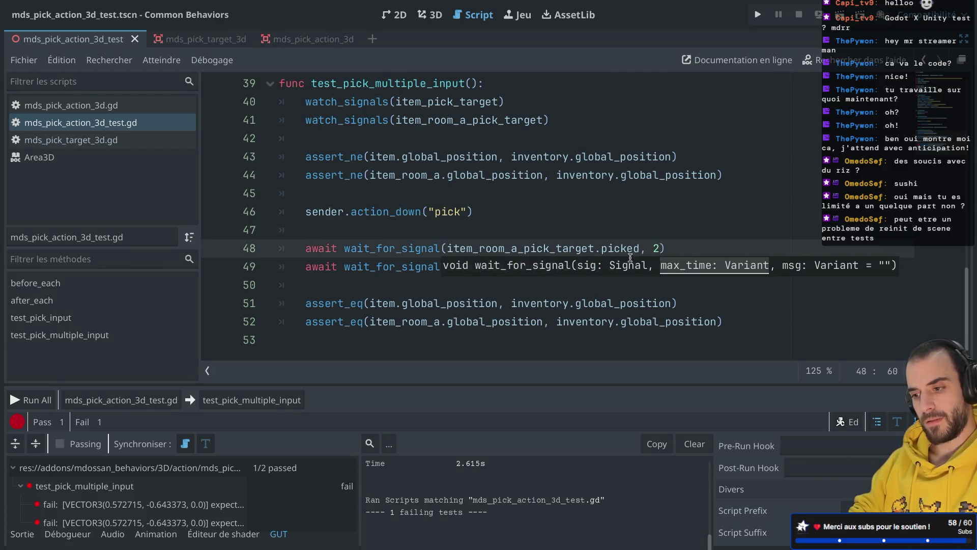
pyautogui.press('BackSpace')
pyautogui.write('3')
pyautogui.click(642, 230)
pyautogui.click(614, 267)
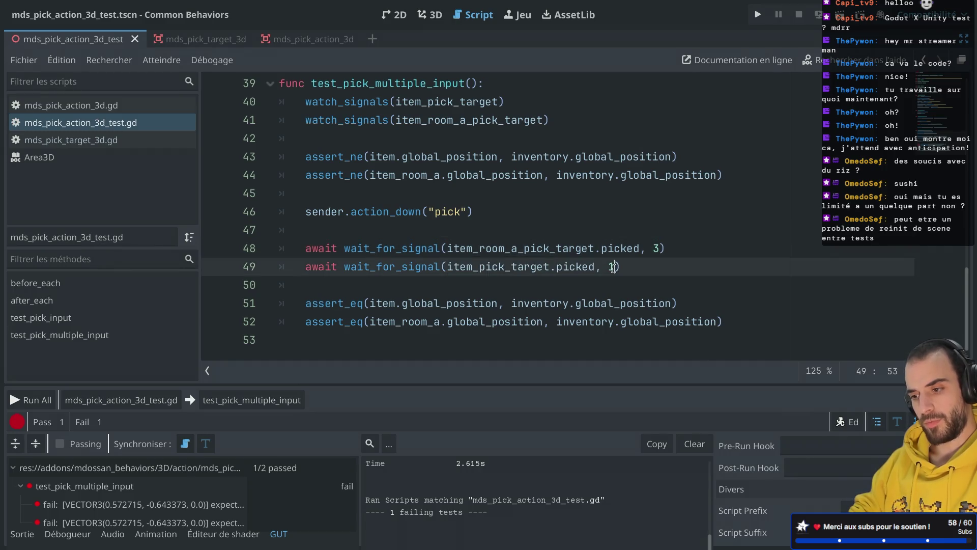
pyautogui.write('3')
pyautogui.click(644, 224)
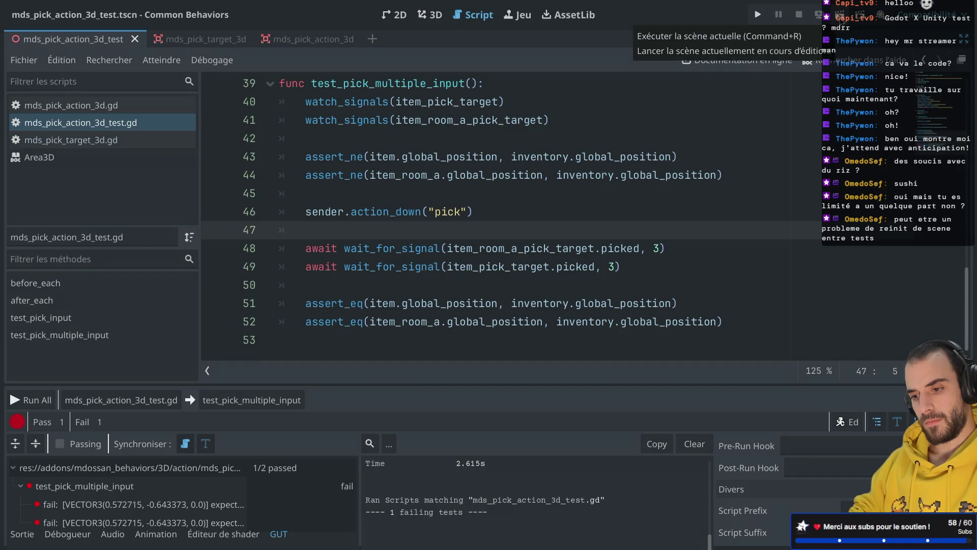
# Set both wait_for_signal timeouts on lines 48 and 49 to 10, save, and run the scene
pyautogui.doubleClick(406, 249)
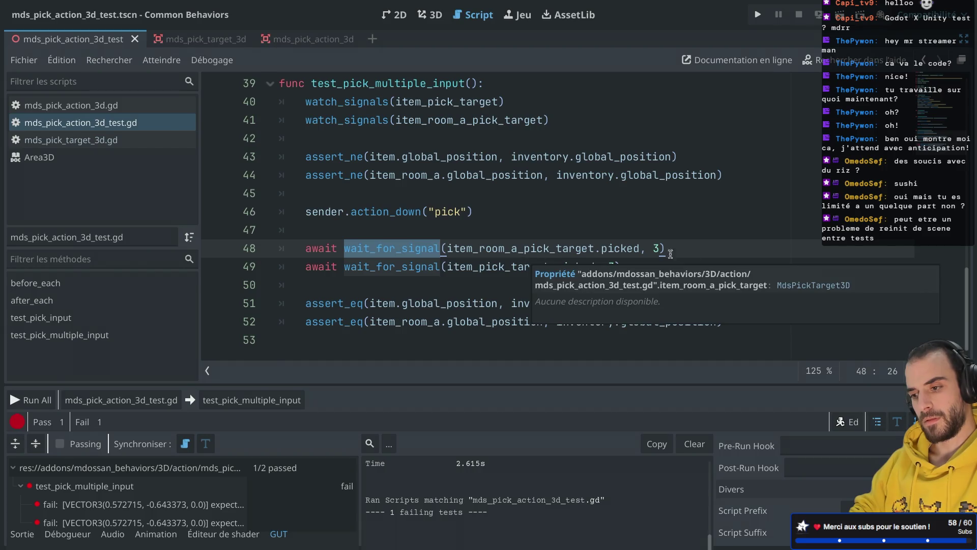
pyautogui.click(658, 244)
pyautogui.press('BackSpace')
pyautogui.write('10')
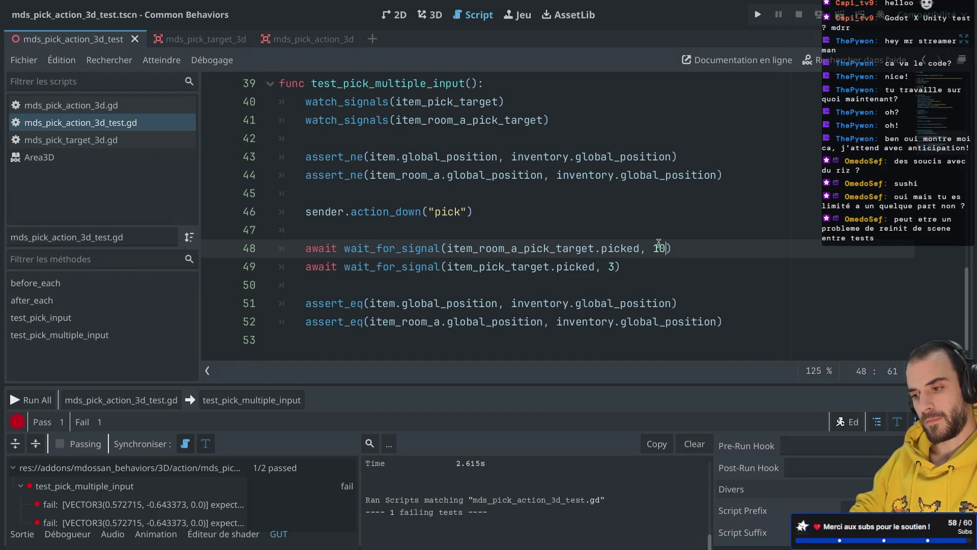
pyautogui.click(614, 265)
pyautogui.press('BackSpace')
pyautogui.write('10')
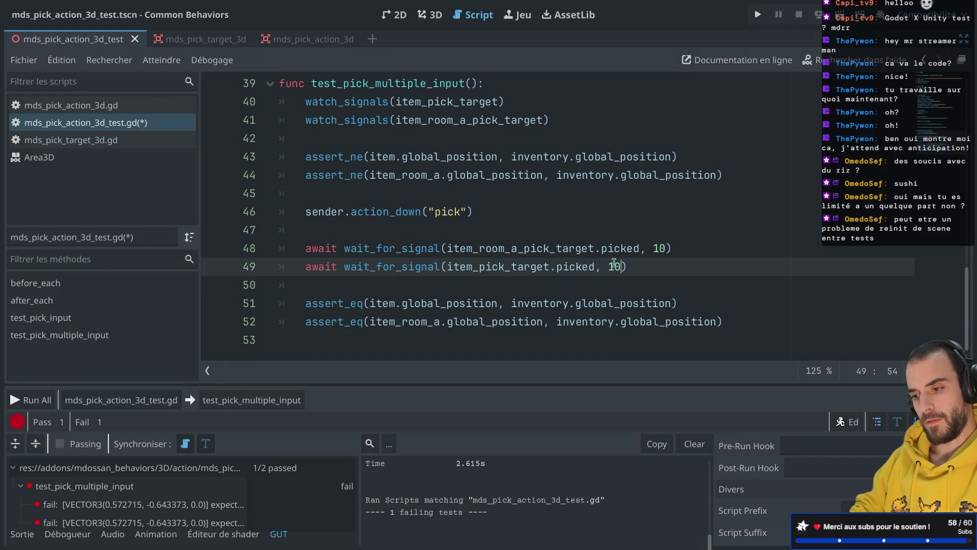
pyautogui.hotkey('ctrl', 's')
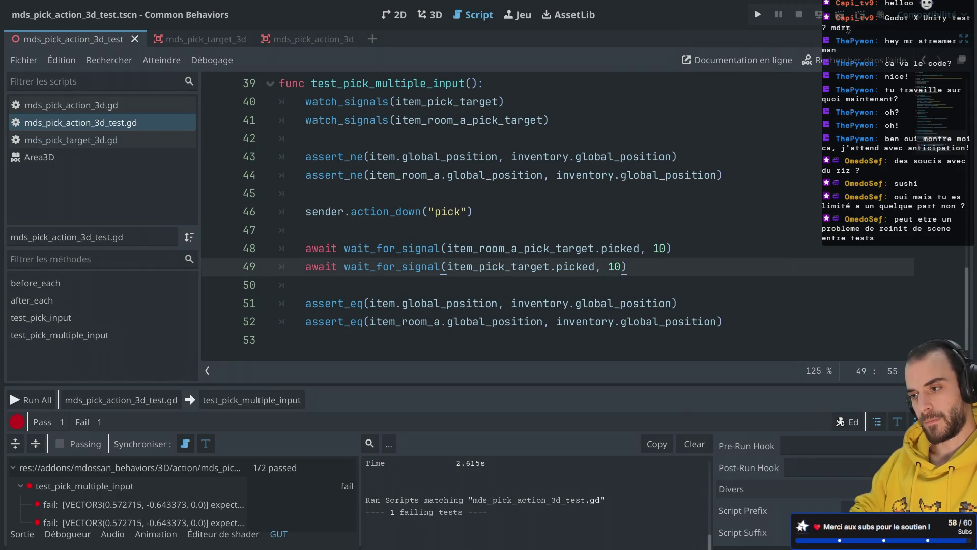
pyautogui.press('super+r')
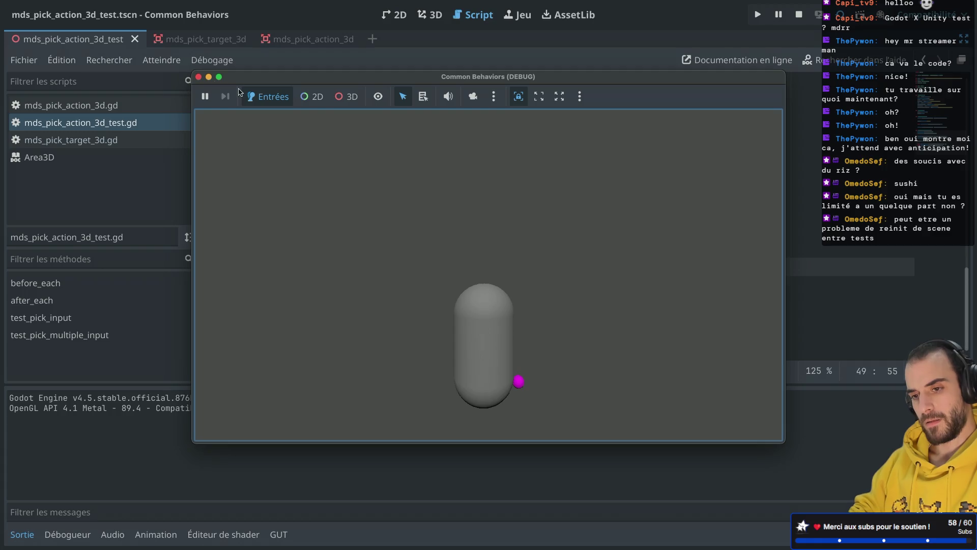
# Stop the scene and rerun mds_pick_action_3d_test.gd: 1 passed, 1 failed after 20.6 s
pyautogui.click(198, 77)
pyautogui.click(280, 533)
pyautogui.click(121, 400)
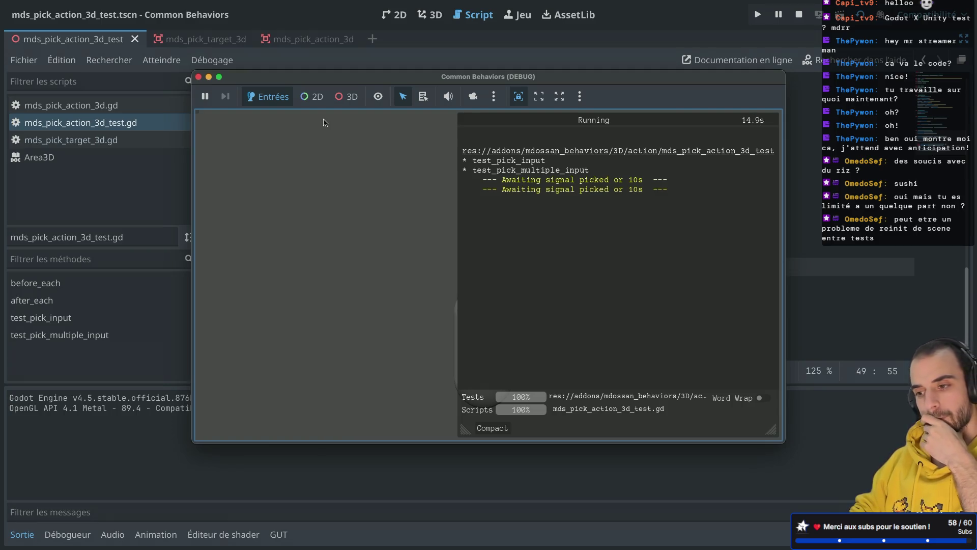
pyautogui.click(275, 96)
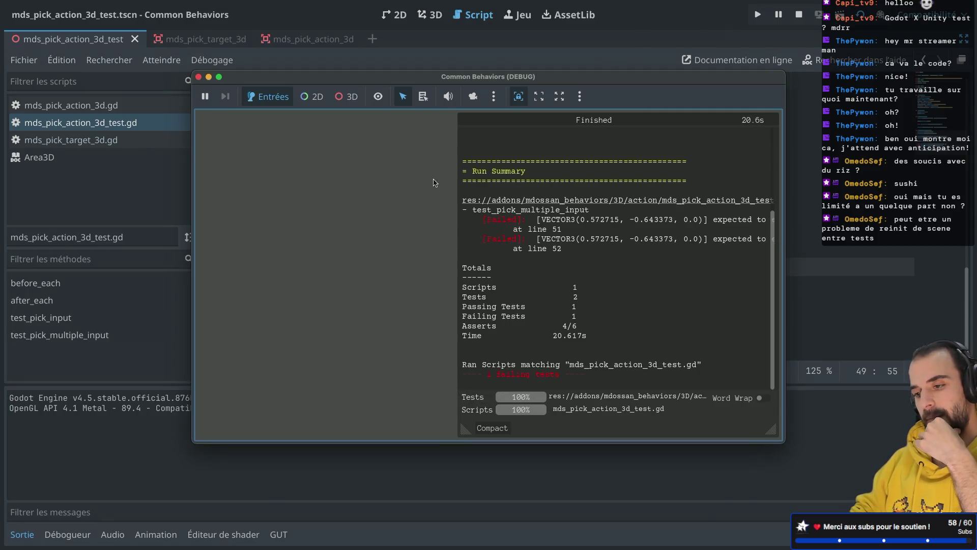
pyautogui.click(198, 76)
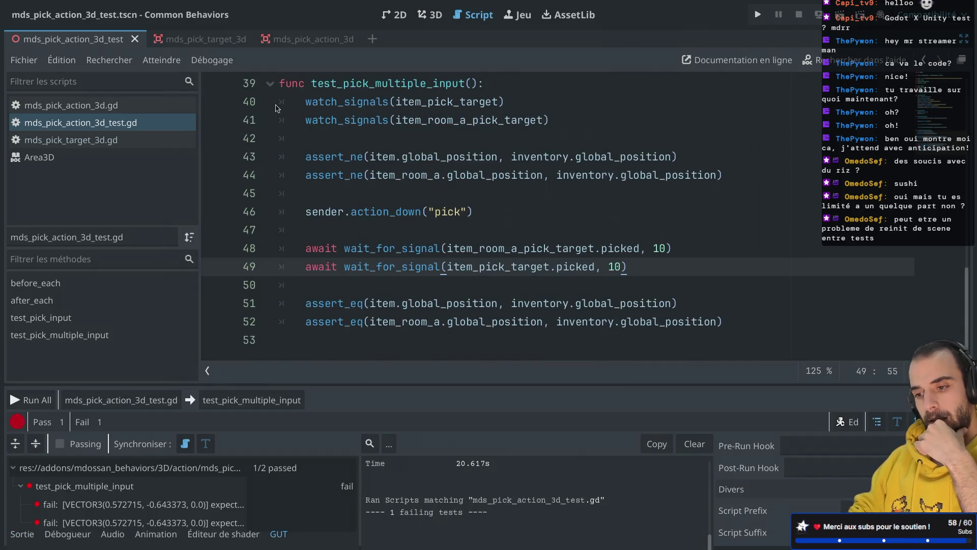
# Scroll through the test script, check the after_each documentation, then move to the browser
pyautogui.scroll(3, 440, 230)
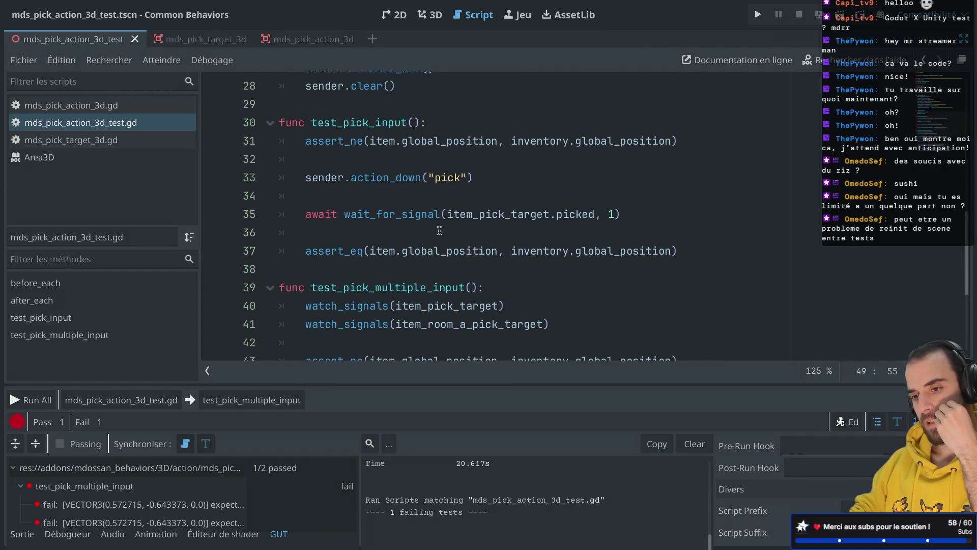
pyautogui.scroll(-3, 439, 230)
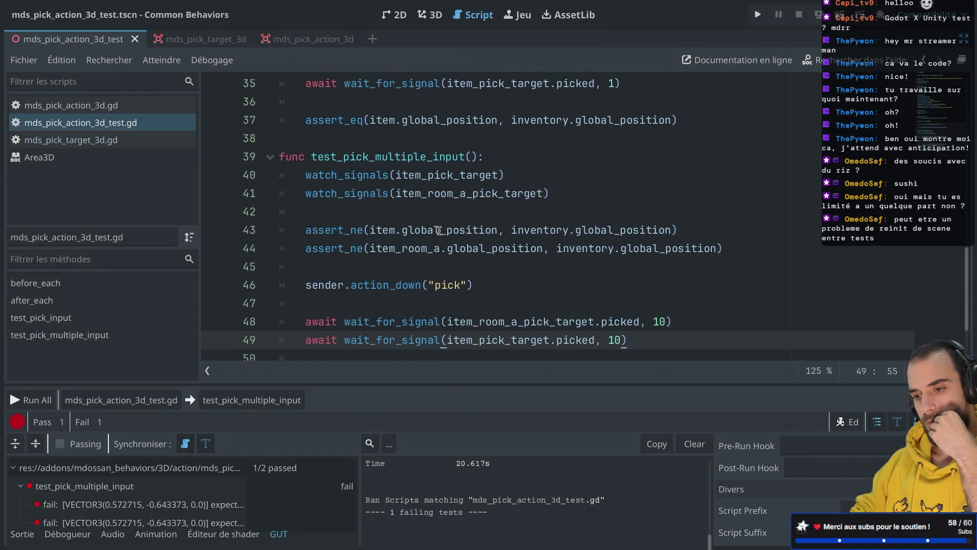
pyautogui.scroll(2, 439, 230)
pyautogui.scroll(-2, 439, 230)
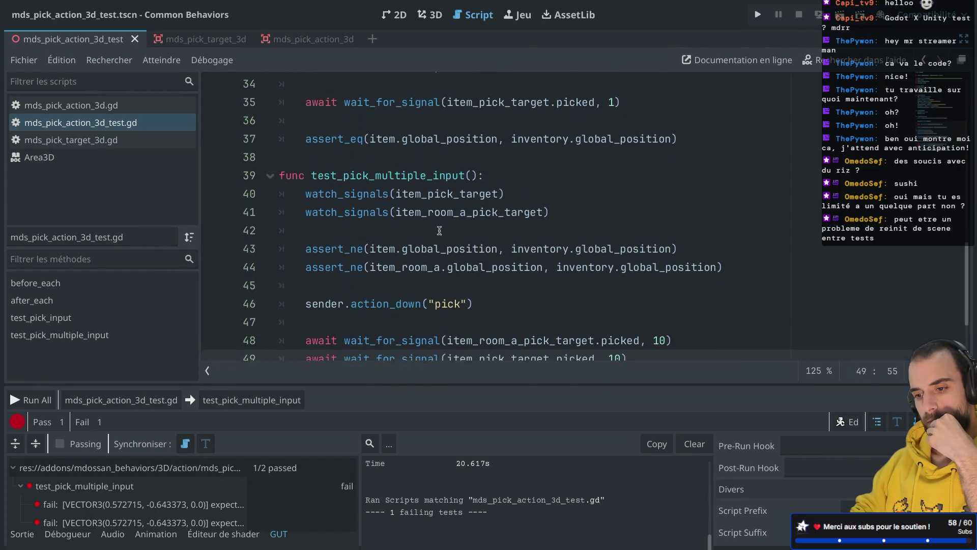
pyautogui.scroll(8, 439, 230)
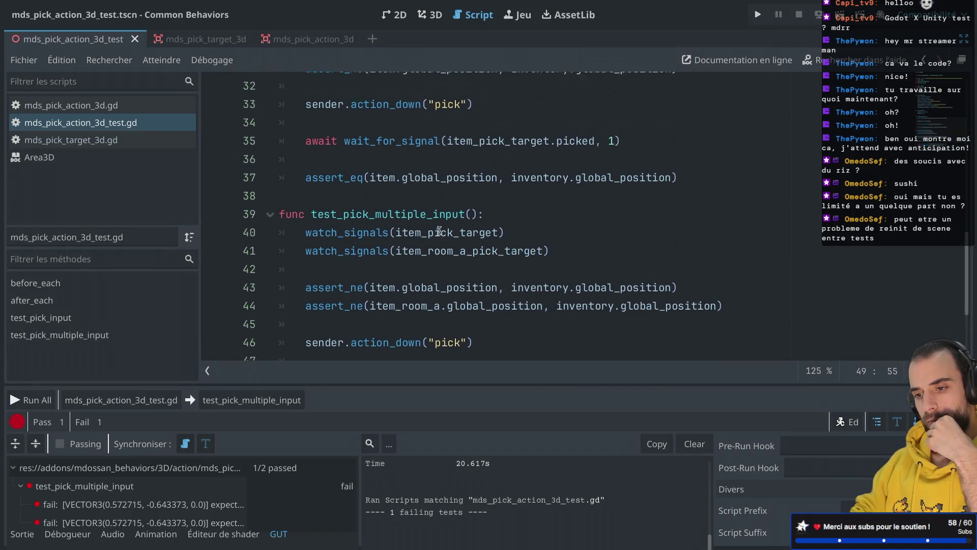
pyautogui.scroll(-1, 439, 230)
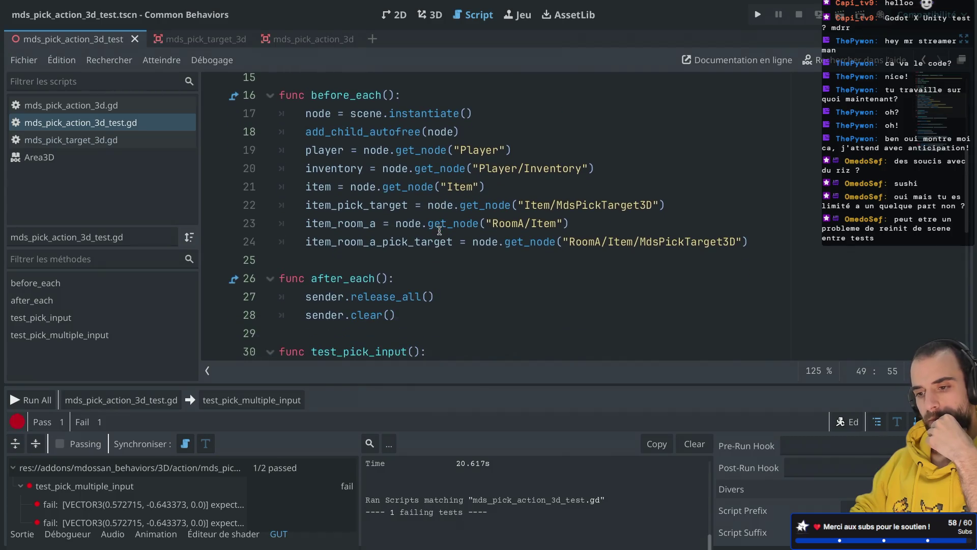
pyautogui.doubleClick(339, 278)
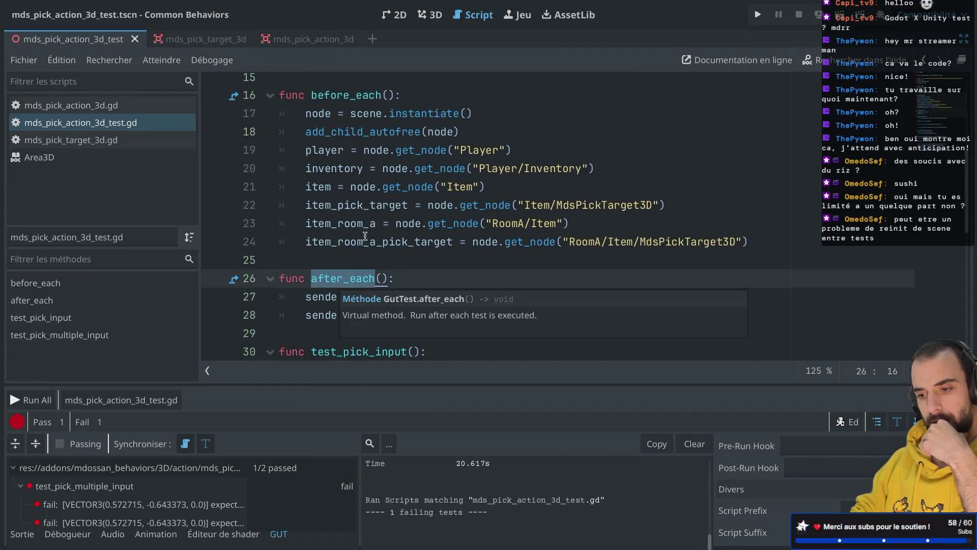
pyautogui.hotkey('ctrl', 'Right')
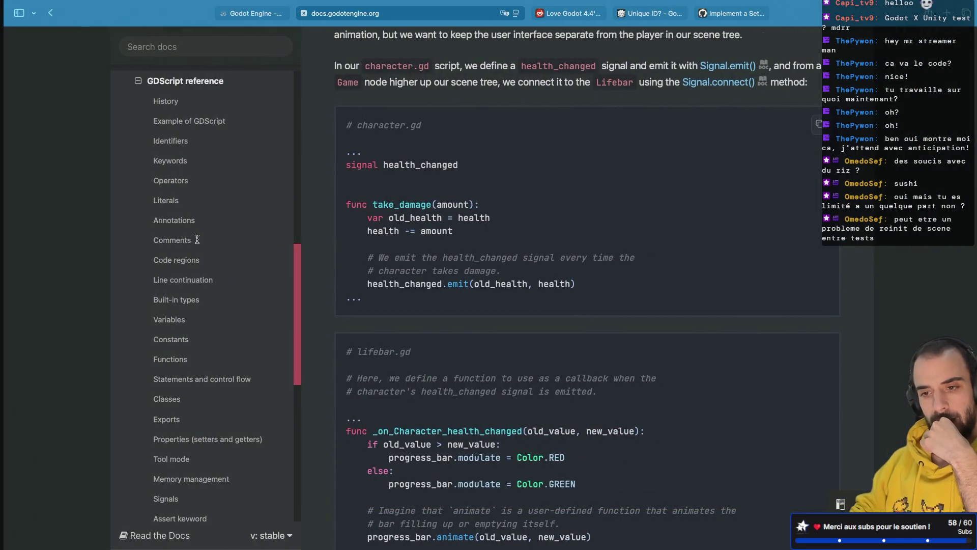
# Look through the open Safari tabs, ending on the GDScript reference page
pyautogui.click(705, 25)
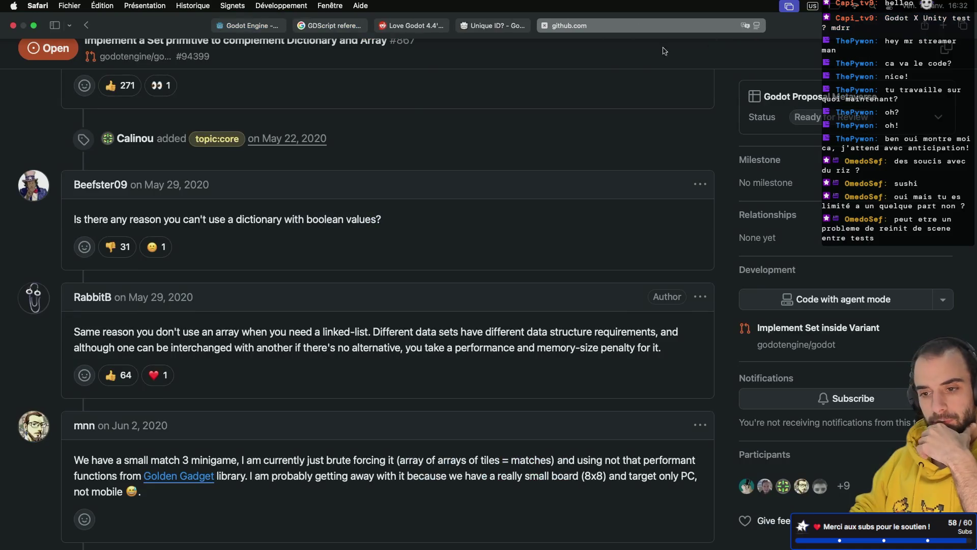
pyautogui.click(491, 14)
pyautogui.click(402, 14)
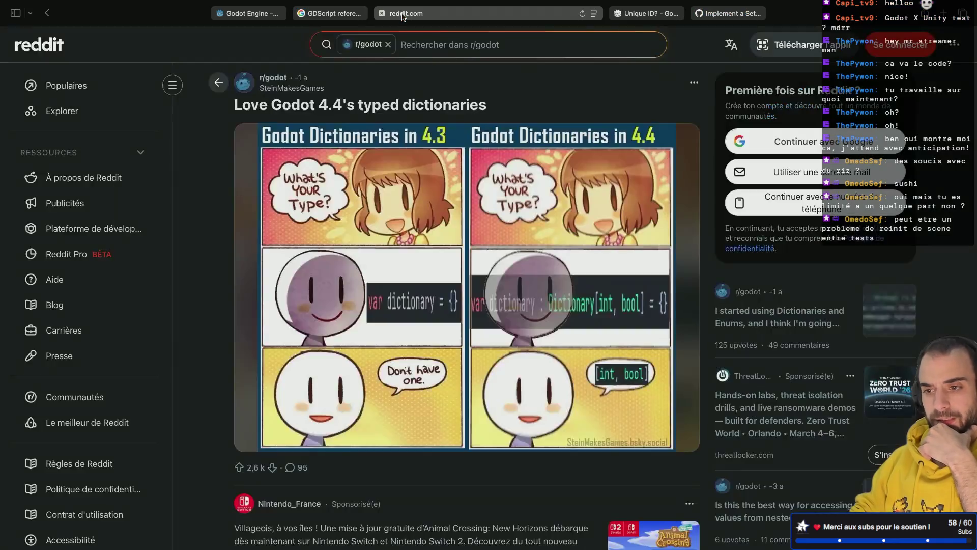
pyautogui.click(331, 14)
pyautogui.click(252, 14)
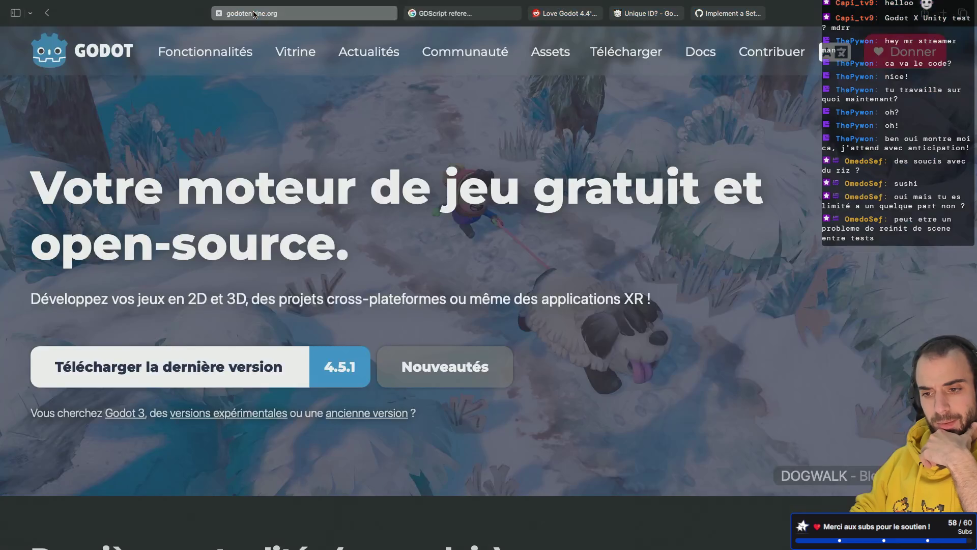
pyautogui.click(433, 13)
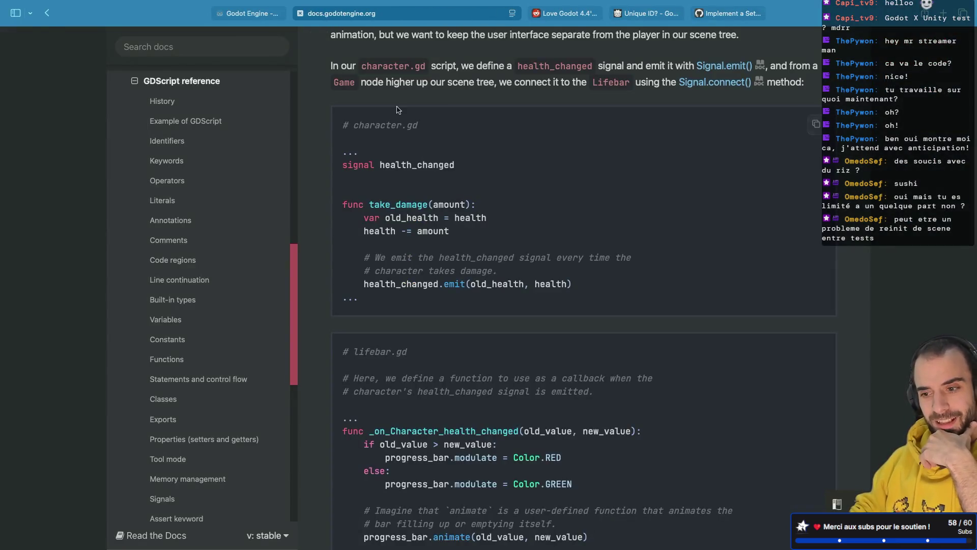
# Go back to the GUT Awaiting page and open its Mocking Input page from the sidebar
pyautogui.press('super+bracketleft')
pyautogui.scroll(-3, 63, 343)
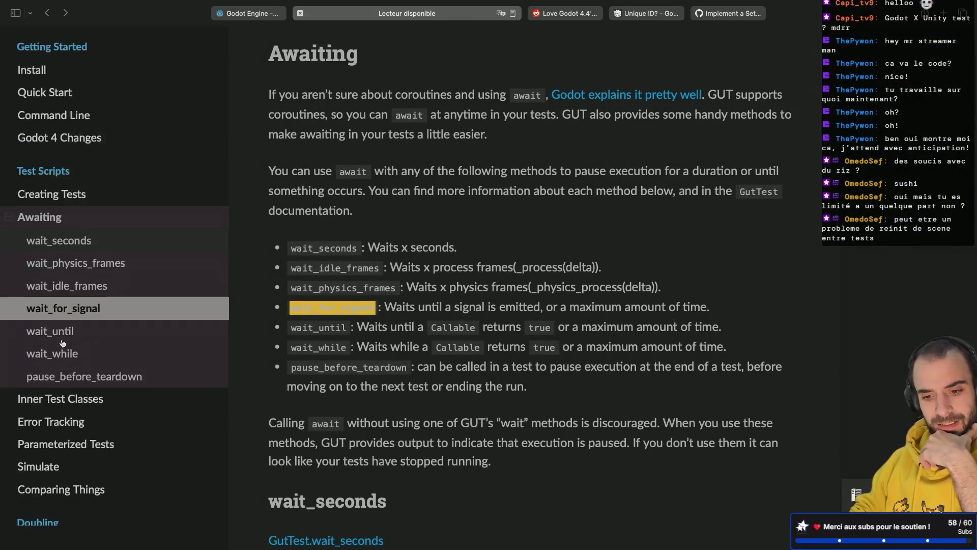
pyautogui.scroll(-8, 62, 342)
pyautogui.scroll(-2, 62, 342)
pyautogui.click(70, 348)
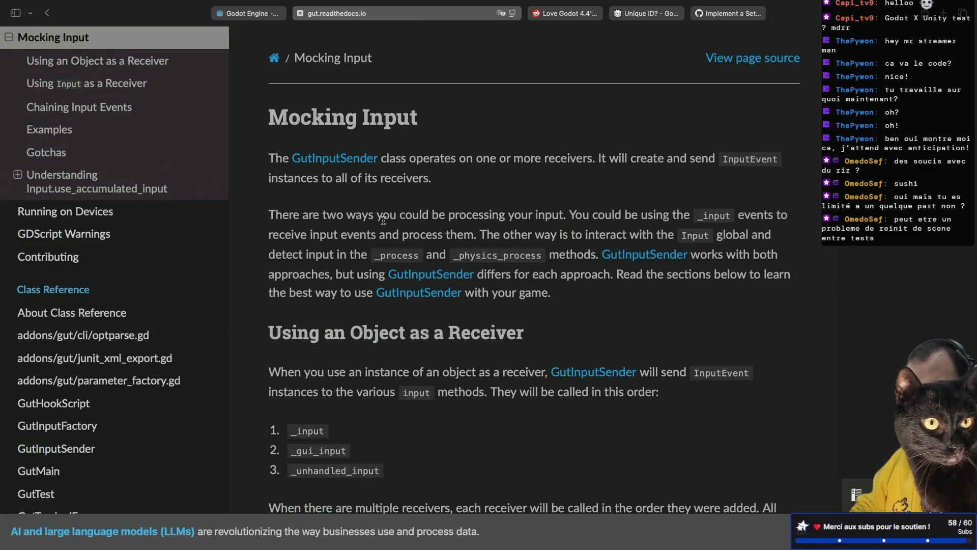
pyautogui.scroll(-4, 385, 224)
pyautogui.scroll(-1, 384, 224)
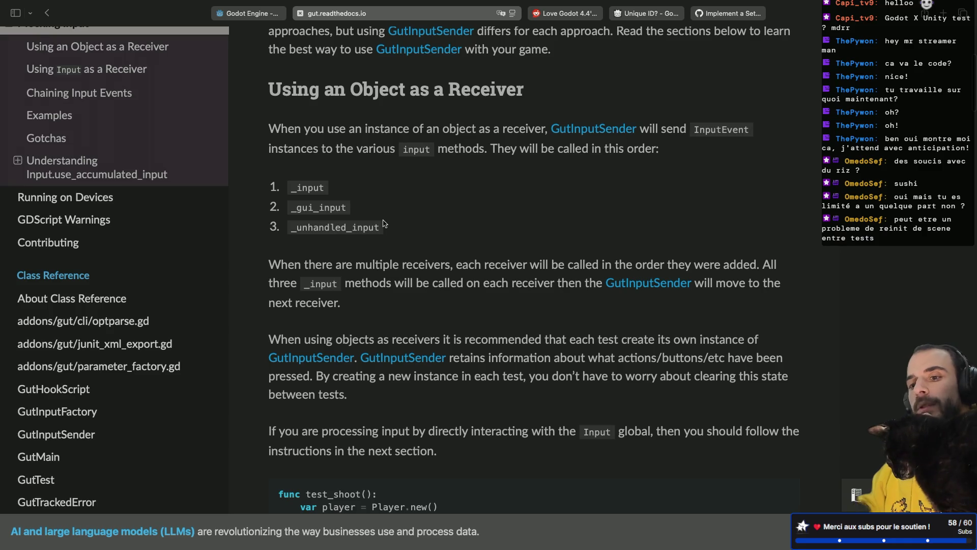
pyautogui.scroll(-3, 385, 224)
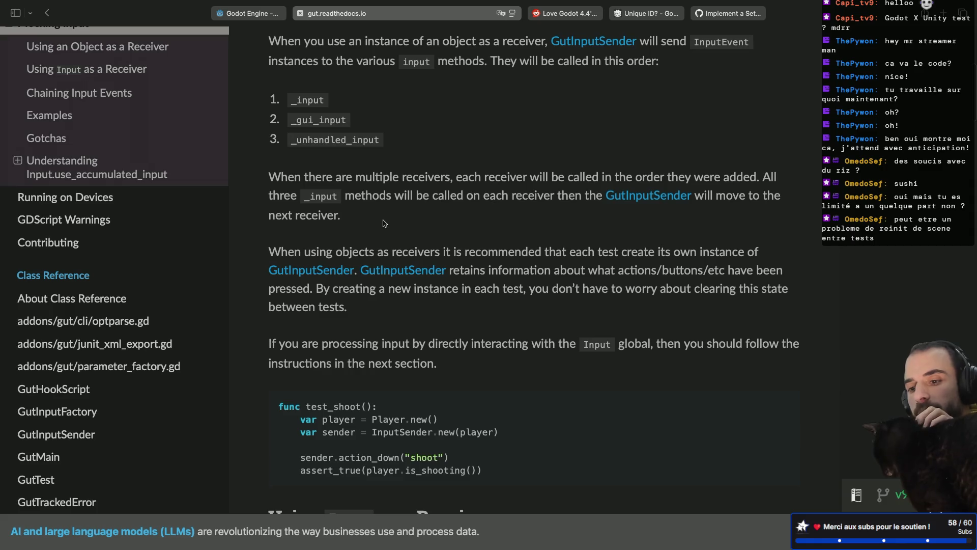
pyautogui.scroll(-1, 384, 223)
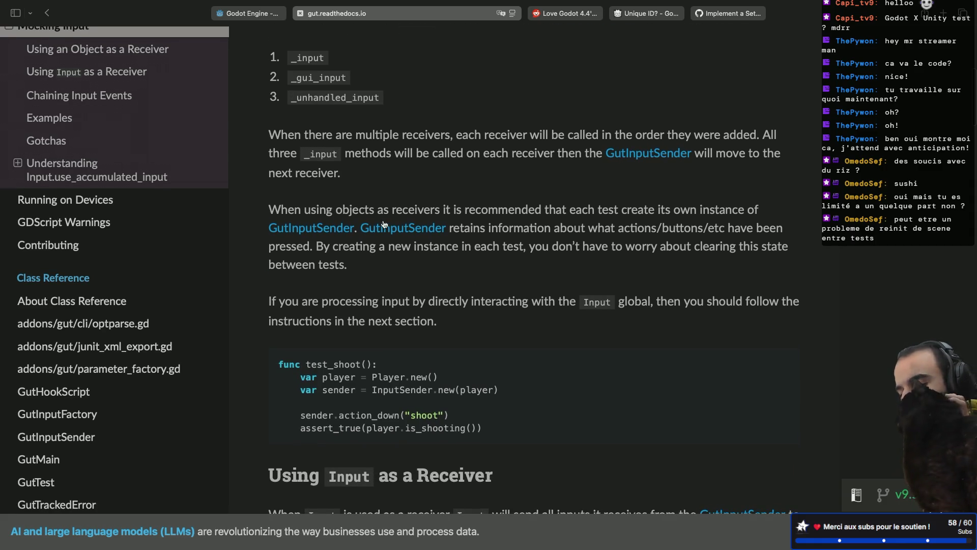
pyautogui.scroll(-1, 384, 224)
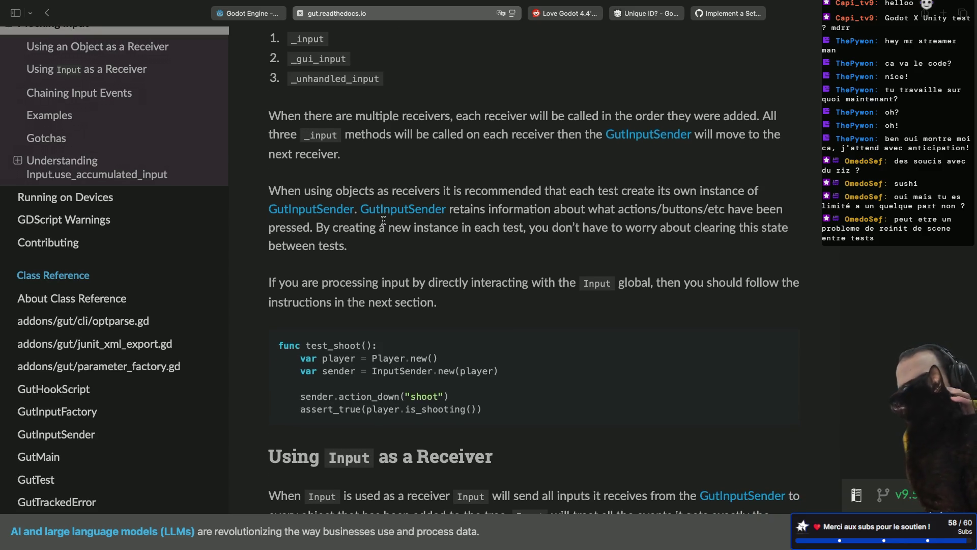
pyautogui.scroll(-1, 385, 224)
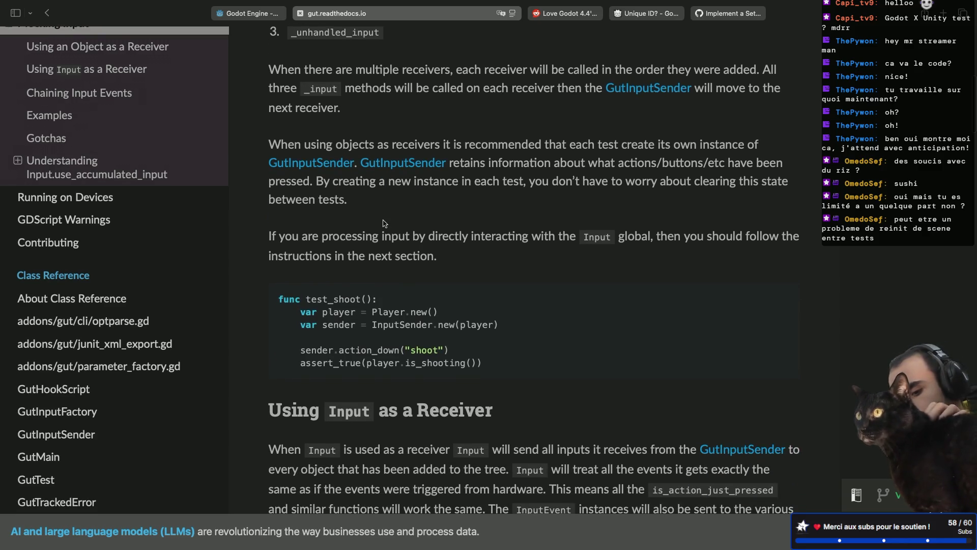
pyautogui.scroll(-1, 384, 224)
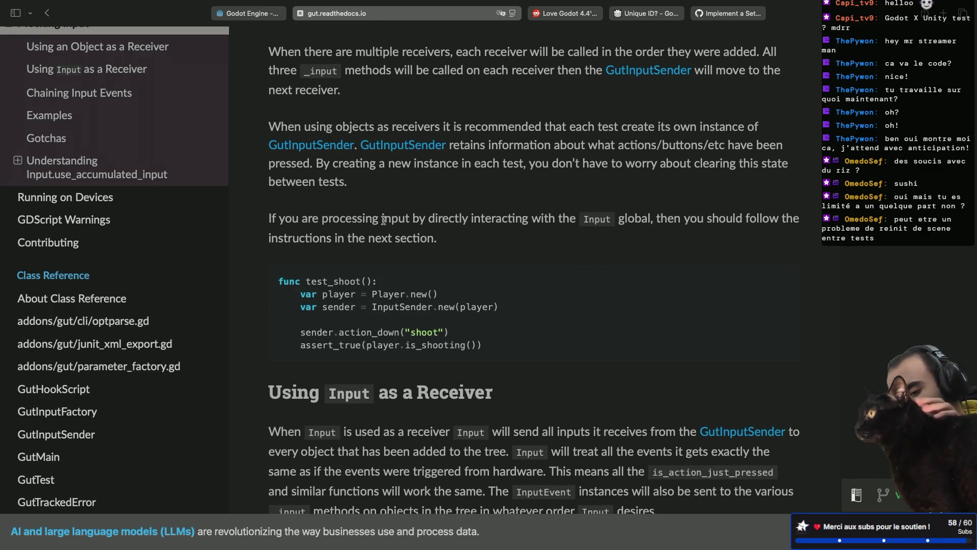
pyautogui.scroll(-10, 384, 220)
pyautogui.scroll(-8, 384, 220)
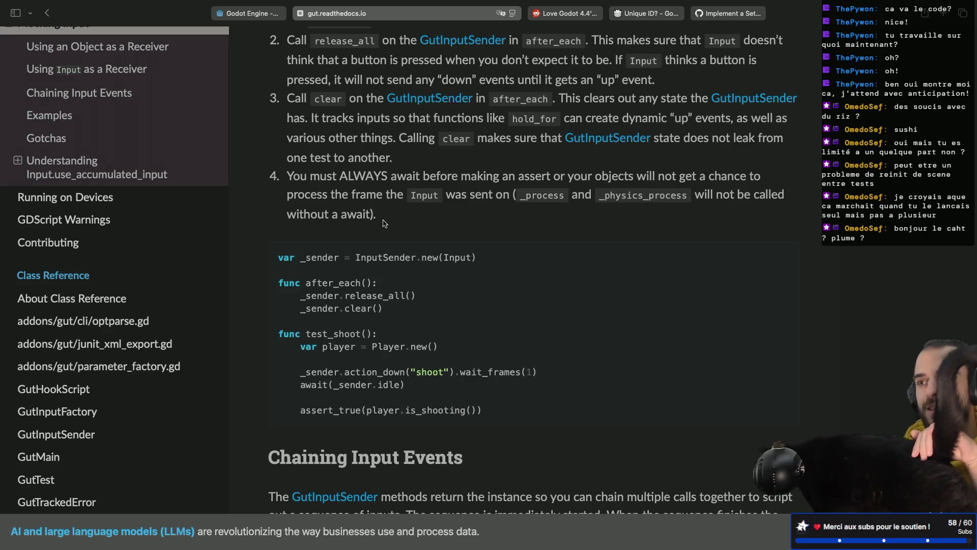
pyautogui.scroll(-3, 384, 223)
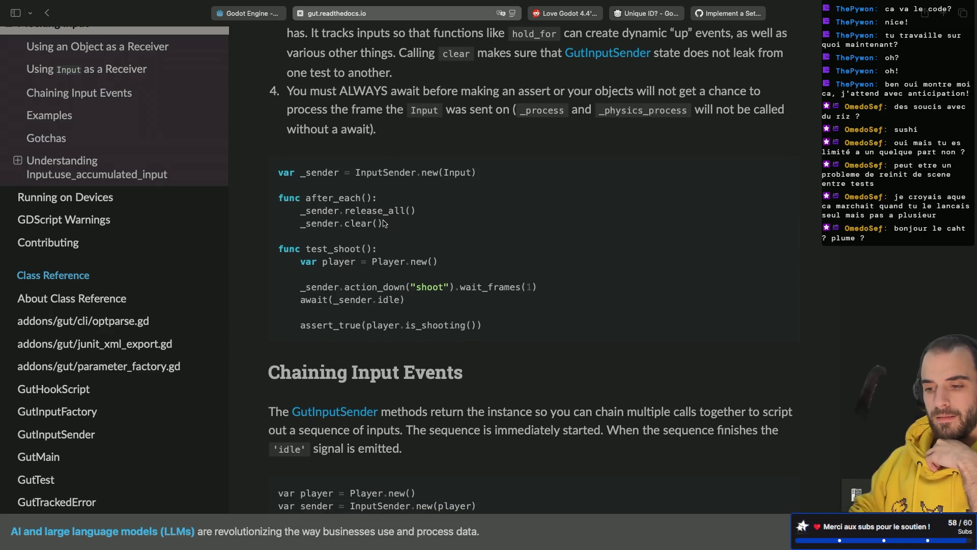
pyautogui.scroll(-1, 384, 224)
pyautogui.moveTo(407, 275); pyautogui.dragTo(300, 274)
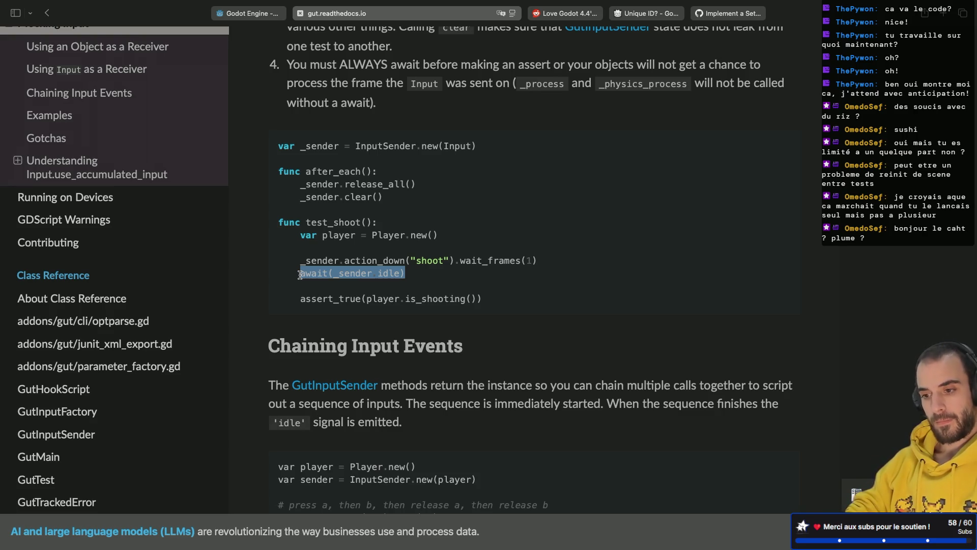
pyautogui.scroll(-3, 311, 283)
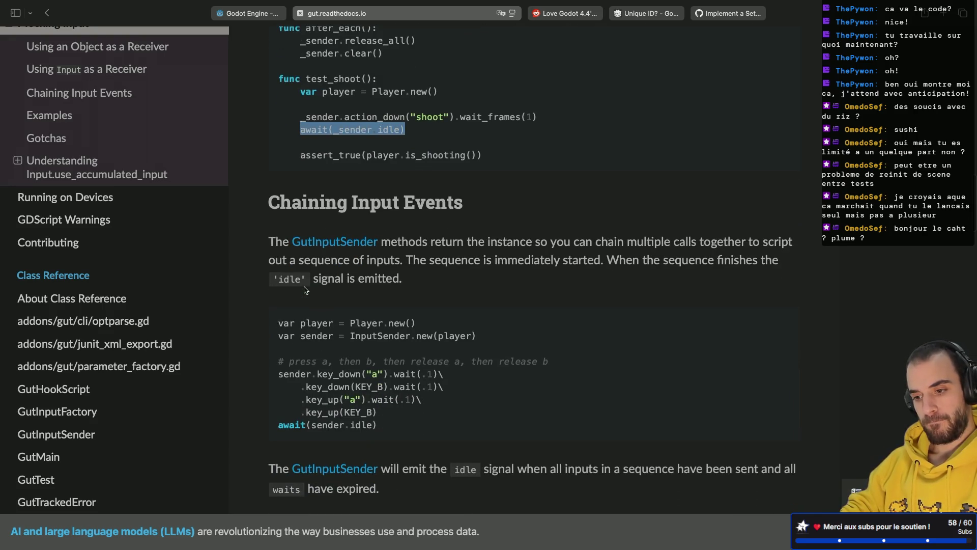
pyautogui.scroll(-1, 305, 290)
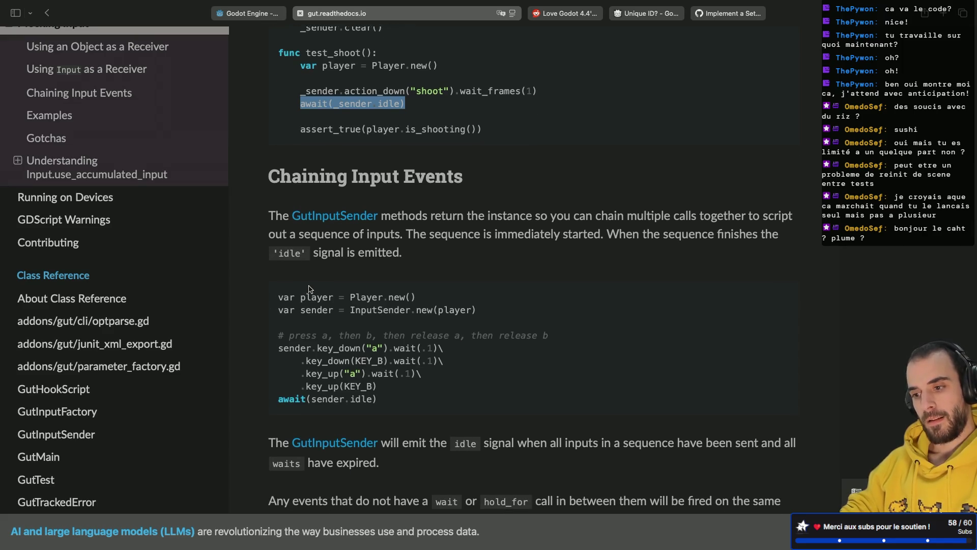
pyautogui.scroll(-8, 310, 289)
pyautogui.scroll(-8, 317, 232)
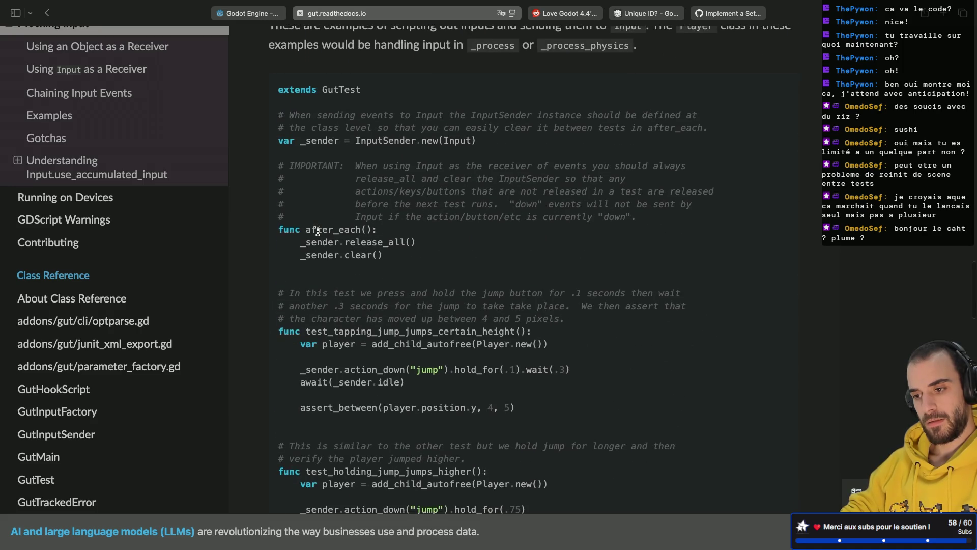
pyautogui.scroll(-1, 317, 232)
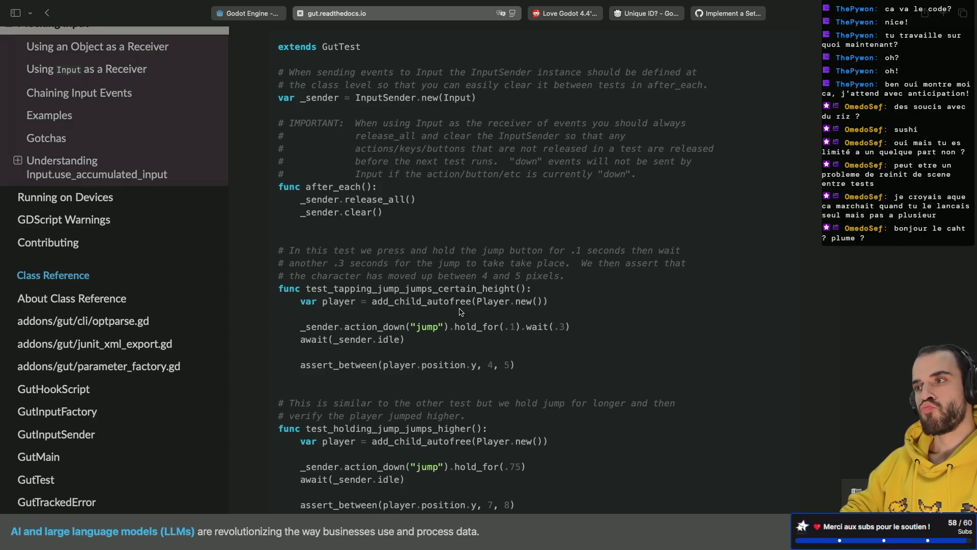
pyautogui.scroll(-10, 460, 312)
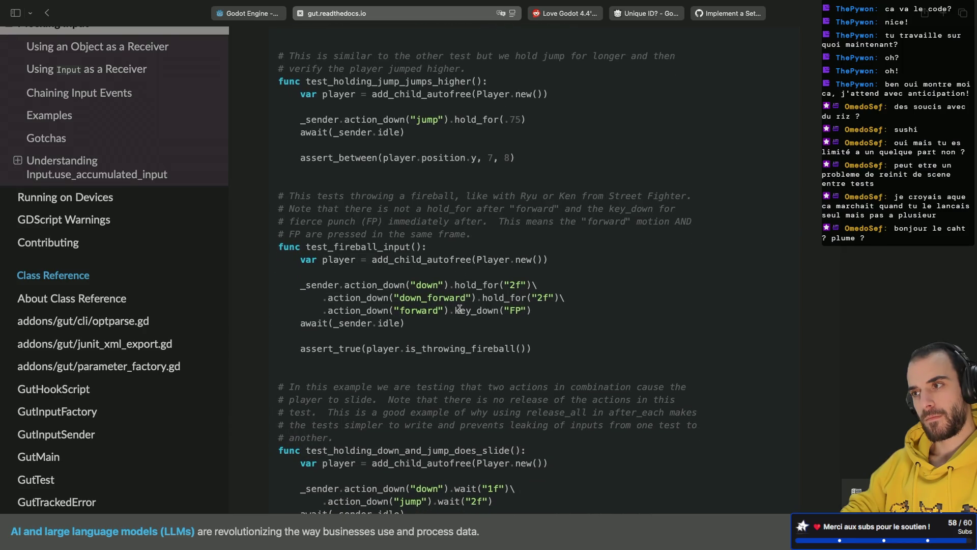
pyautogui.scroll(-5, 459, 309)
pyautogui.scroll(-2, 459, 309)
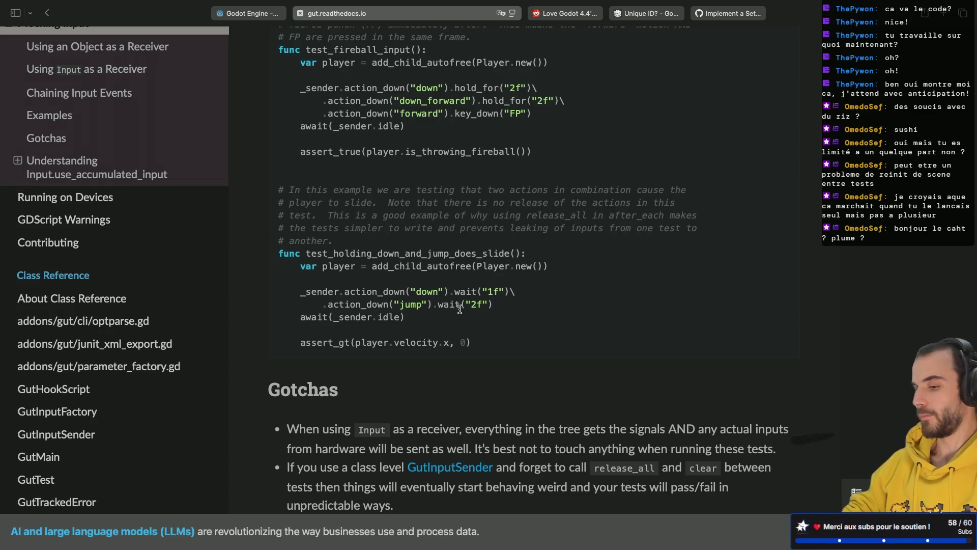
pyautogui.scroll(-3, 459, 309)
pyautogui.scroll(-1, 460, 309)
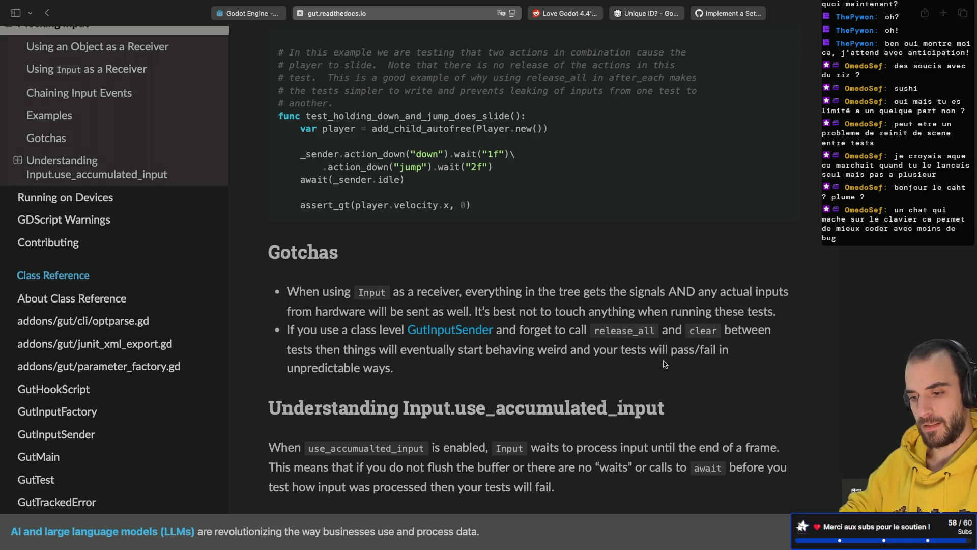
pyautogui.moveTo(293, 369); pyautogui.dragTo(445, 362)
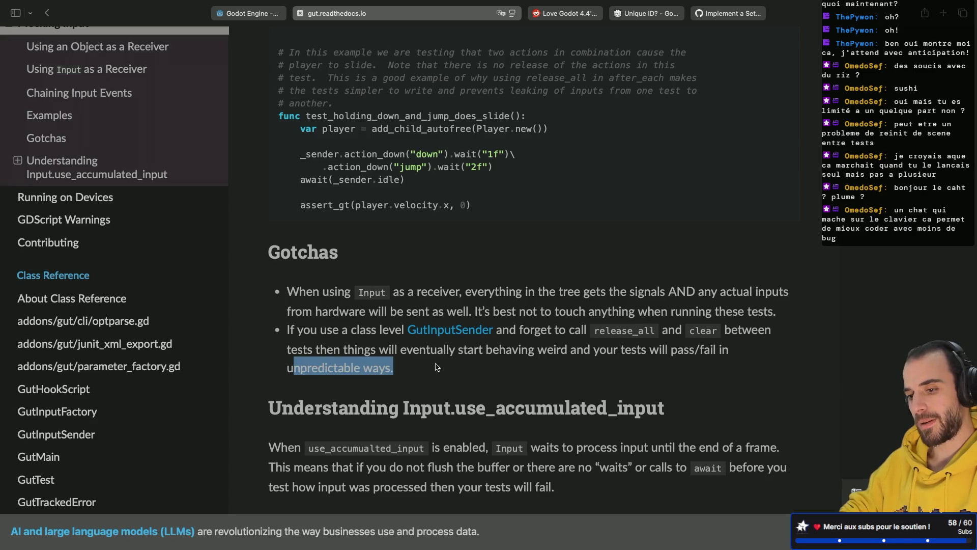
pyautogui.click(442, 365)
pyautogui.moveTo(288, 368); pyautogui.dragTo(407, 367)
pyautogui.click(301, 390)
pyautogui.moveTo(288, 368); pyautogui.dragTo(393, 373)
pyautogui.click(393, 372)
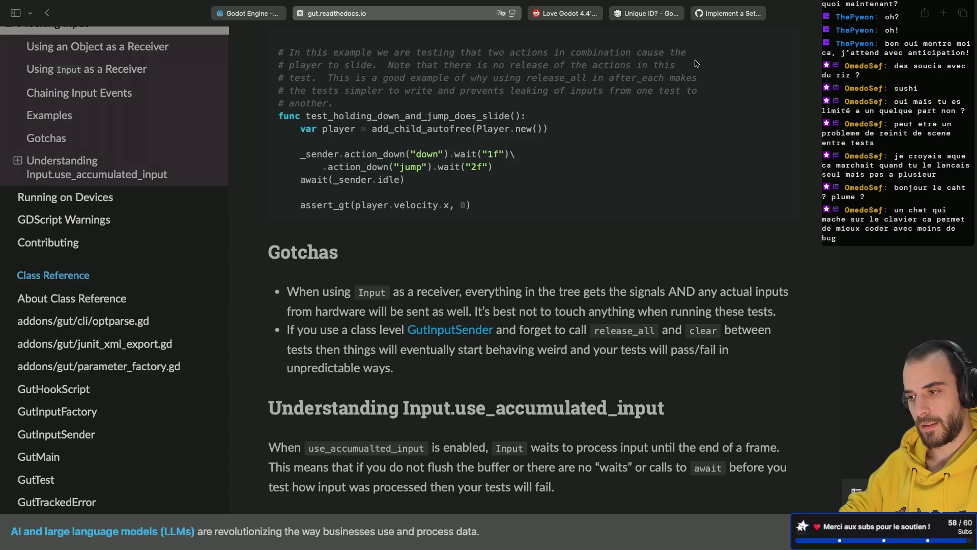
# Add print("after each") as the first line of the after_each function
pyautogui.click(715, 20)
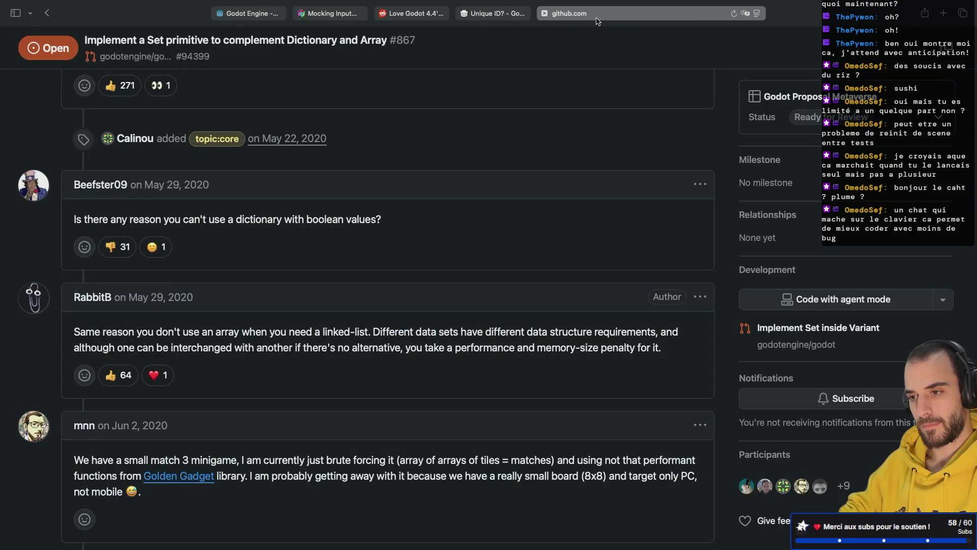
pyautogui.press('super+Tab')
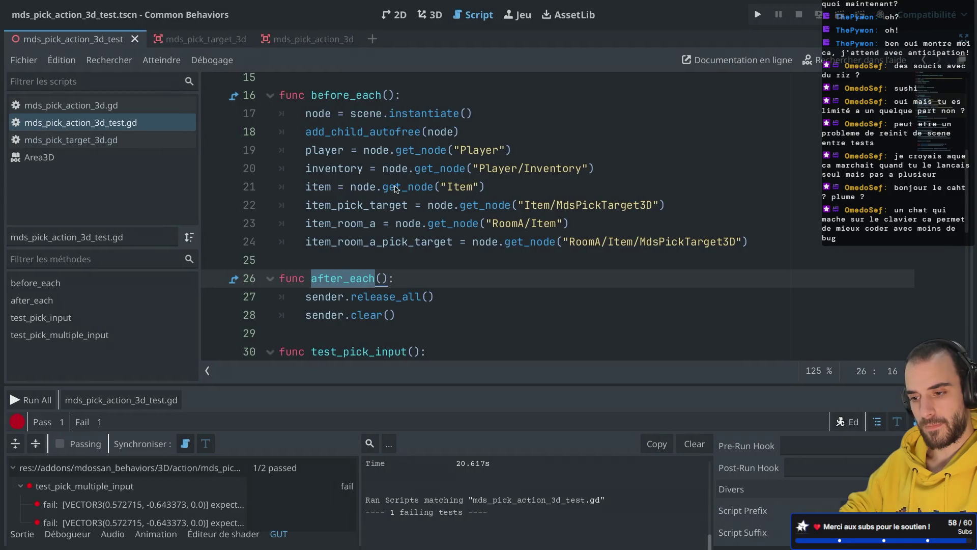
pyautogui.click(420, 213)
pyautogui.press('Return')
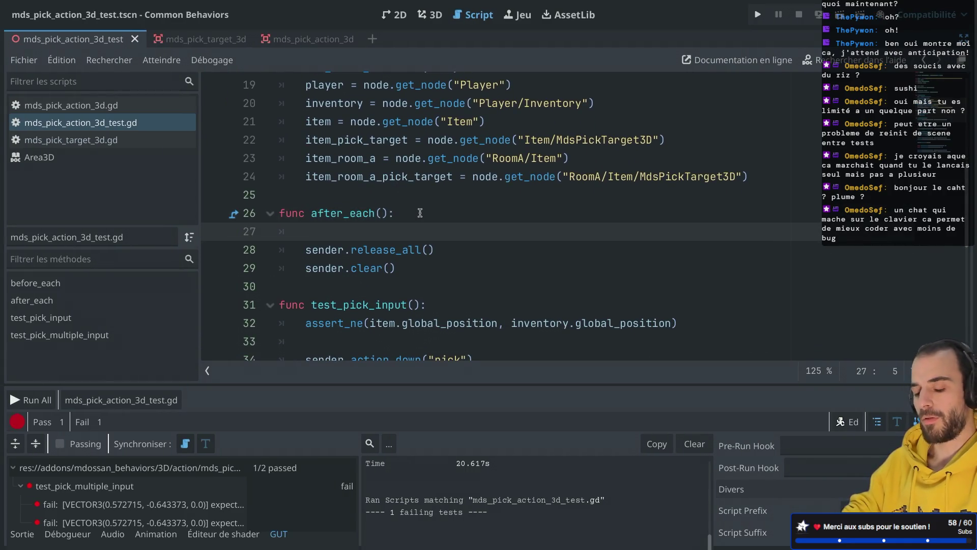
pyautogui.write('print("aft')
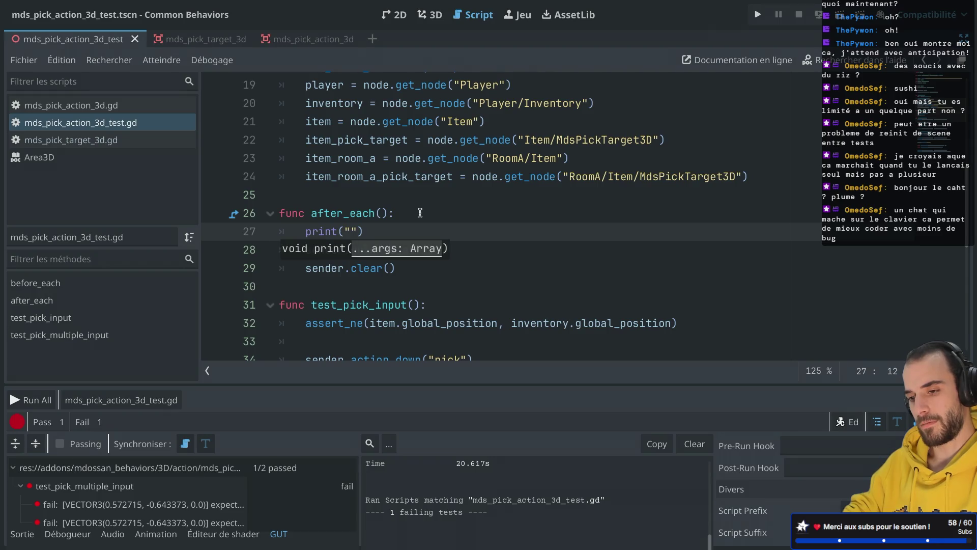
pyautogui.write('er each')
pyautogui.press('Return')
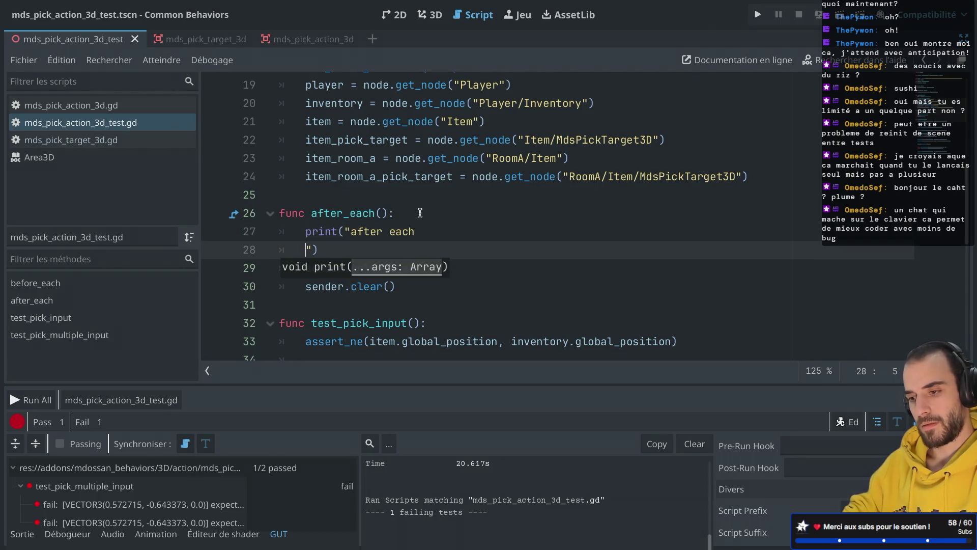
pyautogui.hotkey('ctrl', 'z')
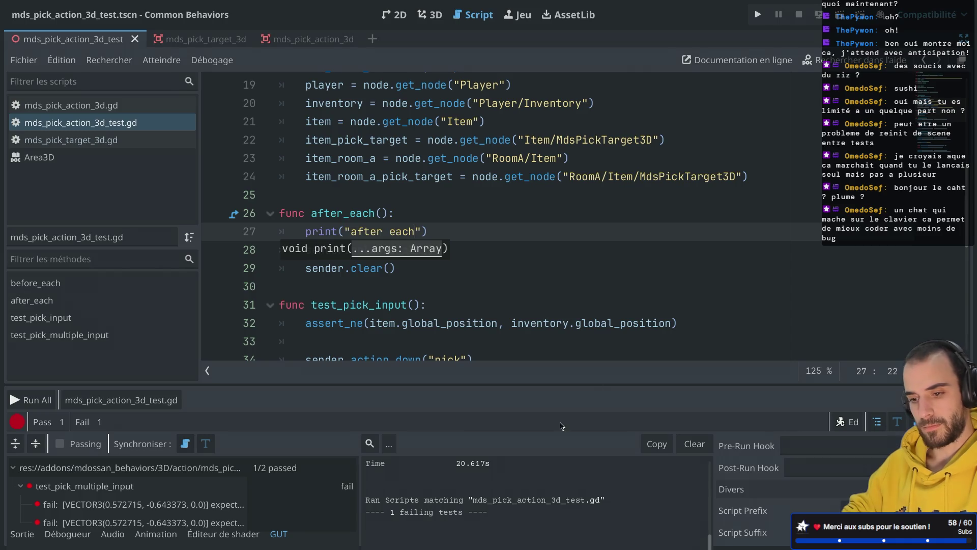
# Save and run the pick action tests, confirming both now pass
pyautogui.click(160, 398)
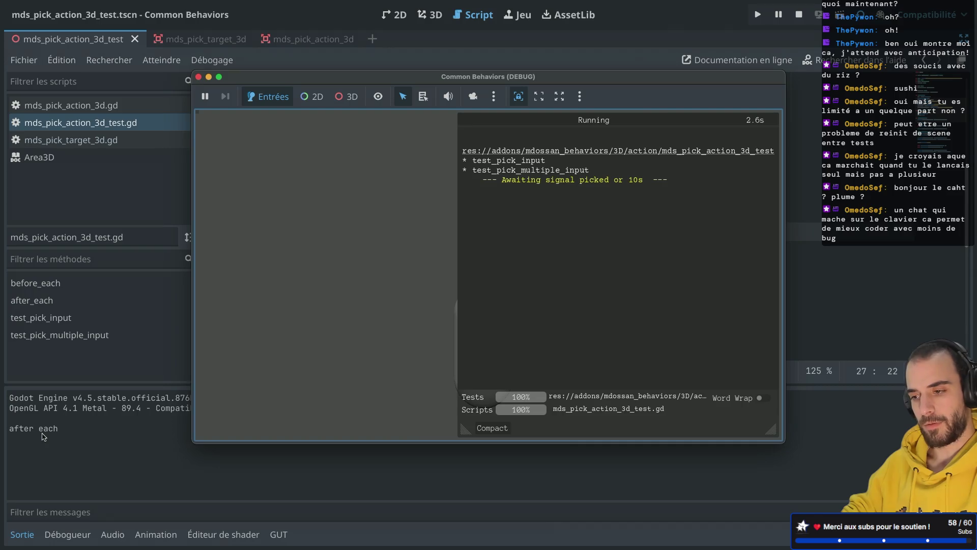
pyautogui.click(199, 77)
pyautogui.click(435, 211)
pyautogui.hotkey('ctrl', 'Right')
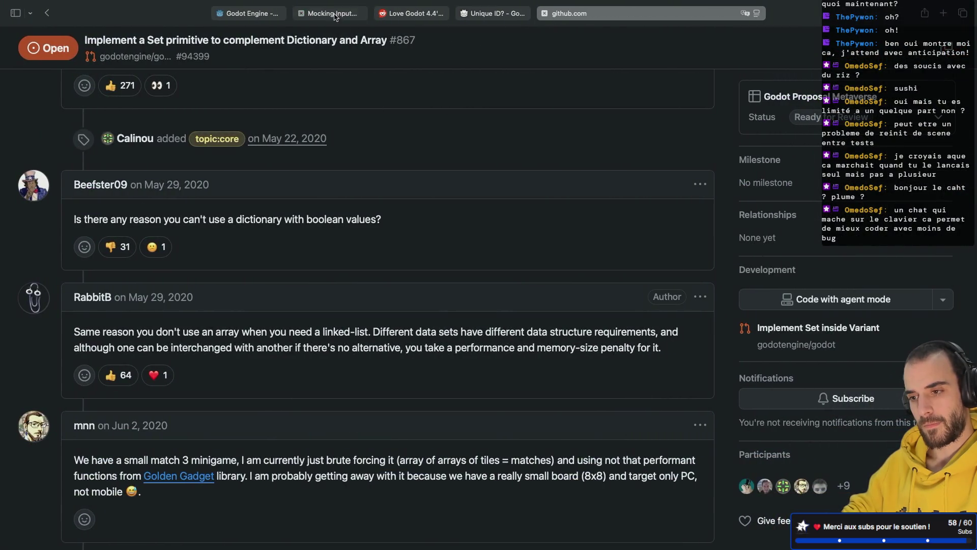
# Read the GUT Gotchas section and use_accumulated_input examples, including the InputMap add_action line
pyautogui.hotkey('ctrl', 'shift', 'Tab')
pyautogui.scroll(-5, 464, 239)
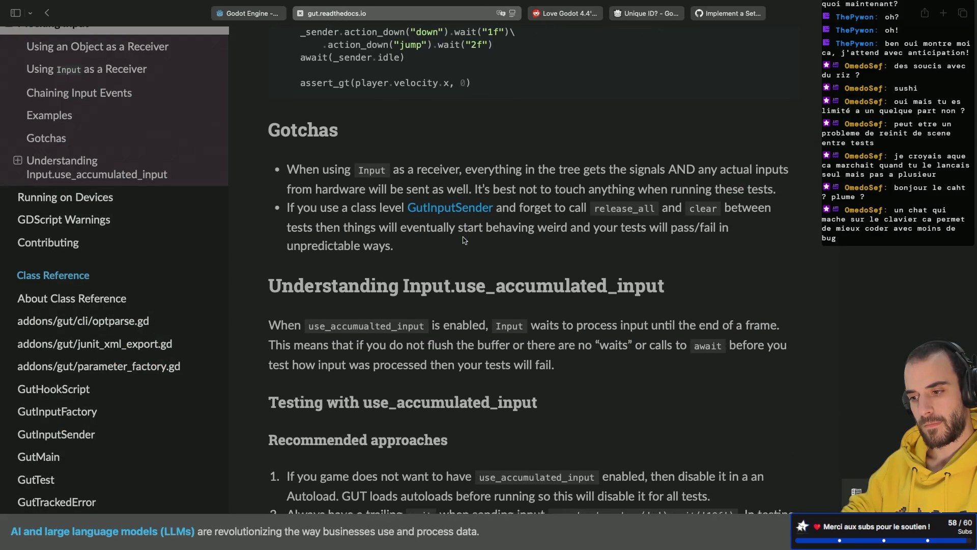
pyautogui.scroll(-1, 464, 239)
pyautogui.scroll(-3, 464, 239)
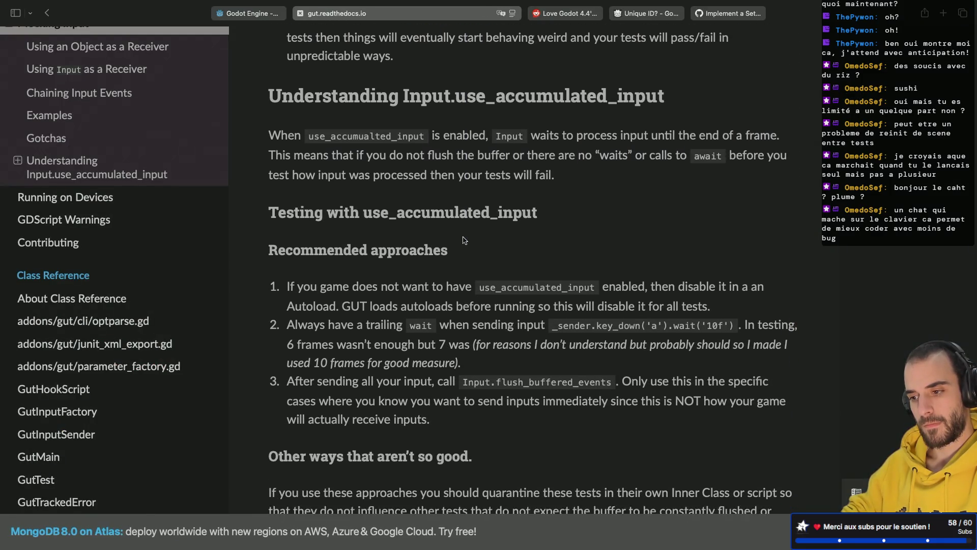
pyautogui.scroll(-8, 464, 239)
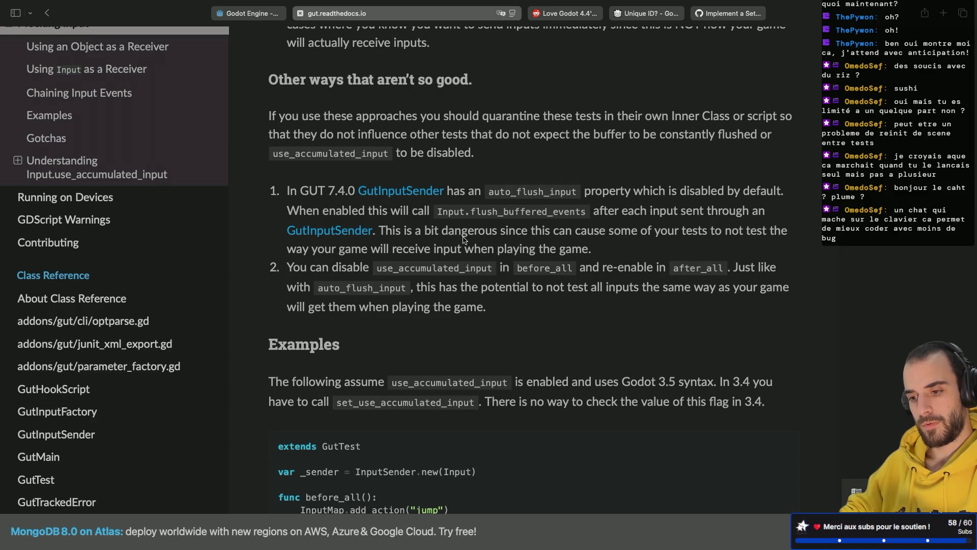
pyautogui.scroll(-6, 464, 239)
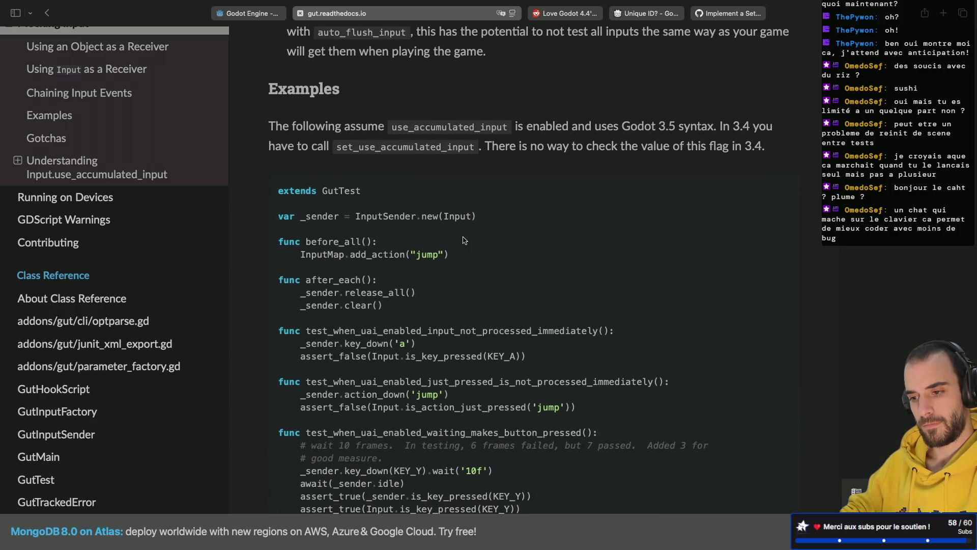
pyautogui.scroll(-2, 464, 240)
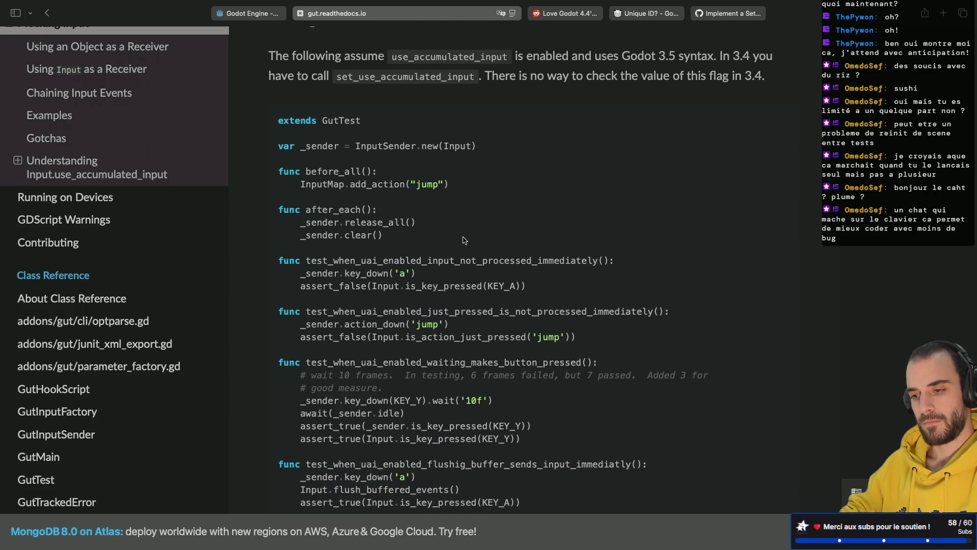
pyautogui.scroll(2, 464, 240)
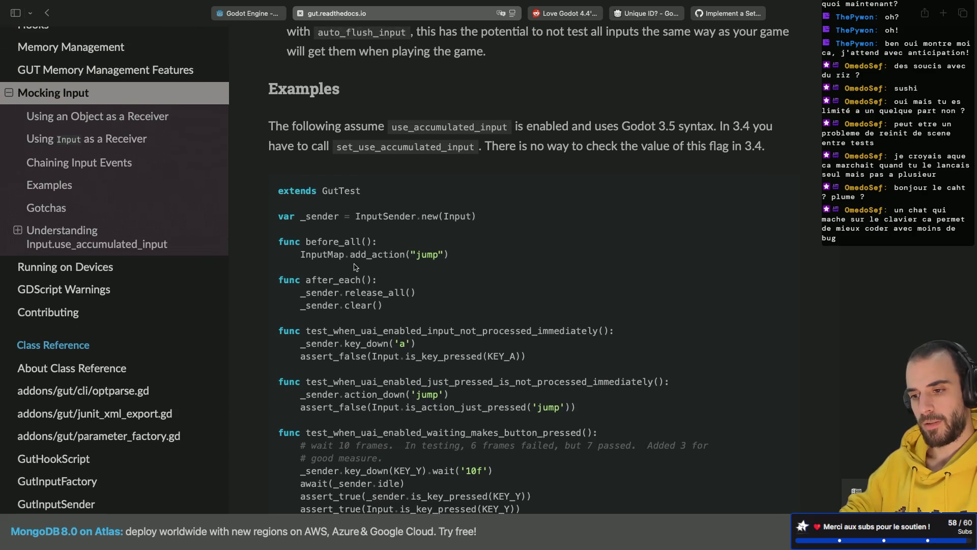
pyautogui.moveTo(303, 255); pyautogui.dragTo(426, 252)
pyautogui.click(487, 257)
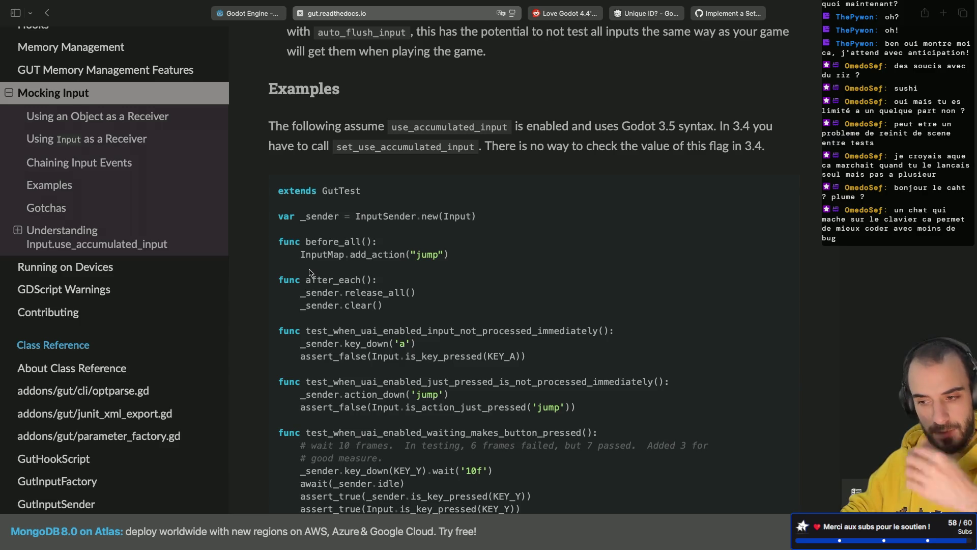
pyautogui.scroll(-1, 310, 273)
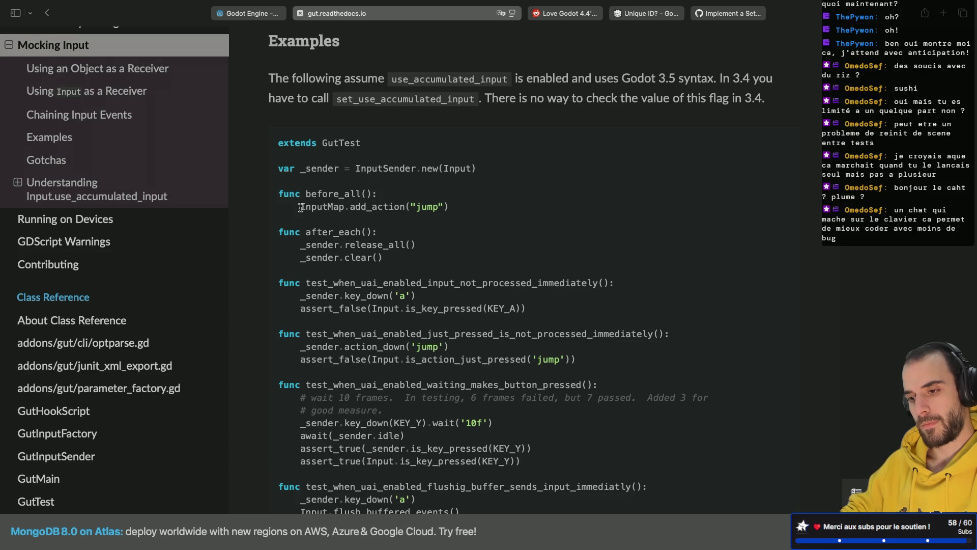
pyautogui.scroll(-1, 402, 190)
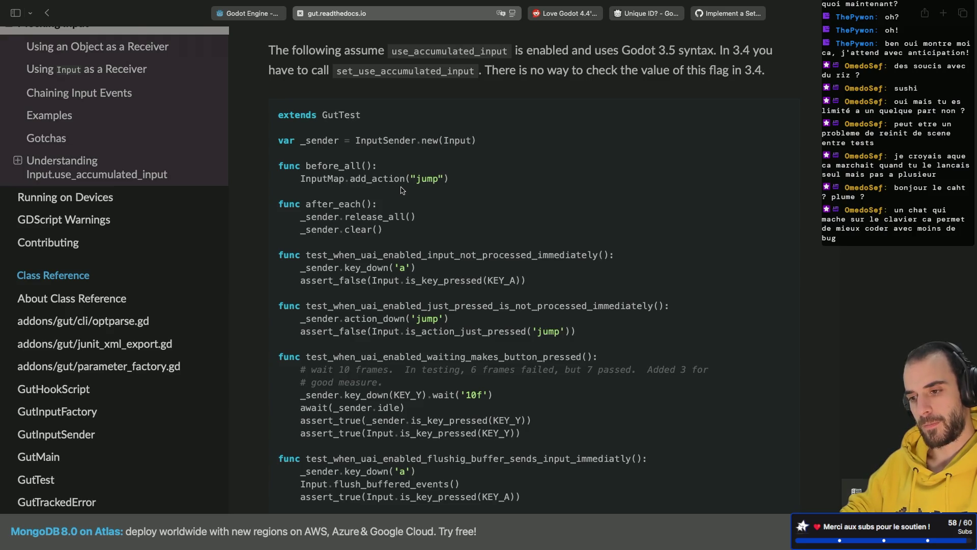
# Compare the Godot test script against the examples where after_each calls release_all and clear
pyautogui.press('super+Tab')
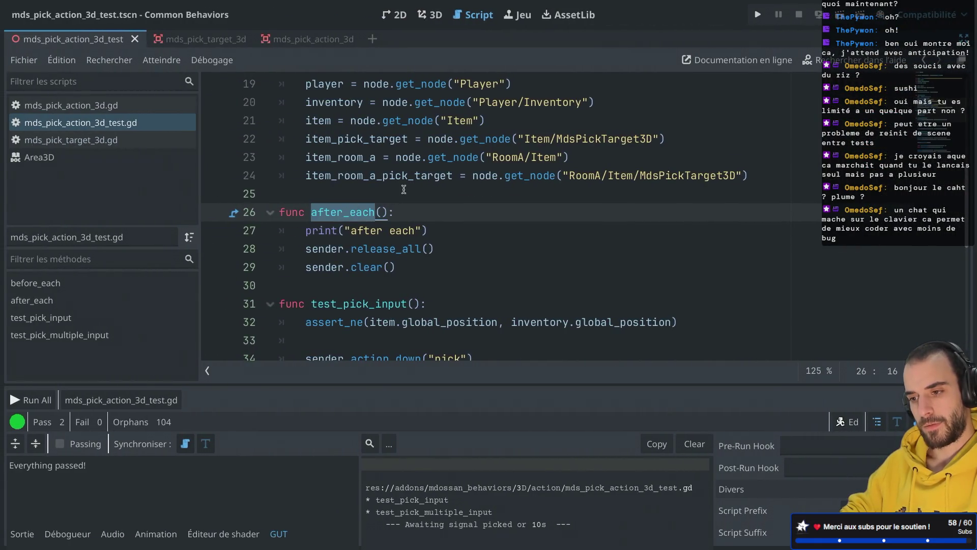
pyautogui.scroll(6, 404, 190)
pyautogui.scroll(-7, 403, 189)
pyautogui.press('super+Tab')
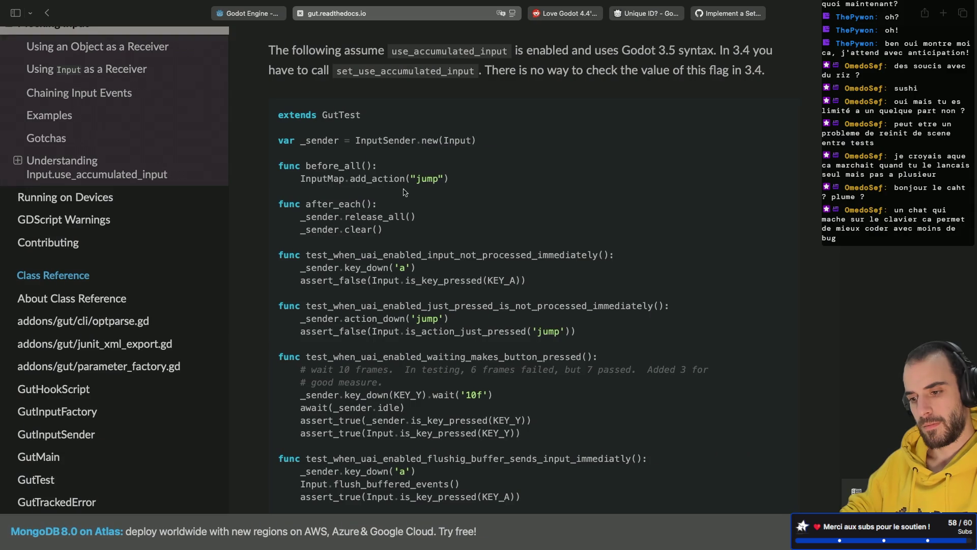
pyautogui.scroll(-2, 405, 192)
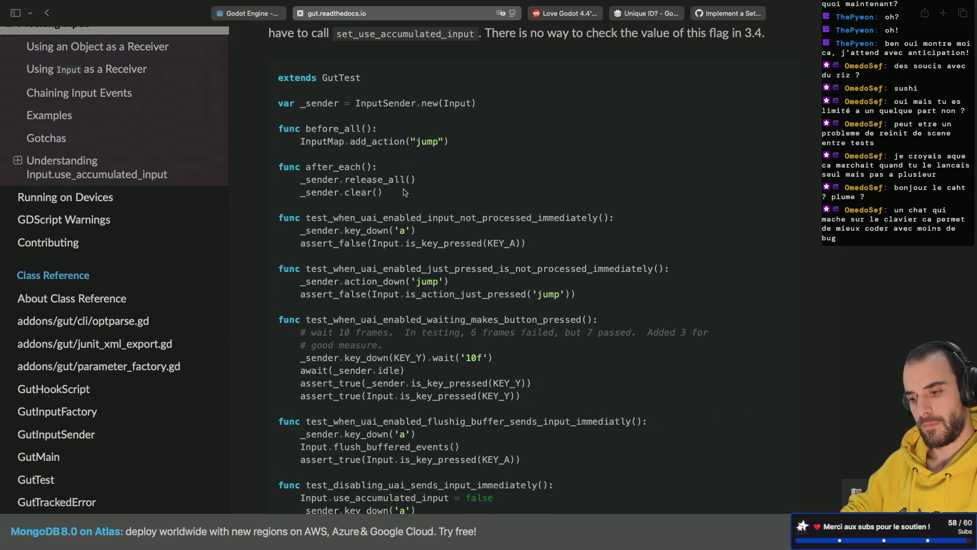
pyautogui.scroll(-4, 404, 192)
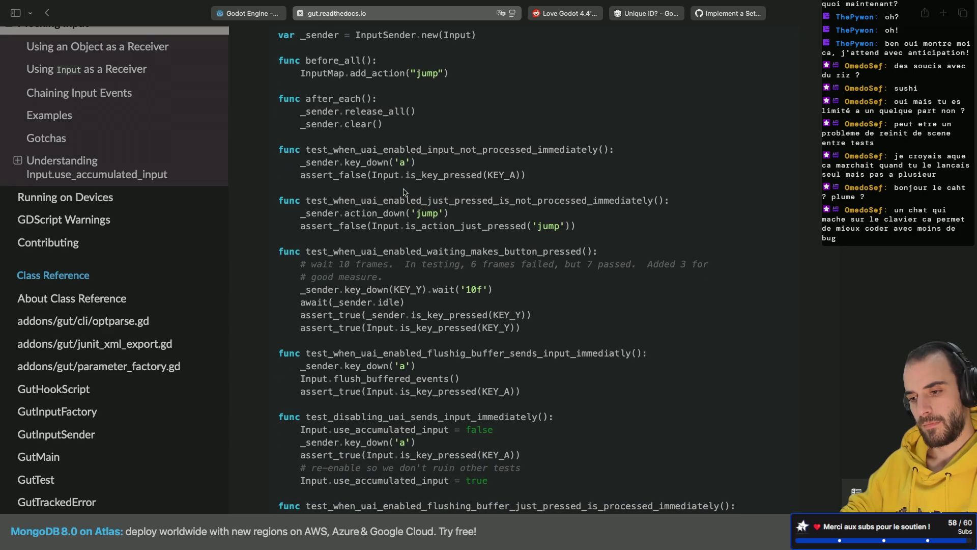
pyautogui.hotkey('ctrl', 'Left')
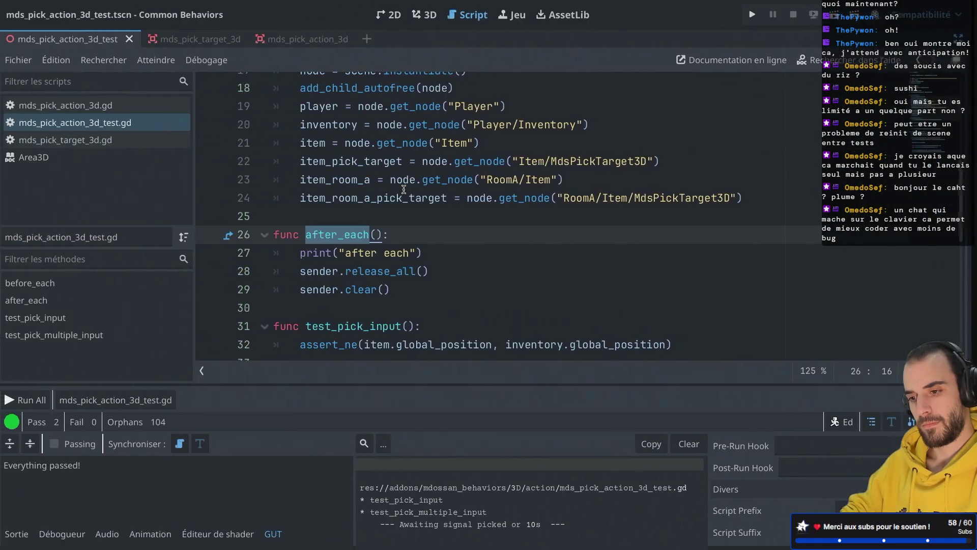
# Insert await (sender.idle) on line 48, right after sender.action_down("pick")
pyautogui.scroll(-7, 417, 230)
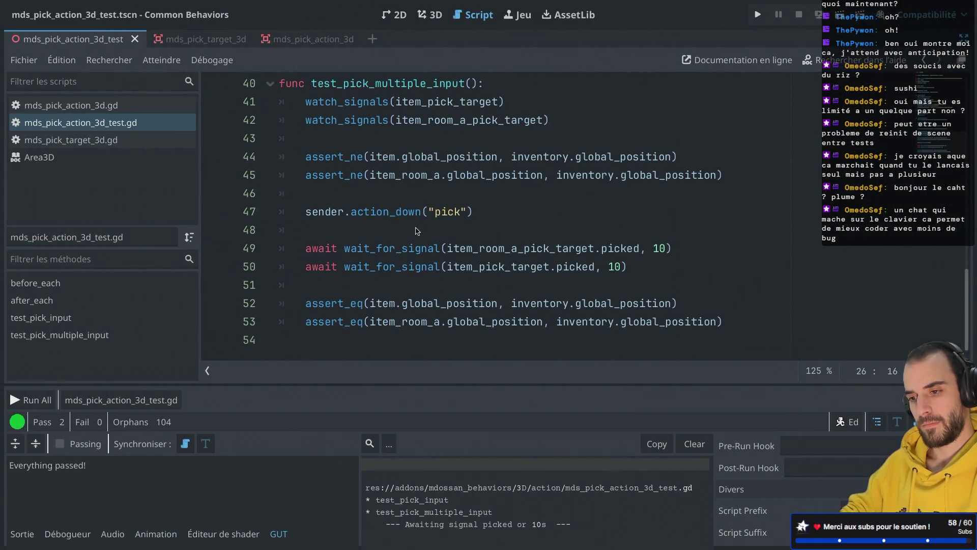
pyautogui.click(479, 210)
pyautogui.press('Return')
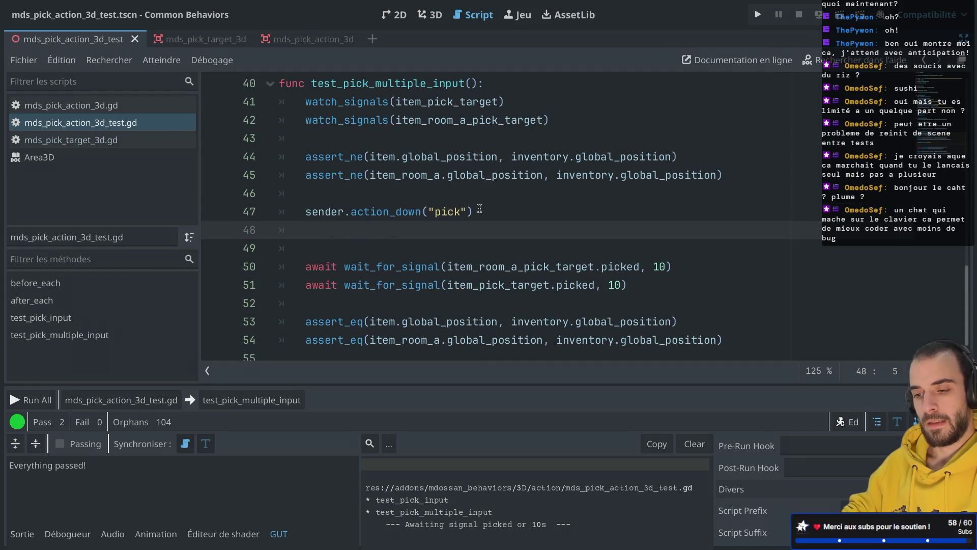
pyautogui.write('await')
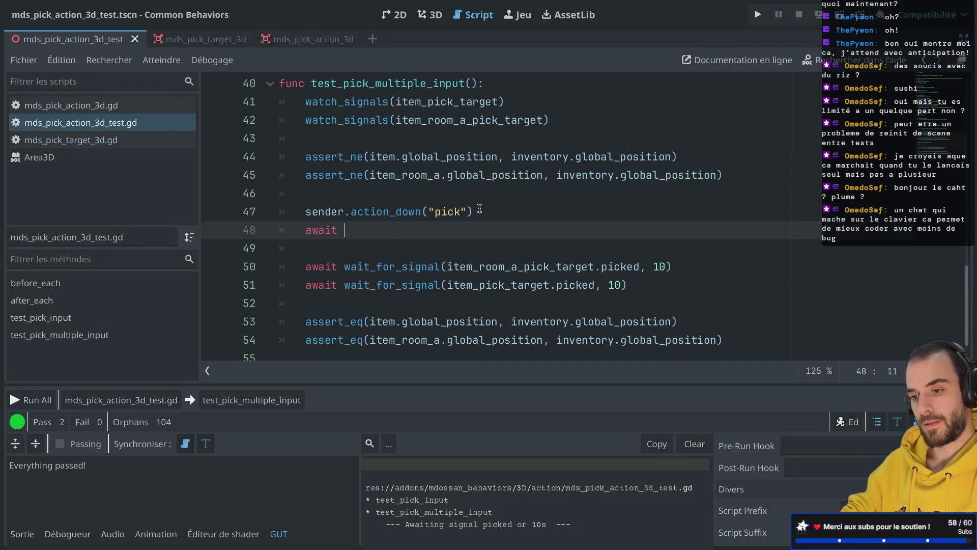
pyautogui.press('super+Tab')
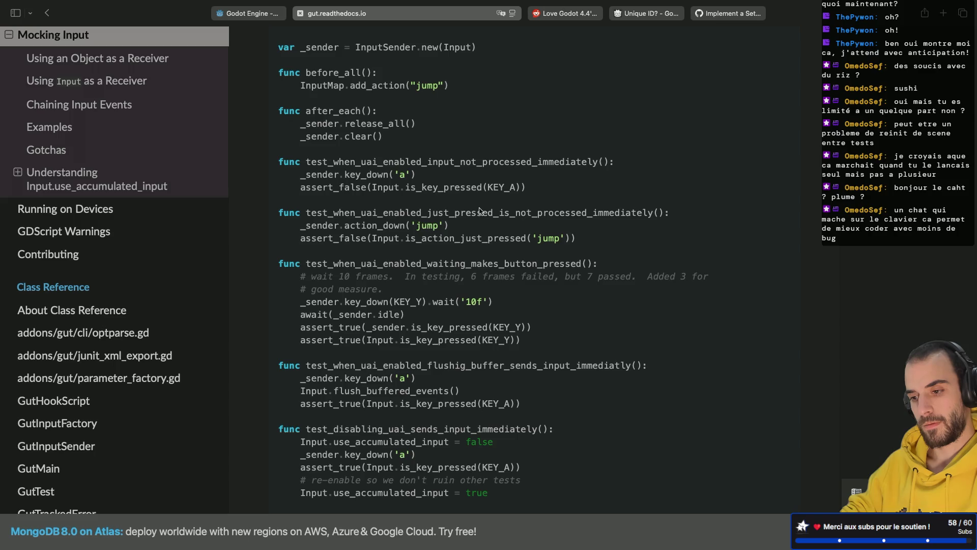
pyautogui.press('super+Tab')
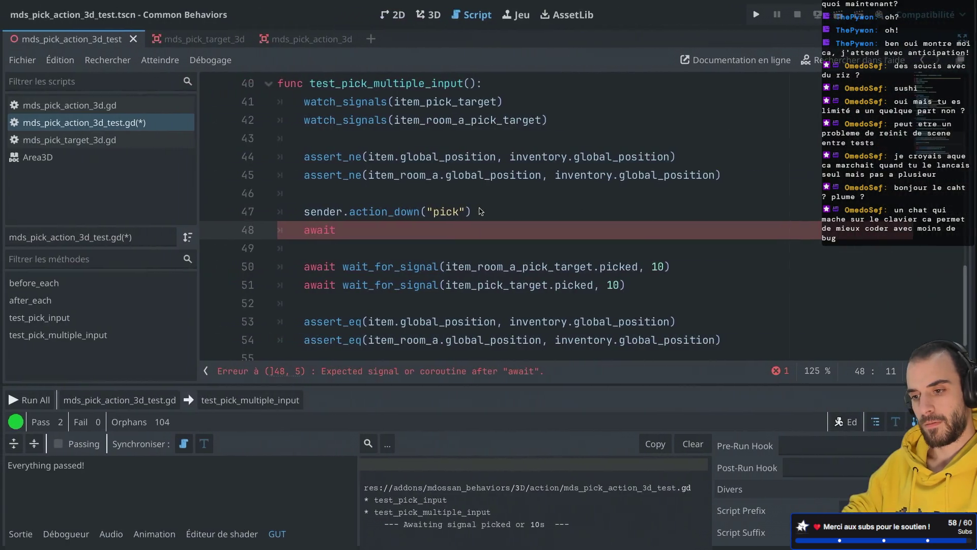
pyautogui.press('Left')
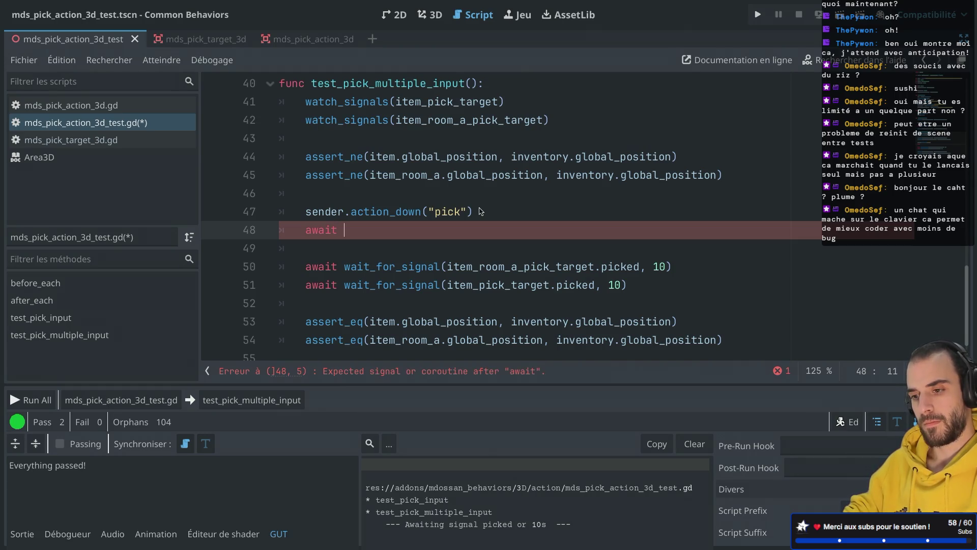
pyautogui.write('(sender.i')
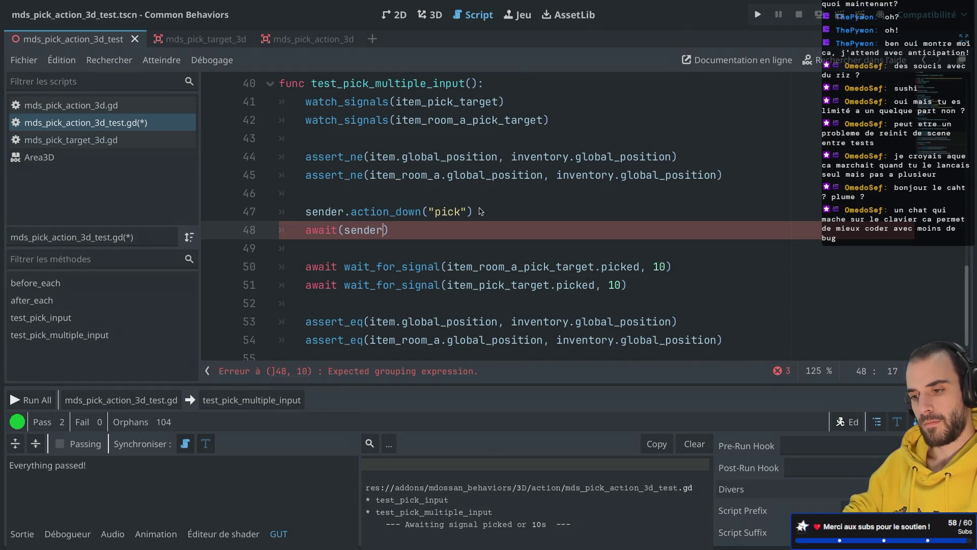
pyautogui.write('dle')
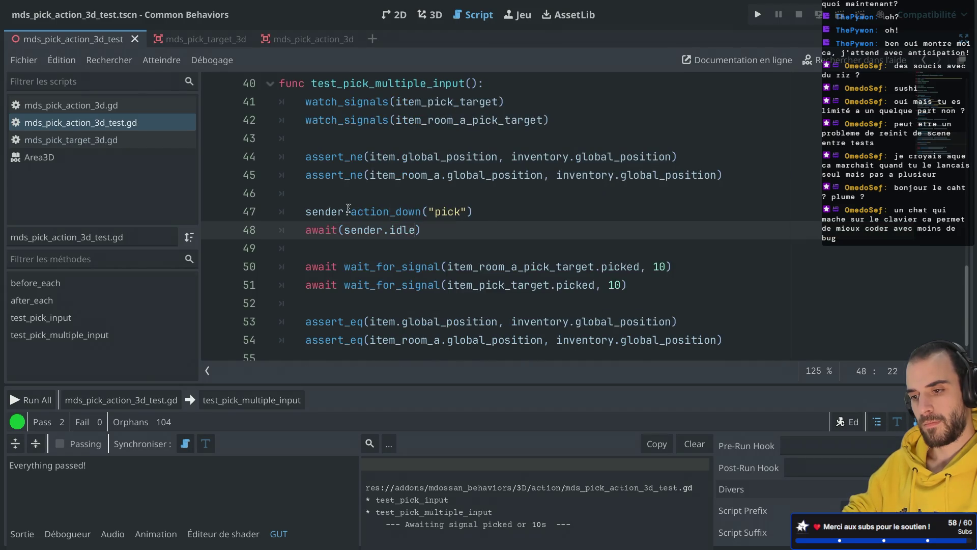
# Save the script and run only test_pick_multiple_input
pyautogui.click(336, 230)
pyautogui.hotkey('ctrl', 's')
pyautogui.scroll(1, 455, 242)
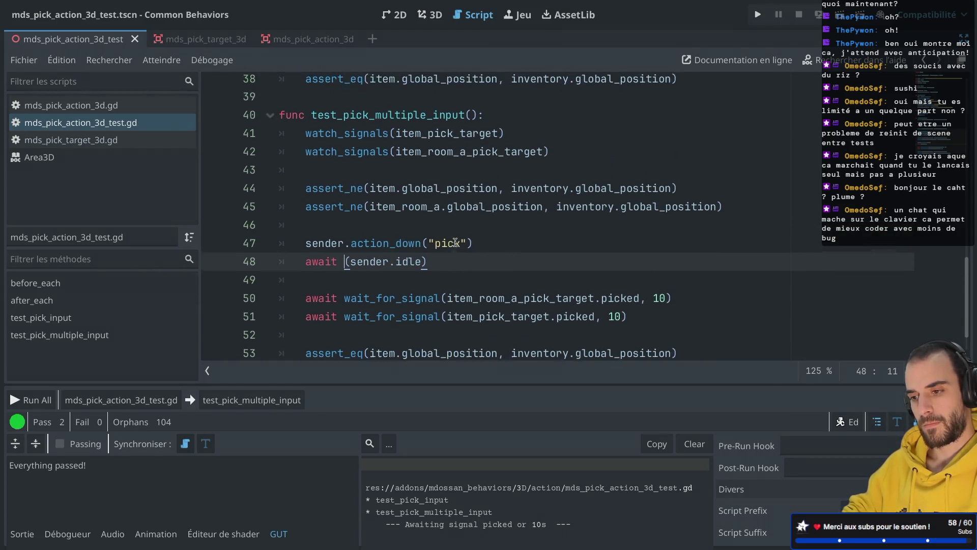
pyautogui.click(259, 400)
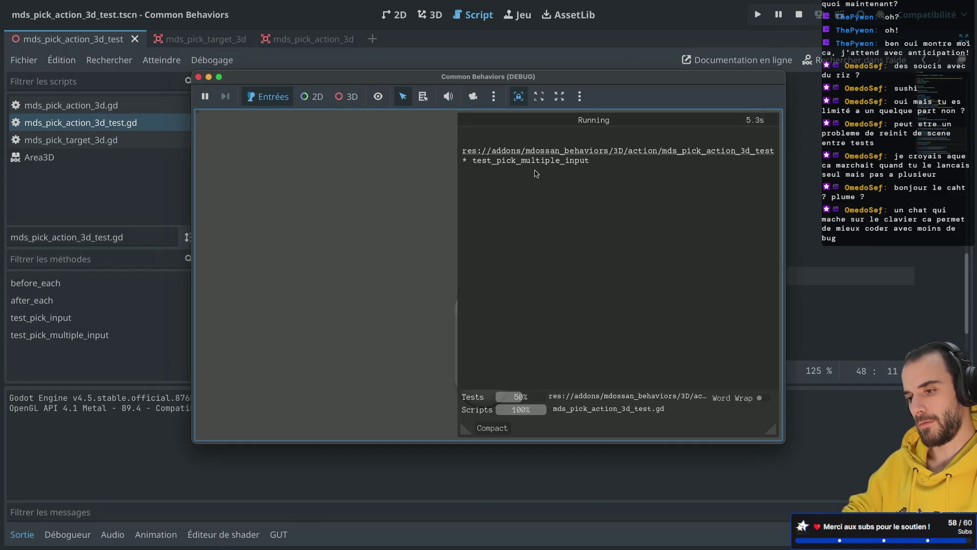
# Raise the wait_for_signal timeout on line 36 from 1 to 10 and run test_pick_input
pyautogui.click(198, 77)
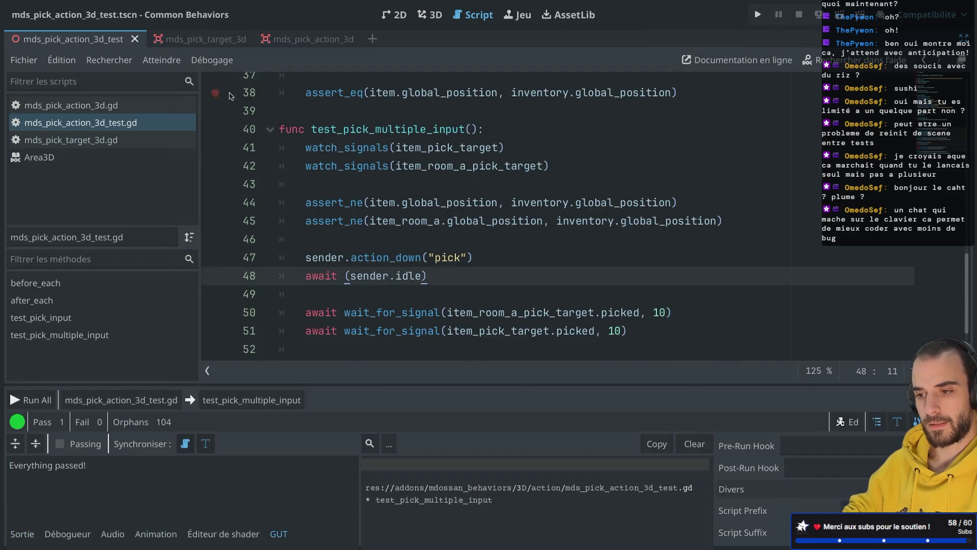
pyautogui.scroll(3, 406, 271)
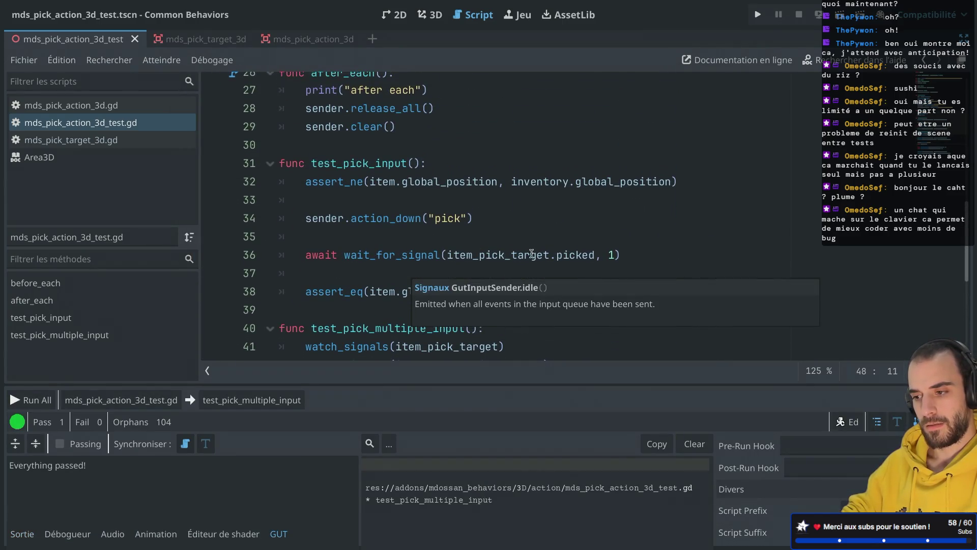
pyautogui.click(614, 255)
pyautogui.write('0')
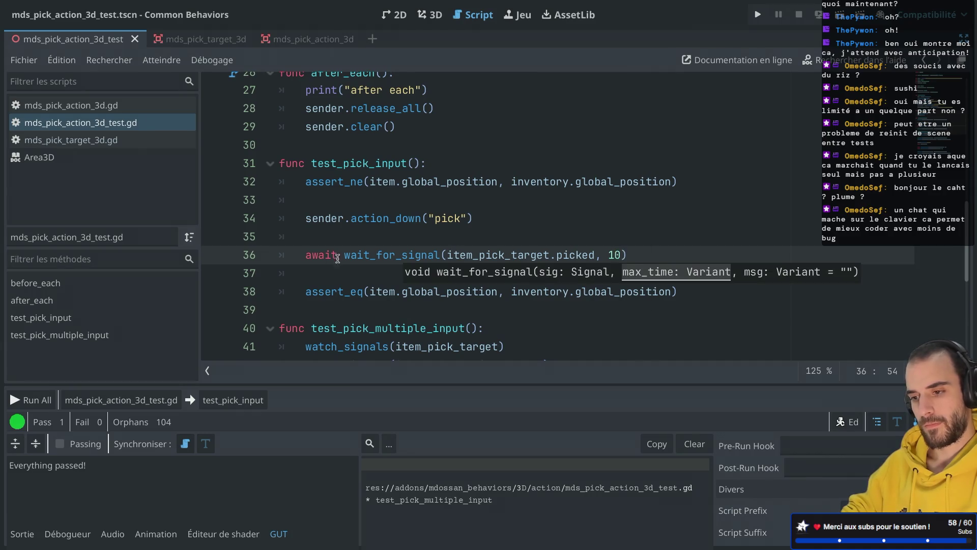
pyautogui.click(314, 262)
pyautogui.click(233, 400)
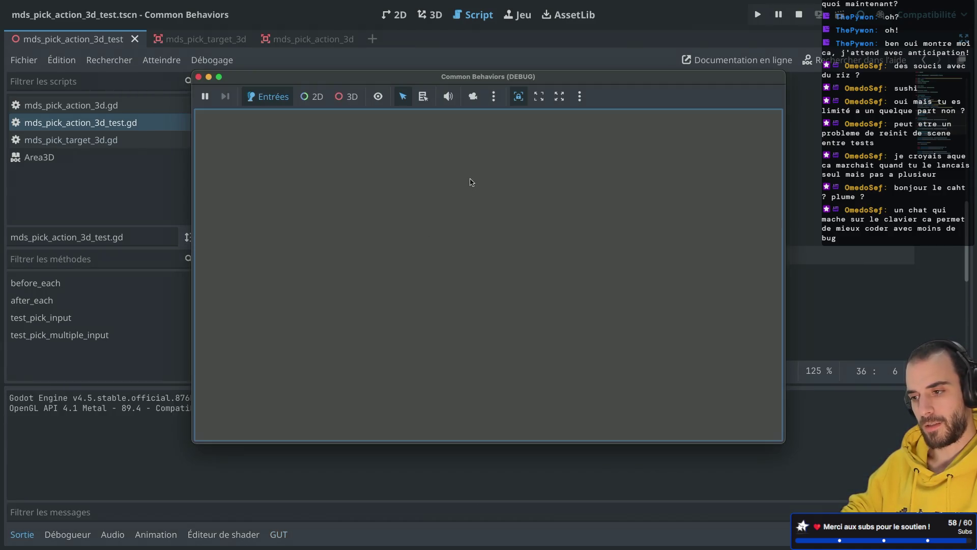
# Rerun test_pick_input alone until it passes 1 of 1
pyautogui.click(198, 76)
pyautogui.scroll(-2, 414, 222)
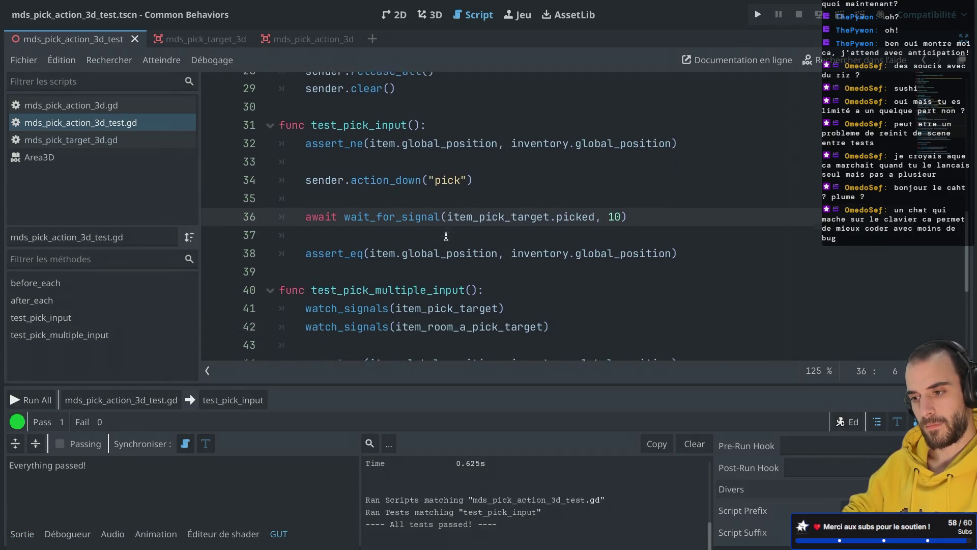
pyautogui.click(413, 223)
pyautogui.click(240, 400)
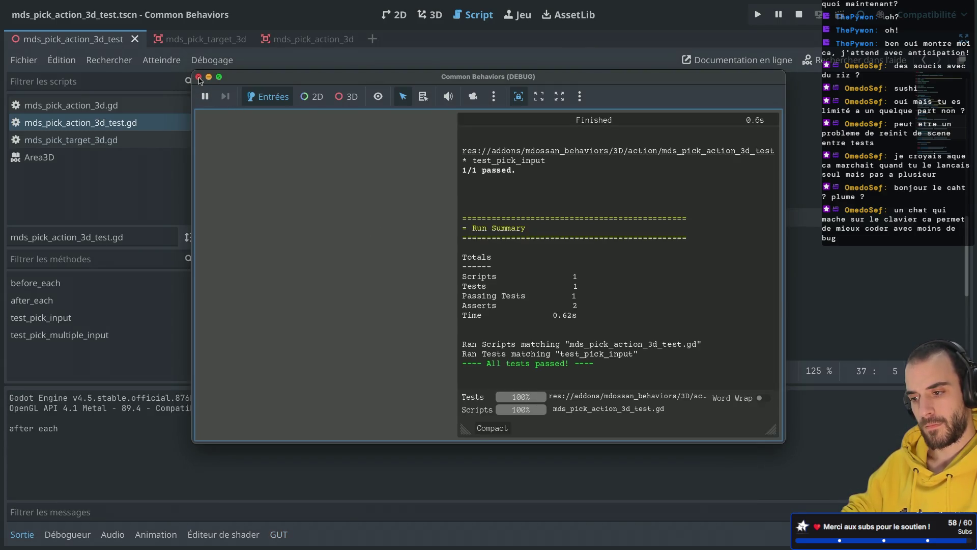
pyautogui.click(198, 77)
pyautogui.scroll(-4, 416, 222)
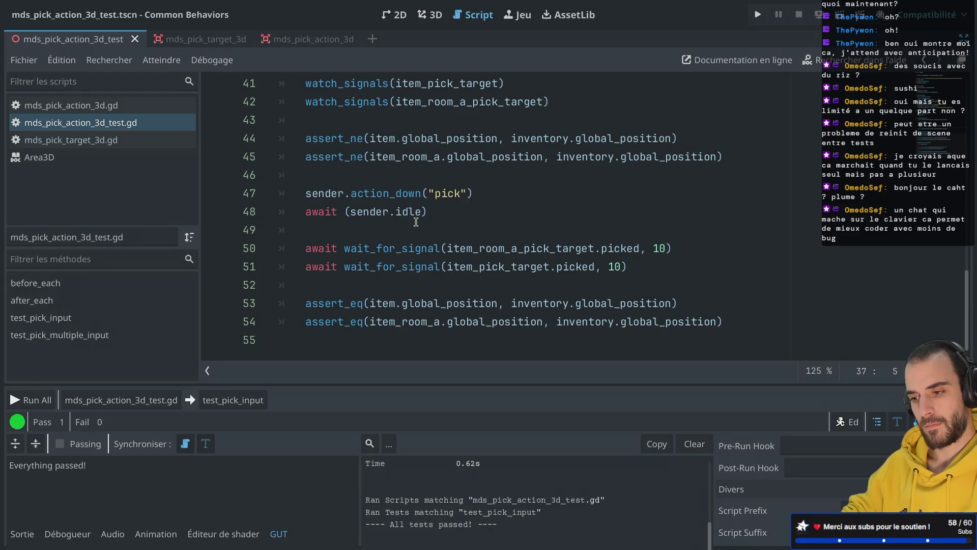
# Select test_pick_multiple_input as the next test to run
pyautogui.click(440, 204)
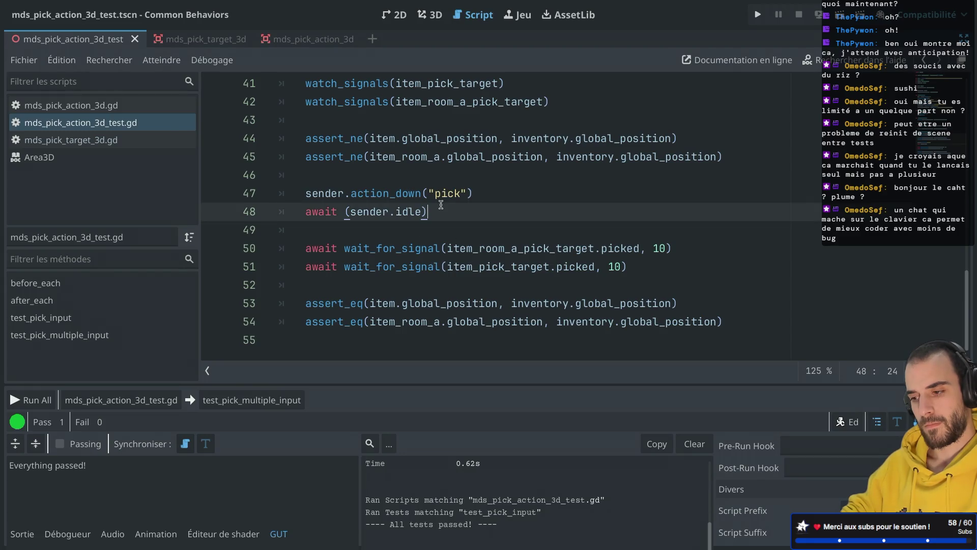
pyautogui.scroll(1, 445, 178)
pyautogui.scroll(-1, 446, 178)
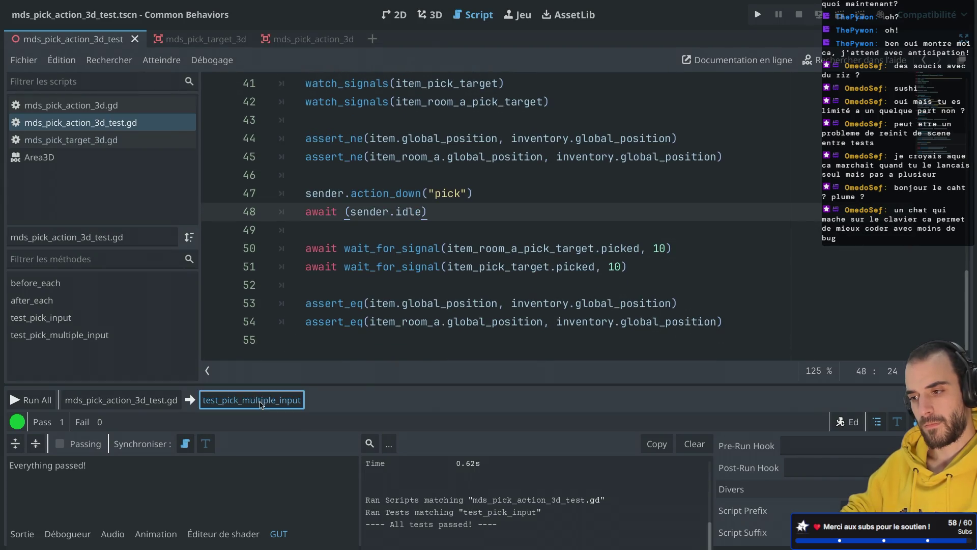
# Run test_pick_multiple_input, then move and close its debug game window
pyautogui.click(252, 400)
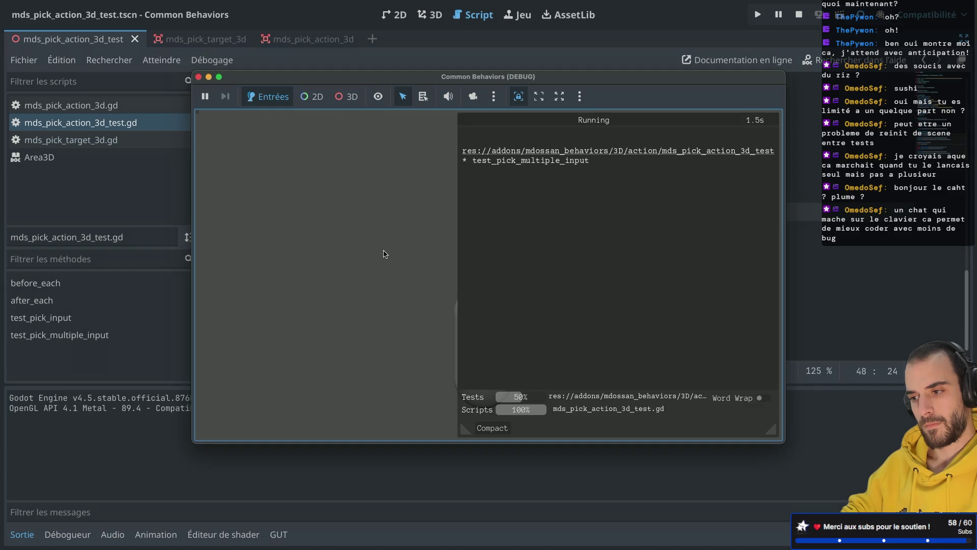
pyautogui.moveTo(257, 84)
pyautogui.mouseDown()
pyautogui.moveTo(296, 81)
pyautogui.moveTo(542, 142)
pyautogui.moveTo(274, 257)
pyautogui.mouseUp()
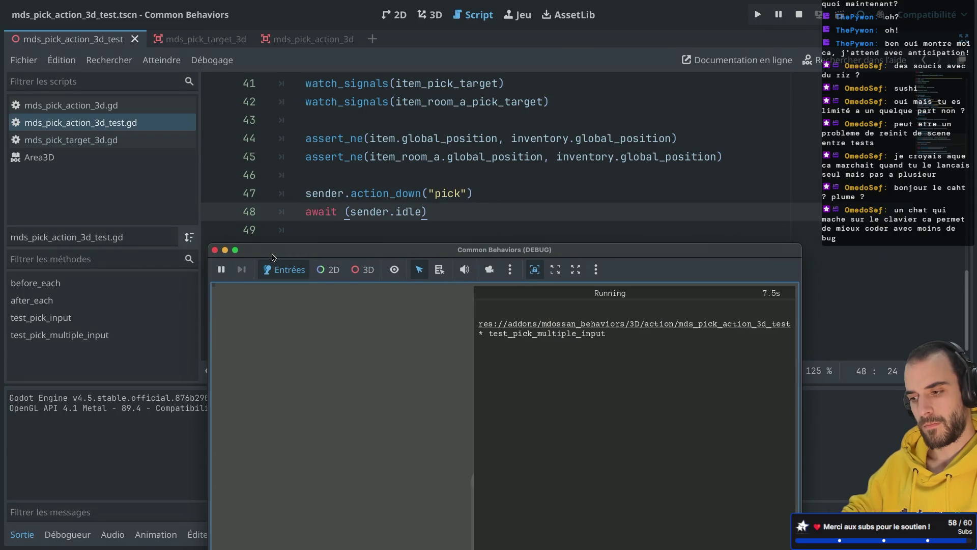
pyautogui.click(216, 250)
# Append .hold_frames(1) to sender.action_down("pick") on line 47 and rerun test_pick_multiple_input
pyautogui.click(486, 194)
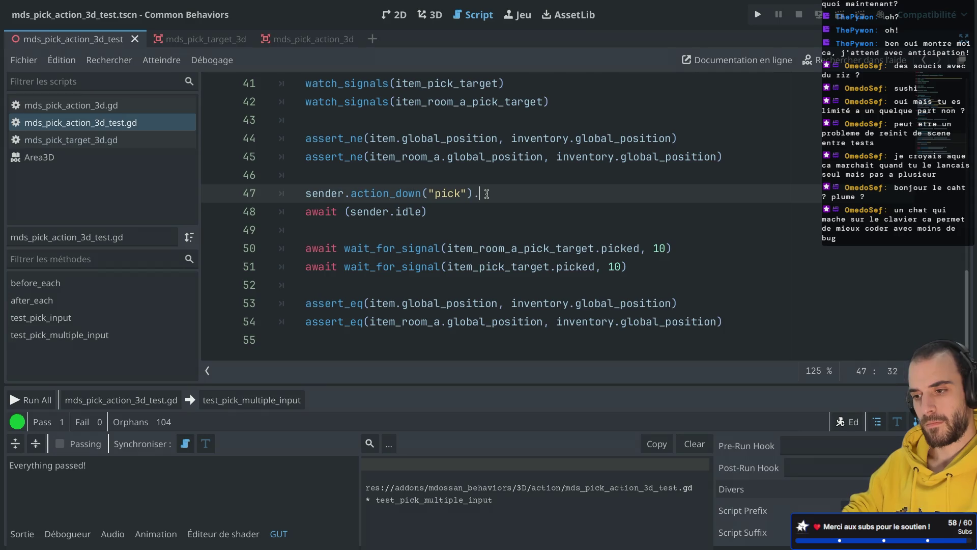
pyautogui.write('.ho')
pyautogui.press('Down')
pyautogui.press('Return')
pyautogui.write('1')
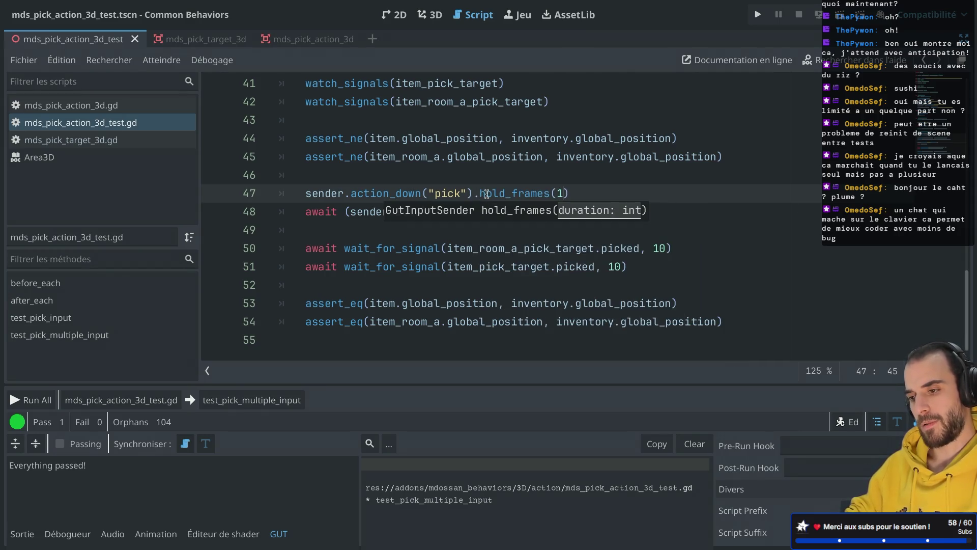
pyautogui.click(244, 399)
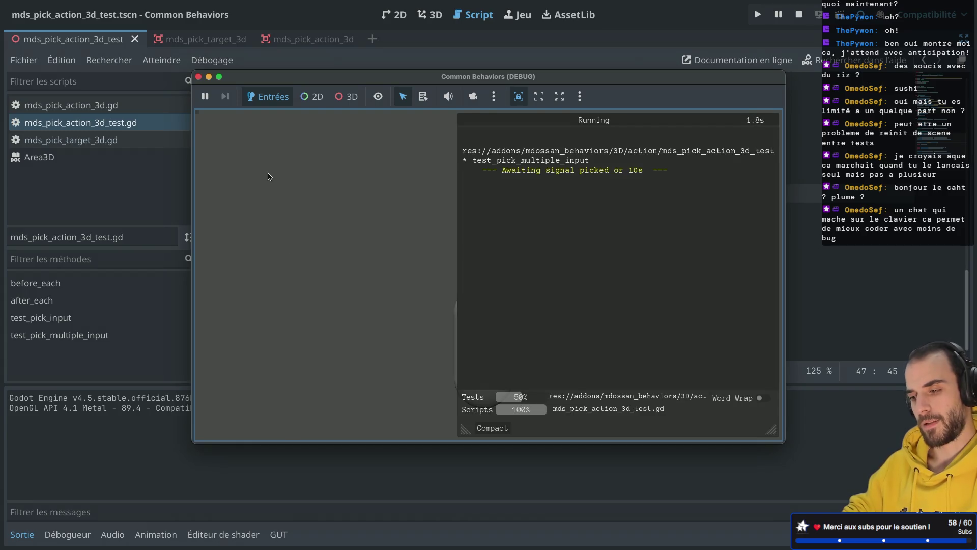
# Change hold_frames(1) to hold_frames(10), save, and rerun test_pick_multiple_input to a 20.5 s pass
pyautogui.click(198, 77)
pyautogui.write('0')
pyautogui.hotkey('ctrl', 's')
pyautogui.click(369, 198)
pyautogui.click(252, 400)
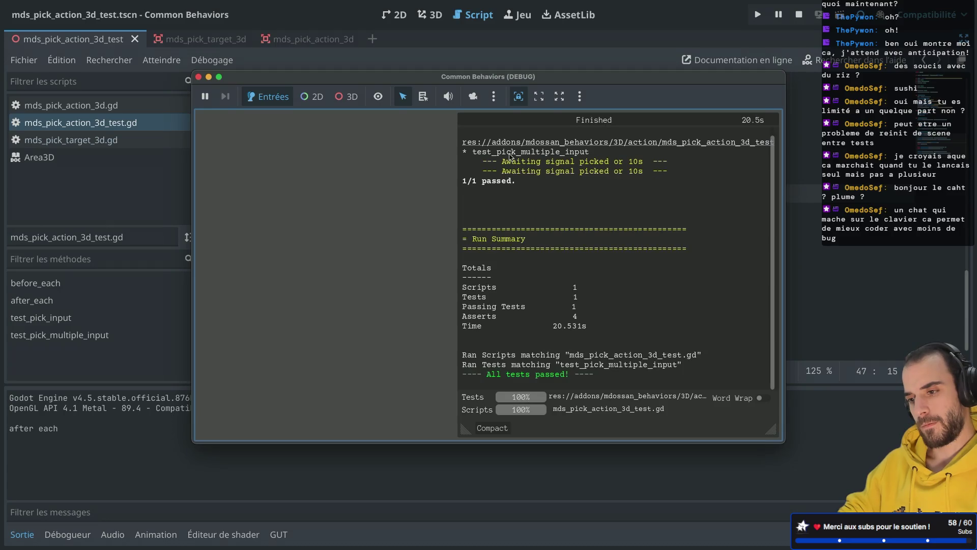
pyautogui.click(198, 77)
# Inspect global_position on line 53 and the pick action line in test_pick_multiple_input
pyautogui.click(415, 304)
pyautogui.doubleClick(415, 304)
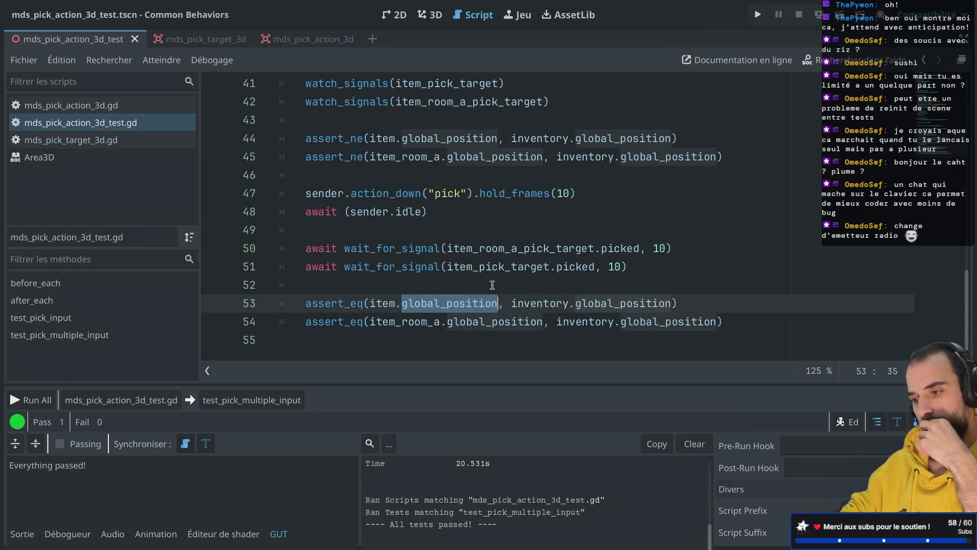
pyautogui.moveTo(451, 260)
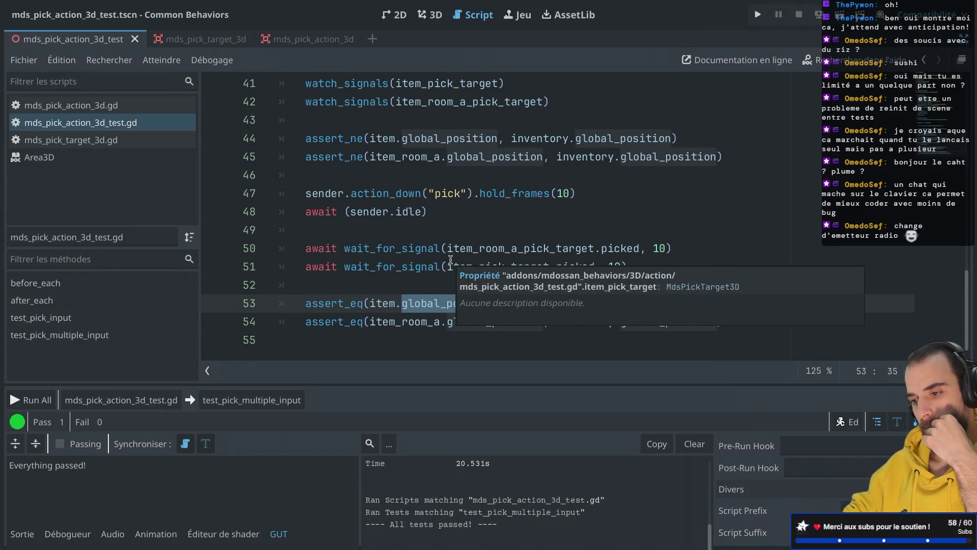
pyautogui.moveTo(363, 220)
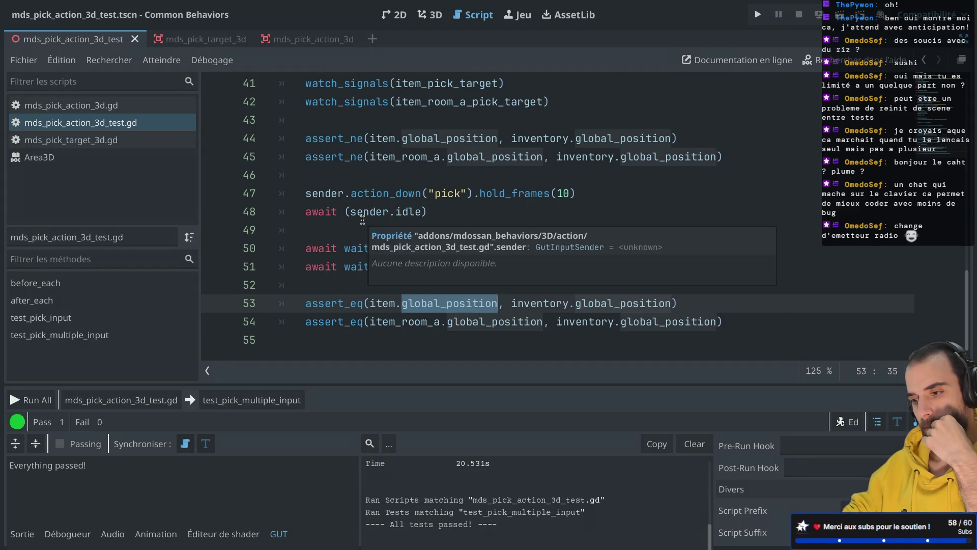
pyautogui.click(446, 192)
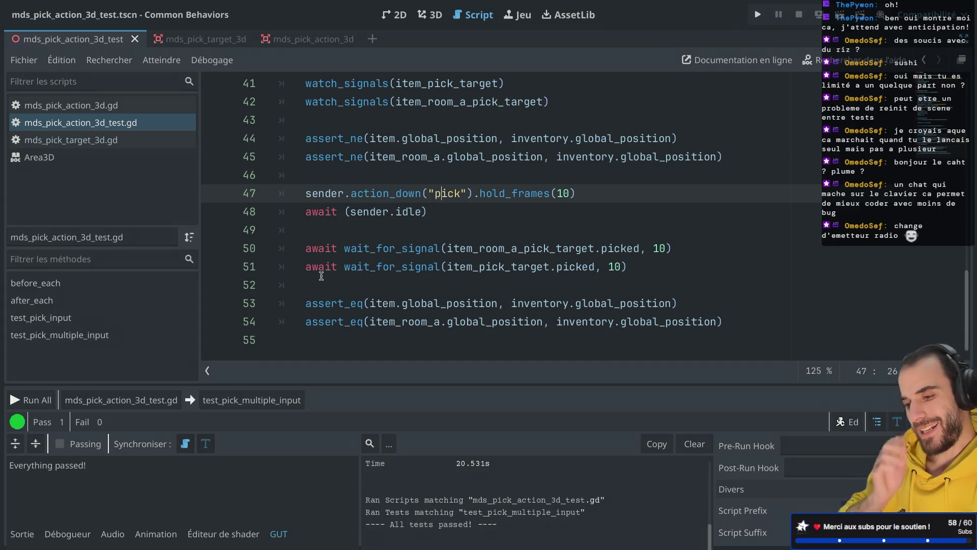
pyautogui.scroll(2, 321, 276)
pyautogui.scroll(-1, 351, 193)
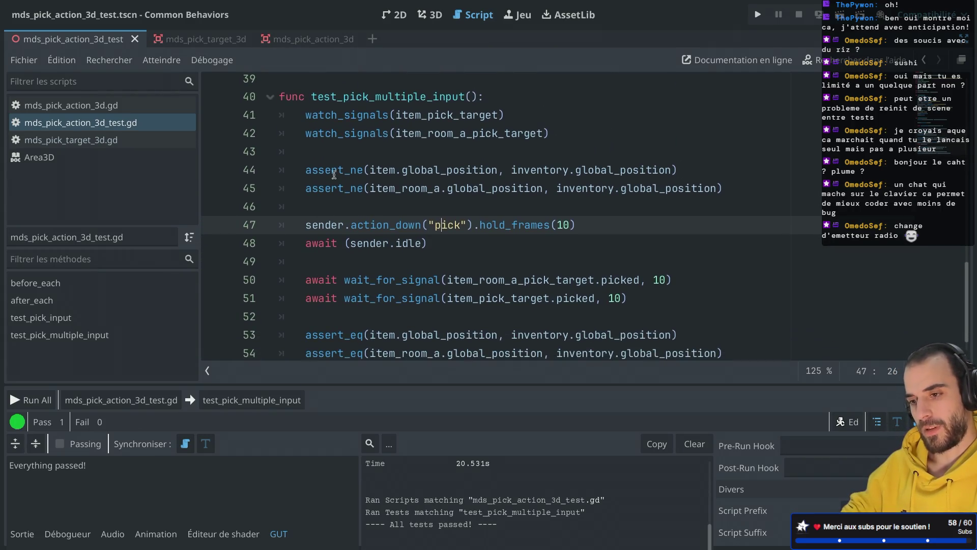
# Replace wait_for_signal with assert_signal_emitted on lines 50 and 51, dropping the timeout, and save
pyautogui.doubleClick(369, 298)
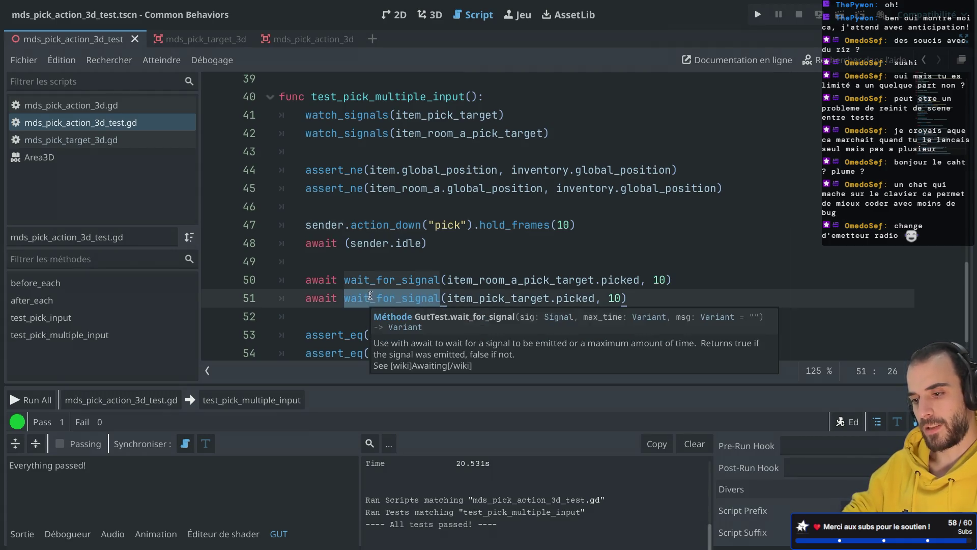
pyautogui.write('assert')
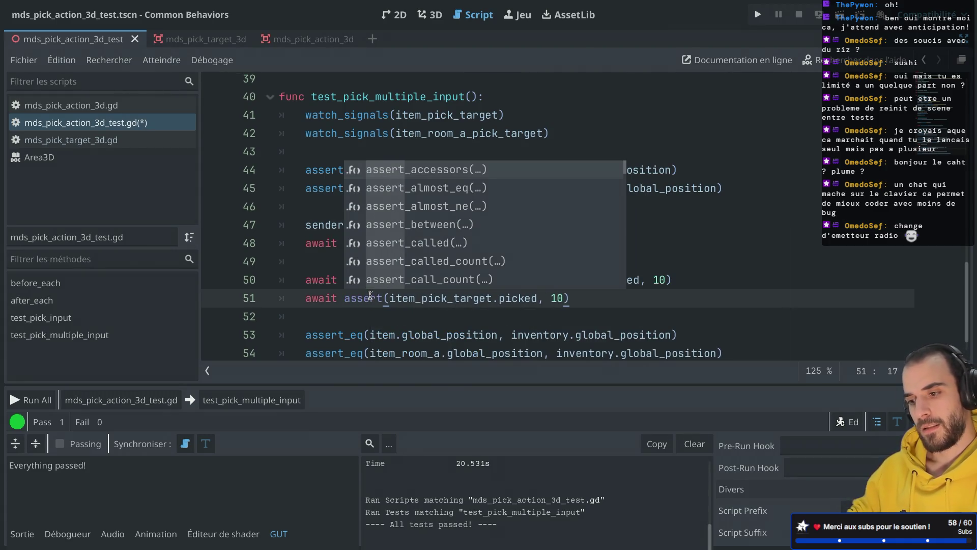
pyautogui.write('_si')
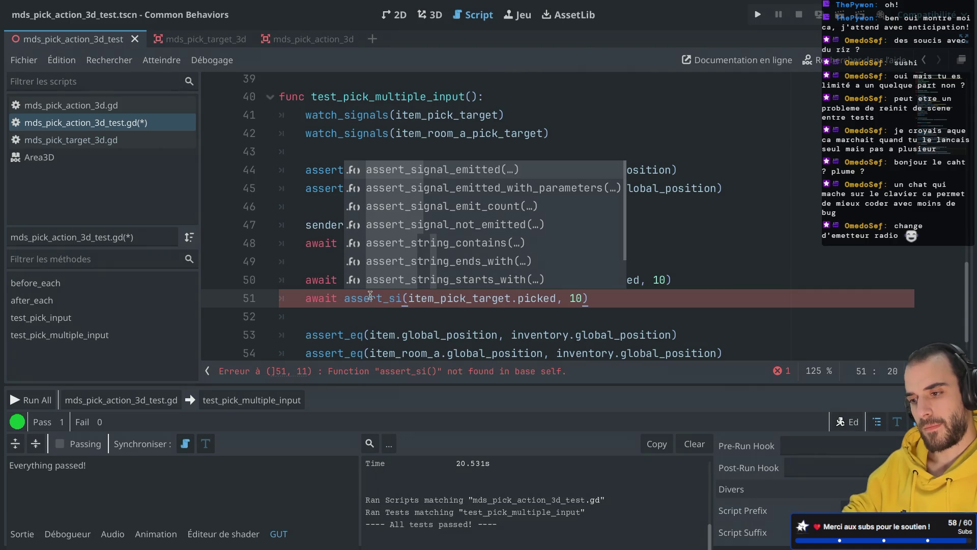
pyautogui.press('Return')
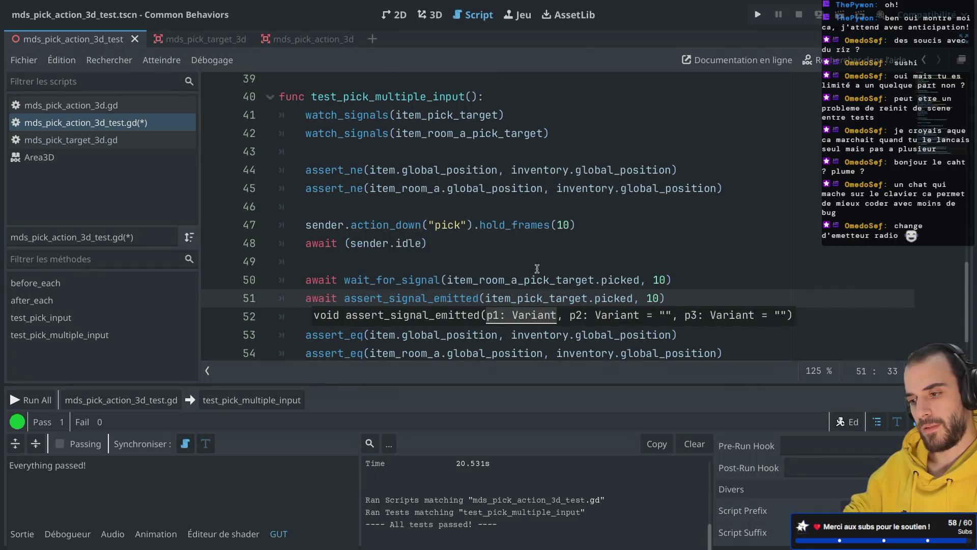
pyautogui.hotkey('ctrl', 's')
pyautogui.scroll(-1, 537, 268)
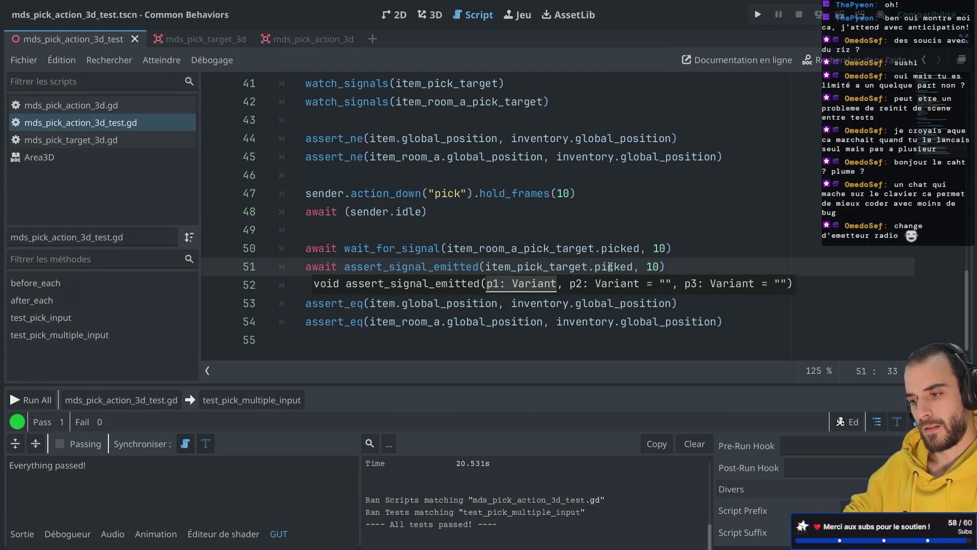
pyautogui.click(657, 265)
pyautogui.press('BackSpace')
pyautogui.press('BackSpace')
pyautogui.press('BackSpace')
pyautogui.doubleClick(365, 269)
pyautogui.hotkey('ctrl', 'c')
pyautogui.doubleClick(392, 248)
pyautogui.hotkey('ctrl', 'v')
pyautogui.hotkey('ctrl', 's')
# Rerun test_pick_multiple_input with Ctrl+Shift+R; it passes in 0.505 s
pyautogui.click(459, 229)
pyautogui.scroll(1, 482, 219)
pyautogui.hotkey('ctrl', 'shift', 'r')
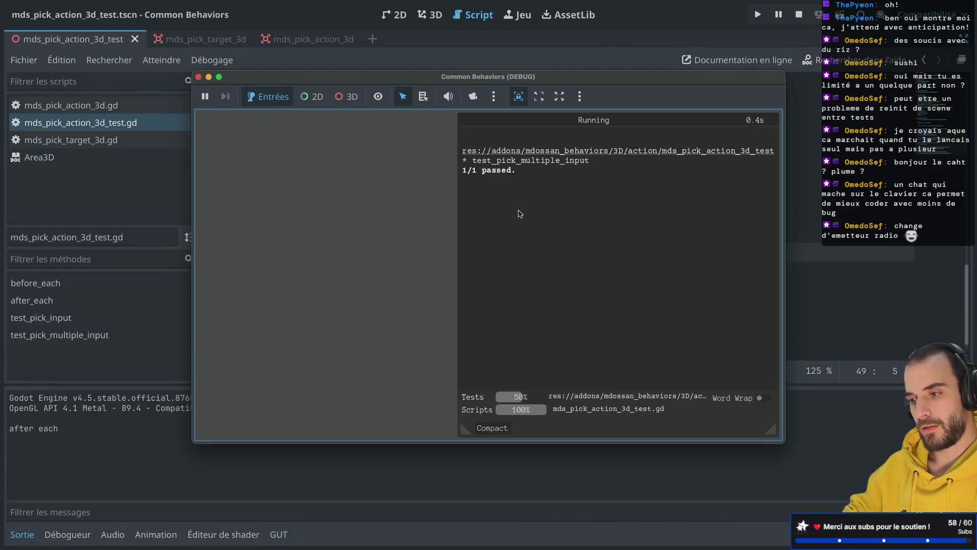
# Inspect wait_for_signal's definition in GUT's test.gd, then return to test_pick_multiple_input
pyautogui.click(199, 76)
pyautogui.scroll(3, 348, 172)
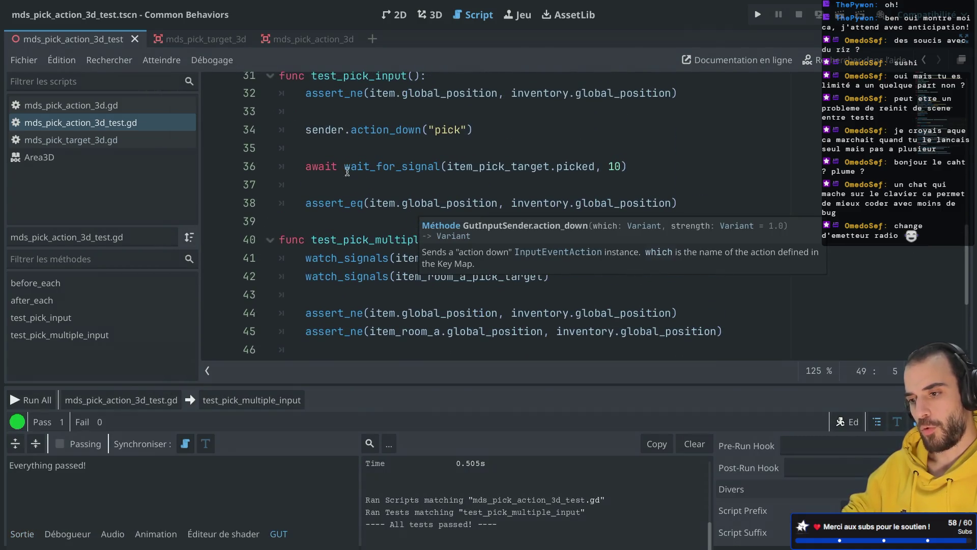
pyautogui.keyDown('ctrl'); pyautogui.click(398, 168); pyautogui.keyUp('ctrl')
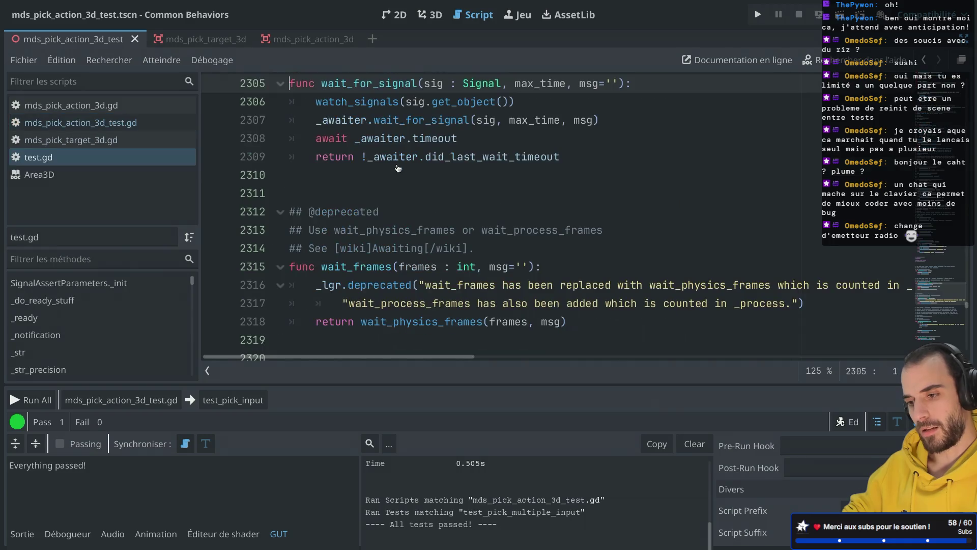
pyautogui.scroll(3, 398, 168)
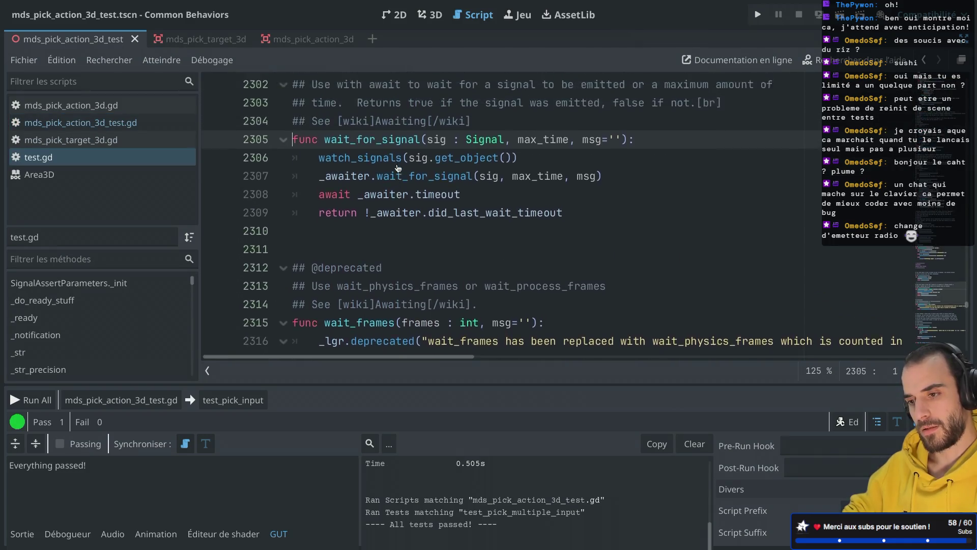
pyautogui.scroll(-1, 398, 168)
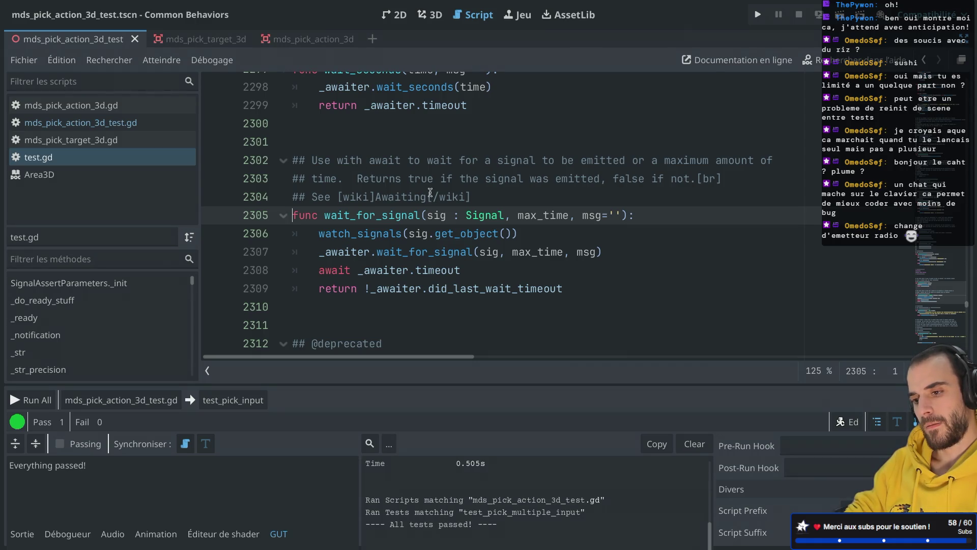
pyautogui.hotkey('alt', 'Left')
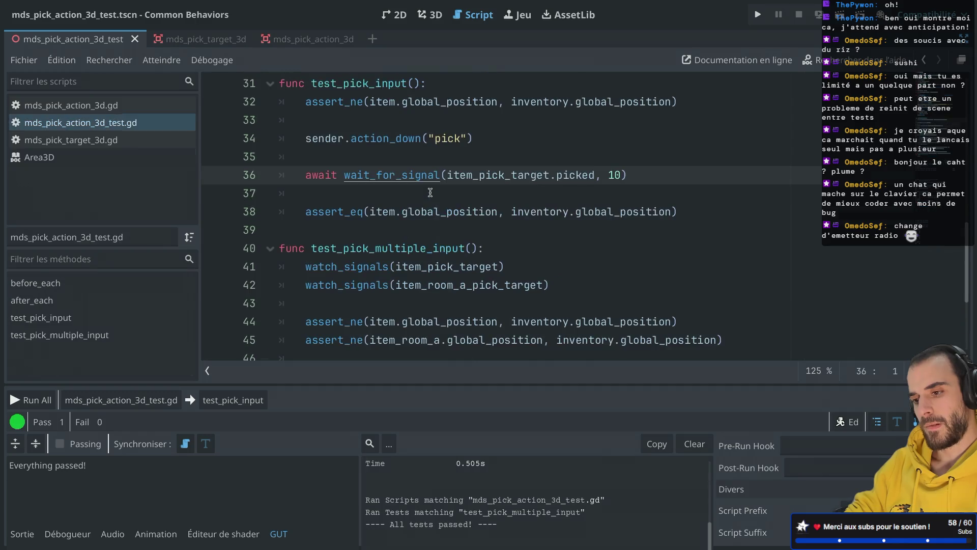
pyautogui.scroll(-3, 331, 280)
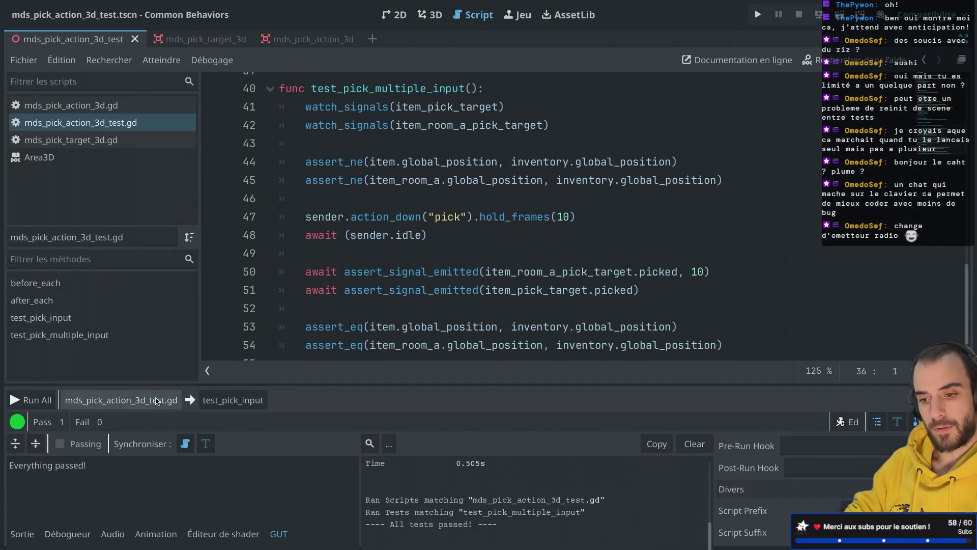
# Run the script's tests from the GUT panel and close the run window
pyautogui.click(157, 402)
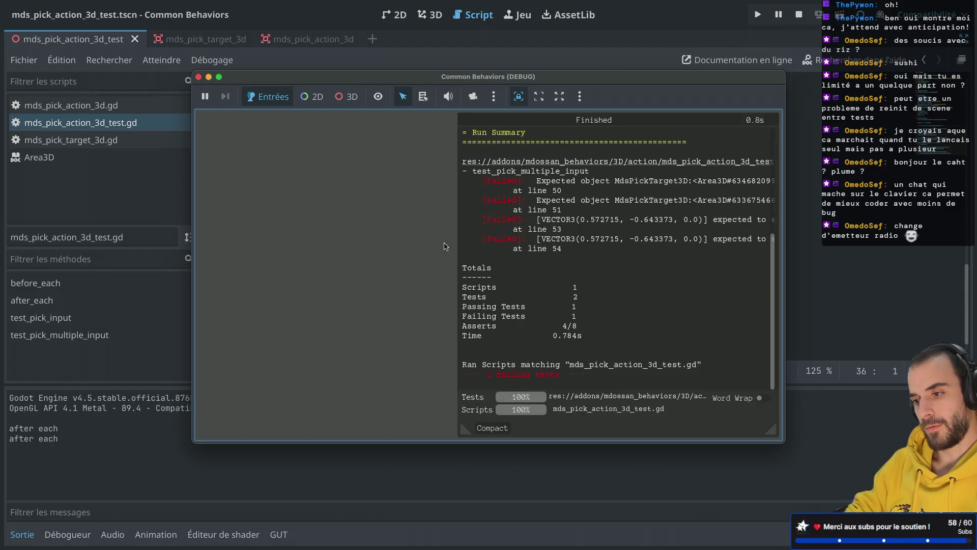
pyautogui.scroll(5, 560, 268)
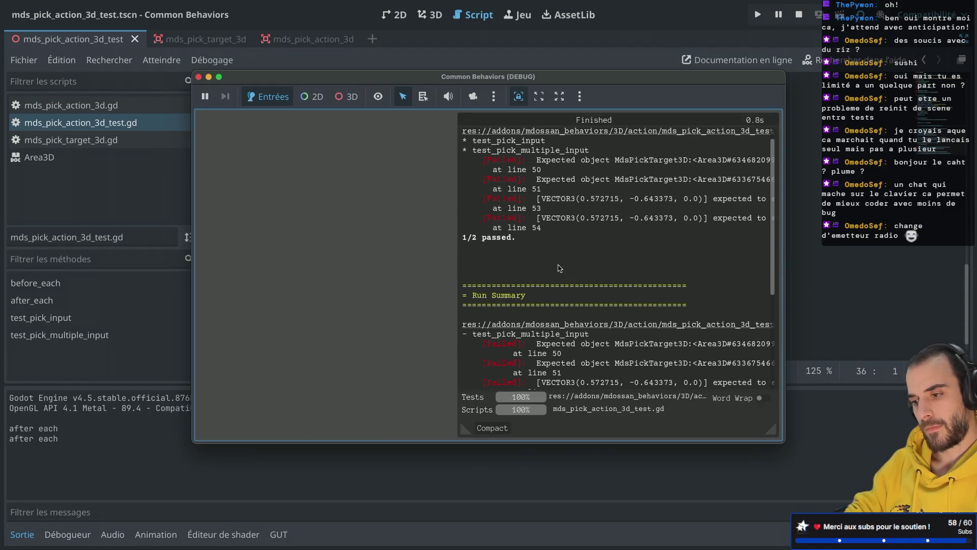
pyautogui.click(199, 77)
pyautogui.scroll(5, 369, 189)
pyautogui.scroll(8, 369, 189)
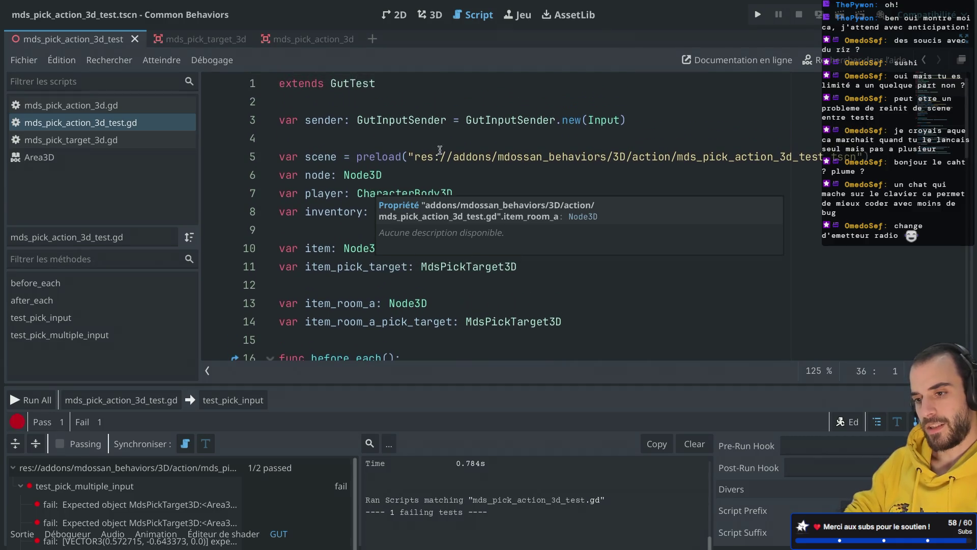
# Cut the shared sender declaration, then restore it with undo, keeping it on the clipboard
pyautogui.moveTo(636, 115); pyautogui.dragTo(632, 106)
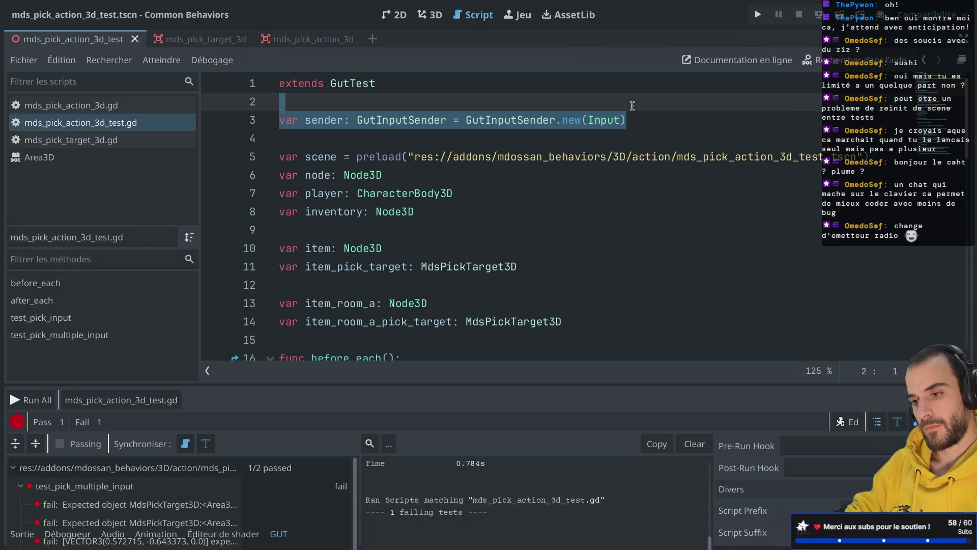
pyautogui.hotkey('ctrl', 'x')
pyautogui.scroll(-10, 632, 106)
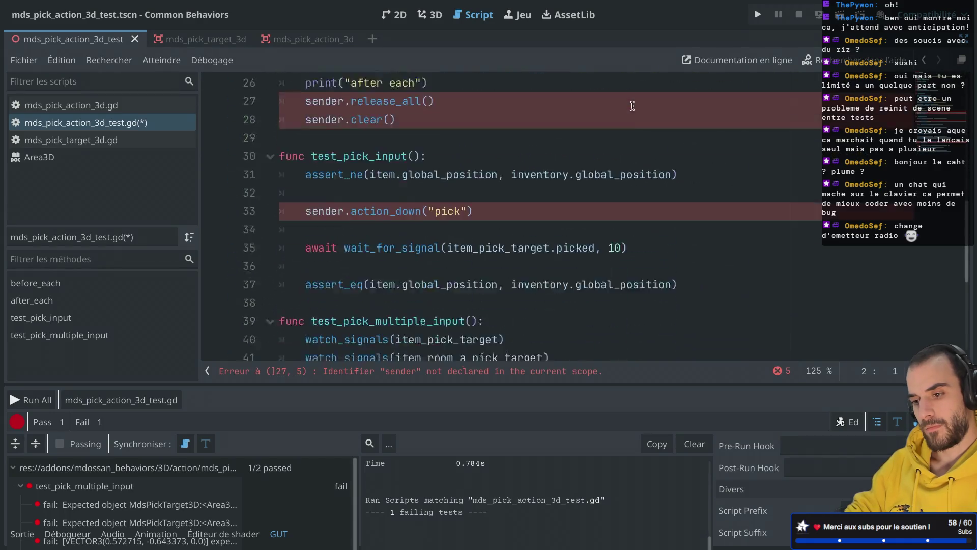
pyautogui.scroll(10, 632, 106)
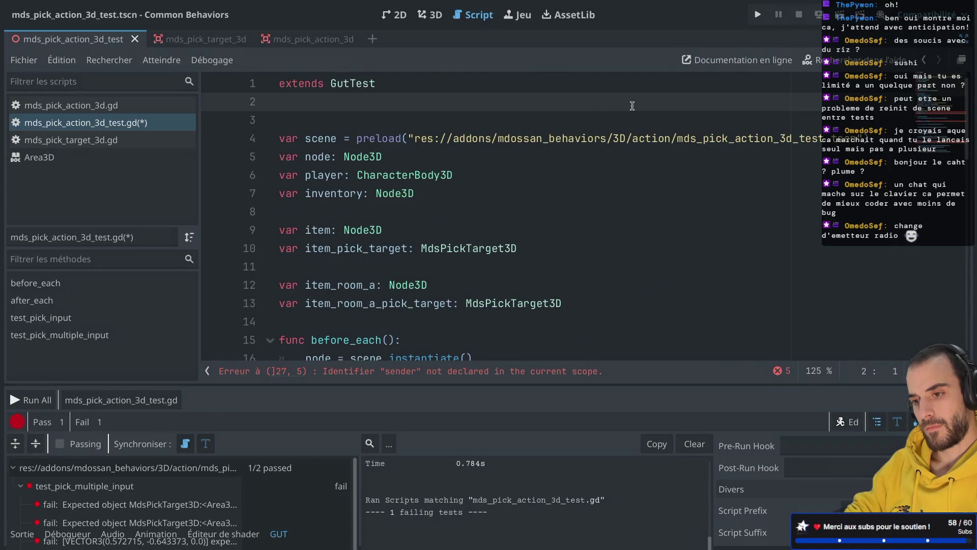
pyautogui.hotkey('ctrl', 'z')
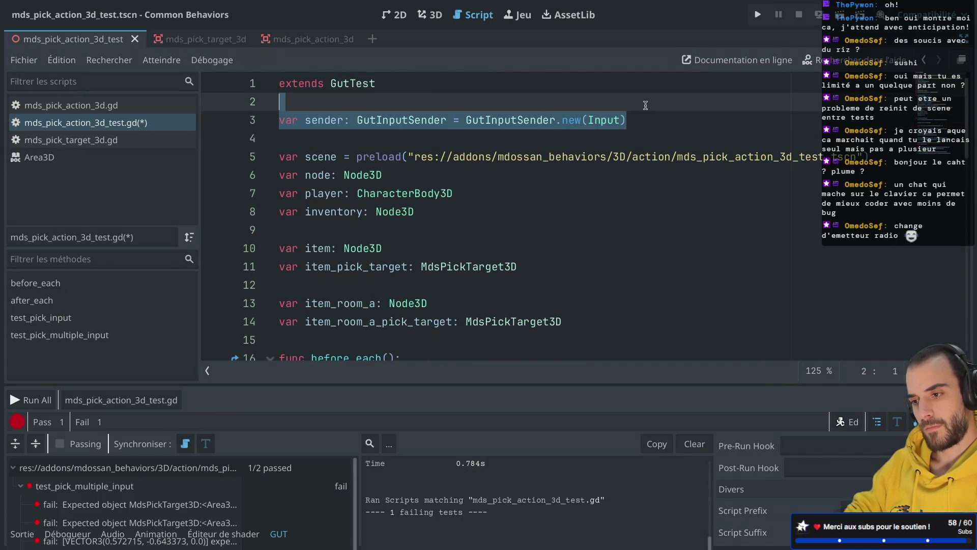
pyautogui.scroll(-13, 645, 102)
pyautogui.scroll(1, 642, 173)
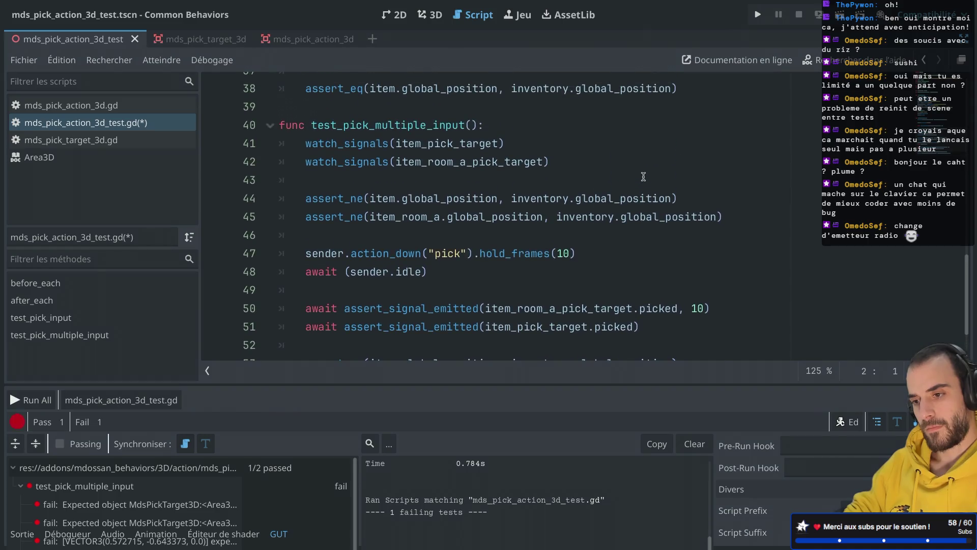
# Add a local 'var _sender = GutInputSender.new(node)' at the top of test_pick_multiple_input
pyautogui.click(534, 130)
pyautogui.press('Return')
pyautogui.hotkey('ctrl', 'v')
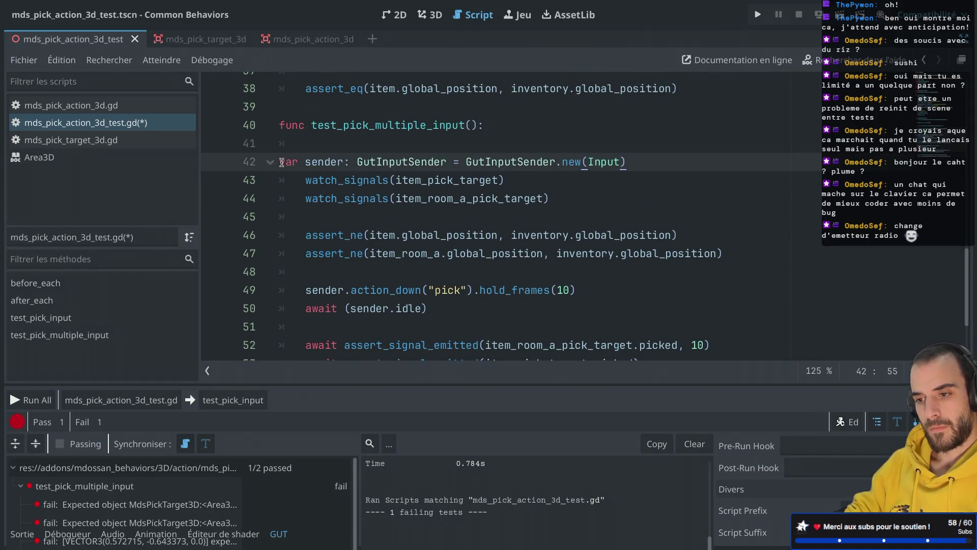
pyautogui.click(333, 161)
pyautogui.write('_')
pyautogui.doubleClick(637, 161)
pyautogui.write('node')
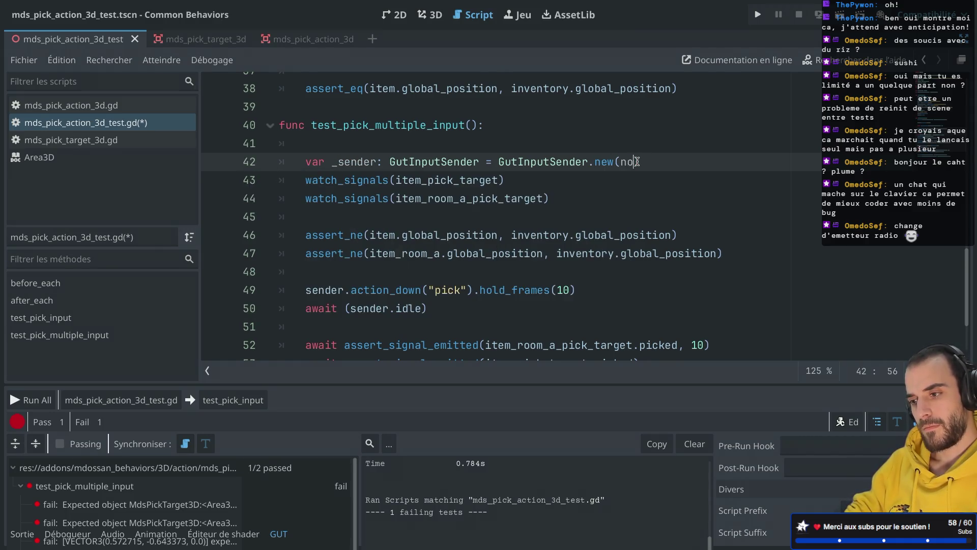
pyautogui.click(603, 149)
pyautogui.click(566, 126)
pyautogui.press('Delete')
pyautogui.click(683, 144)
pyautogui.press('Return')
# Rename the sender uses to _sender, save, and rerun test_pick_multiple_input, which still fails
pyautogui.click(308, 272)
pyautogui.write('_')
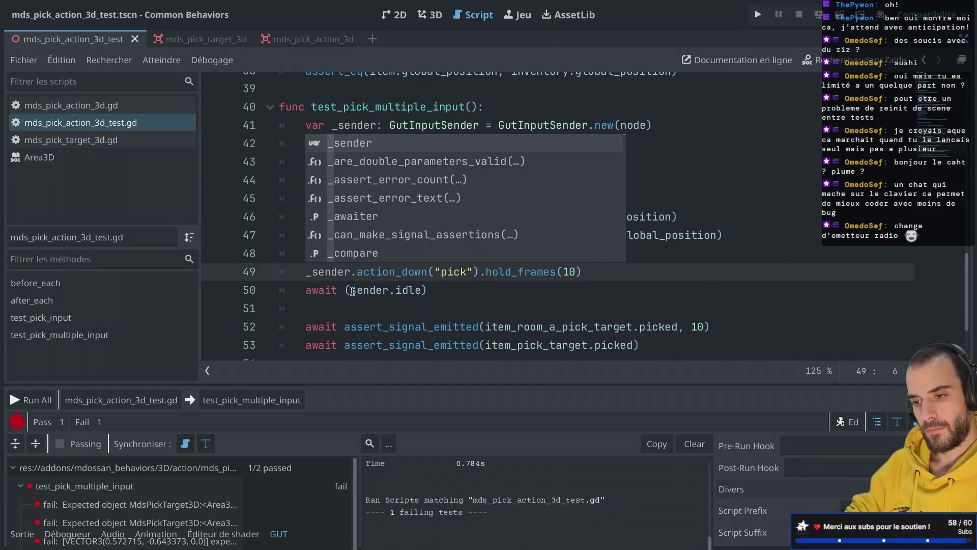
pyautogui.click(351, 290)
pyautogui.write('_')
pyautogui.click(429, 308)
pyautogui.scroll(-1, 429, 308)
pyautogui.hotkey('ctrl', 's')
pyautogui.click(251, 400)
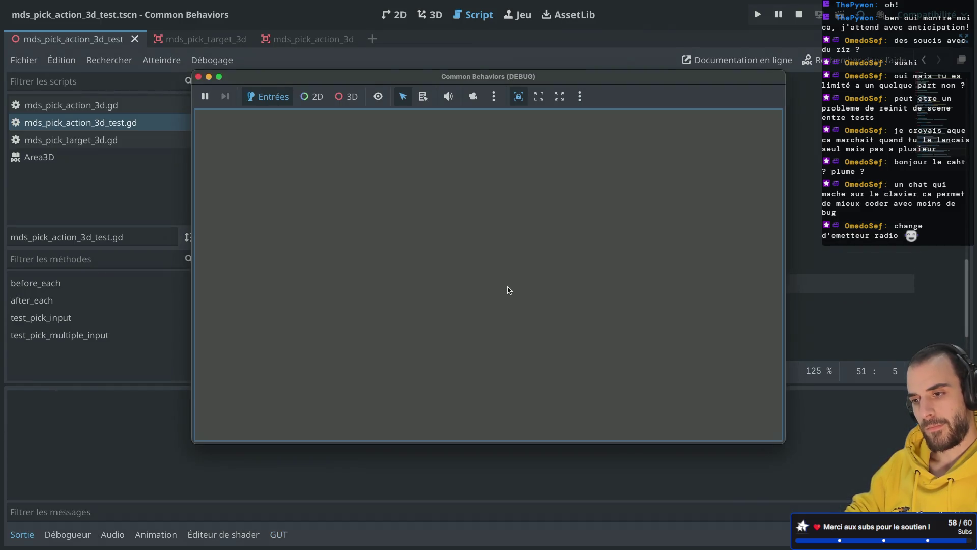
pyautogui.click(209, 77)
pyautogui.press('super+Tab')
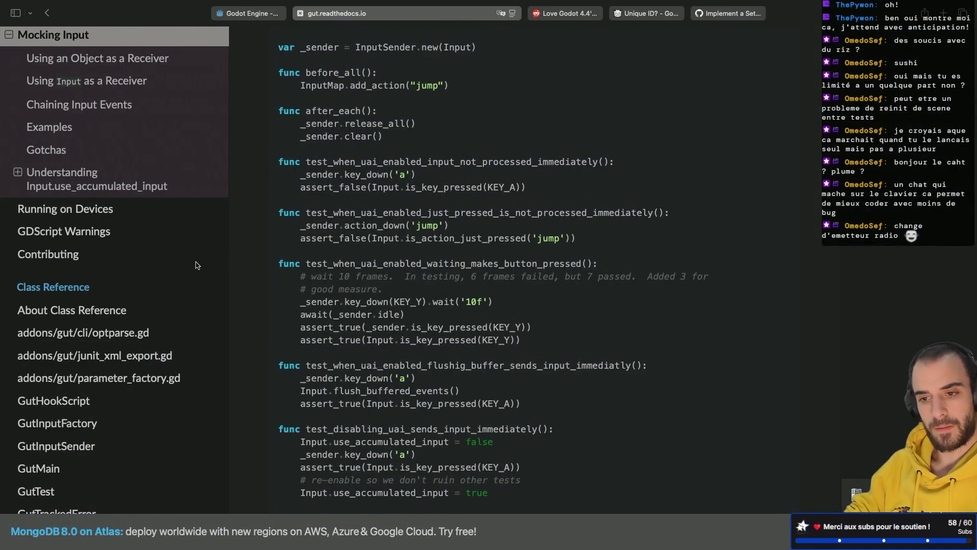
# Read 'Using an Object as a Receiver' in GUT's Mocking Input docs, then return to Godot
pyautogui.scroll(8, 198, 265)
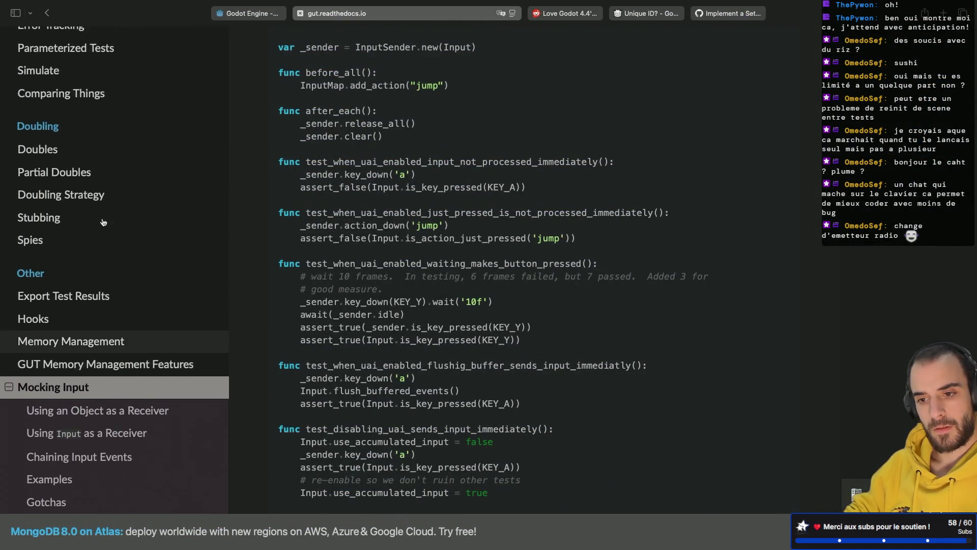
pyautogui.scroll(6, 103, 222)
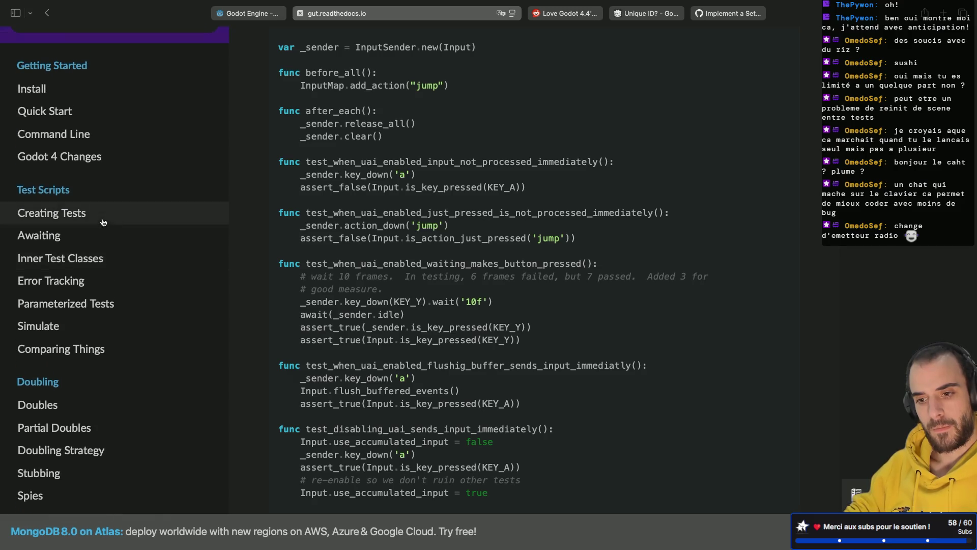
pyautogui.scroll(-5, 92, 300)
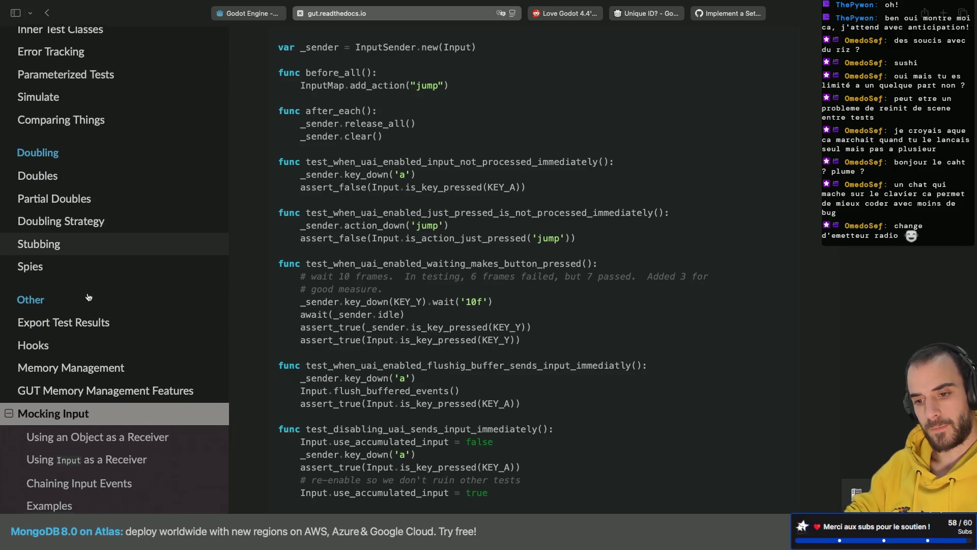
pyautogui.scroll(-3, 91, 305)
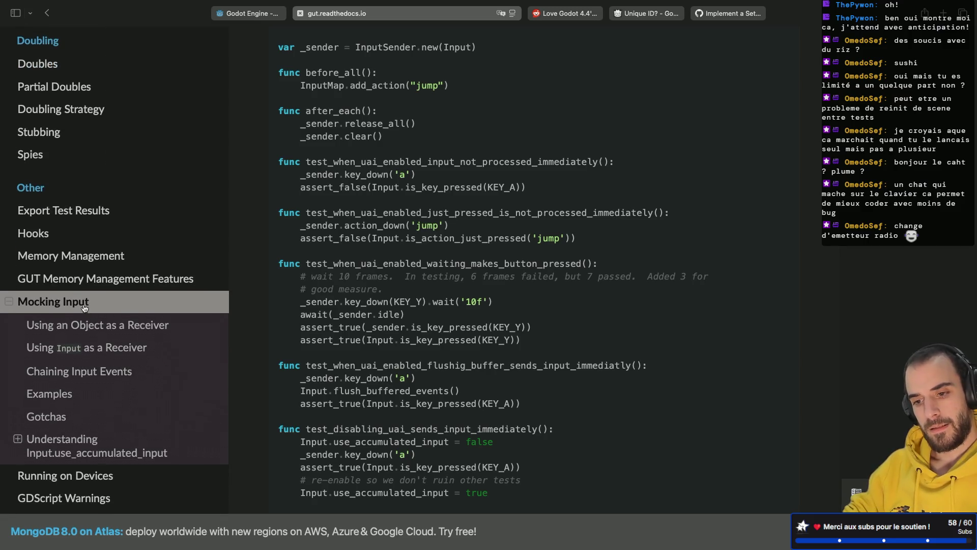
pyautogui.click(84, 325)
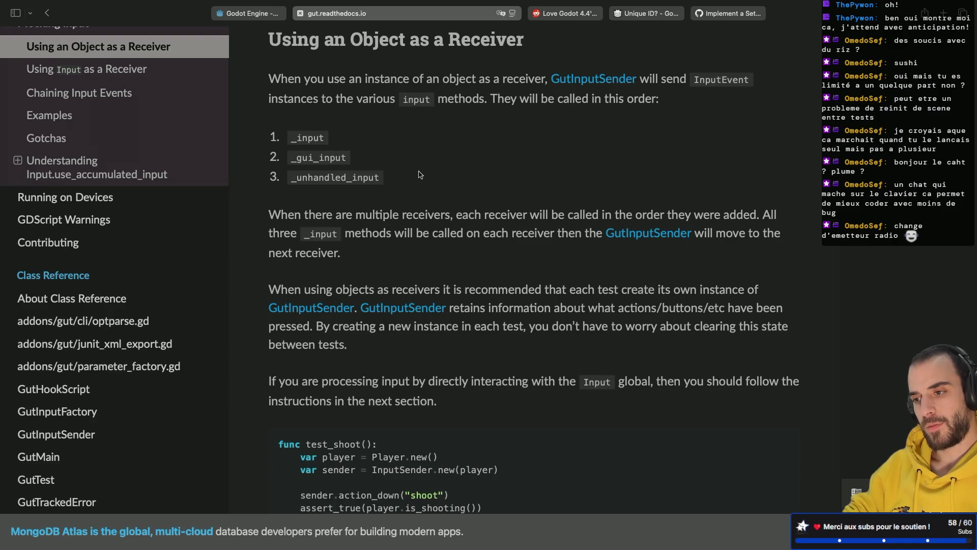
pyautogui.hotkey('ctrl', 'Left')
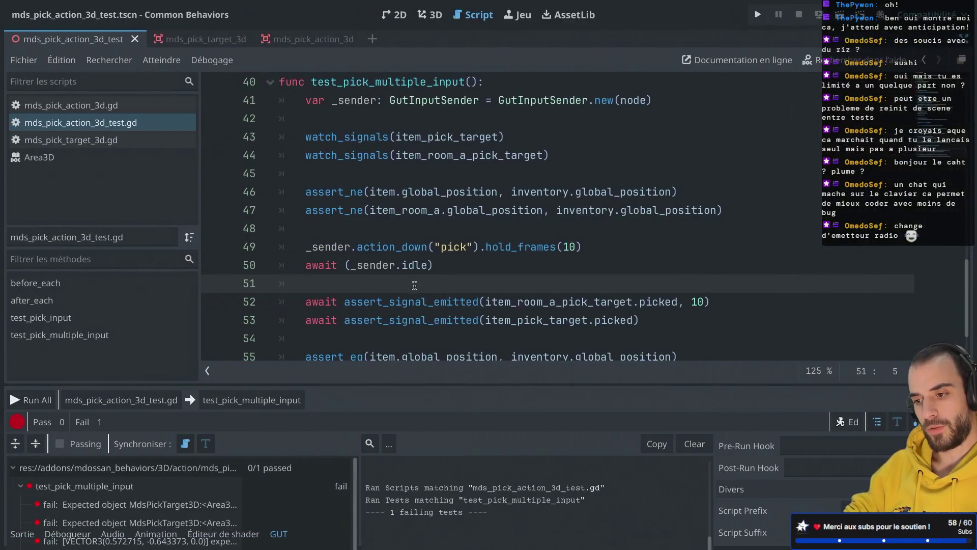
# Duplicate the Player/Inventory get_node line in before_each and rename the copy pick_action
pyautogui.scroll(3, 412, 216)
pyautogui.doubleClick(634, 262)
pyautogui.scroll(7, 636, 267)
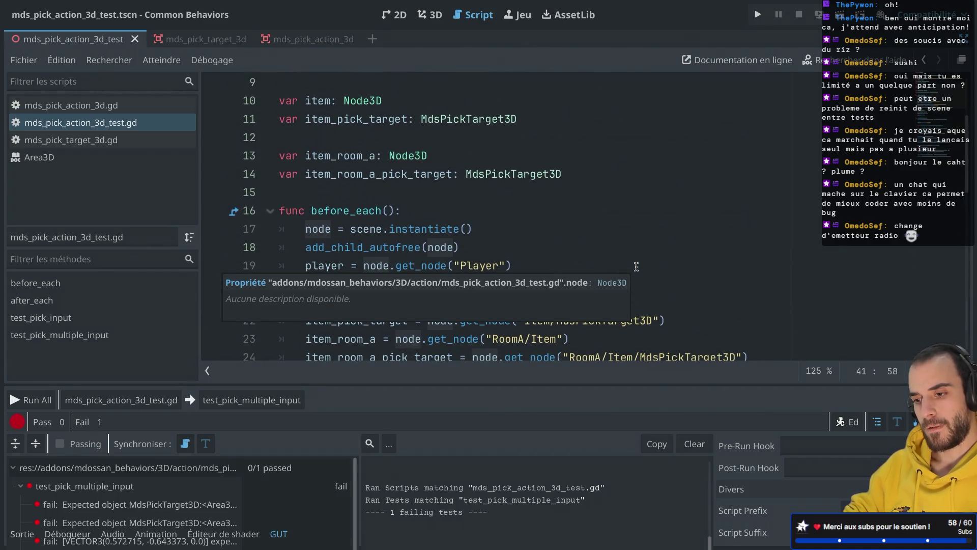
pyautogui.click(604, 211)
pyautogui.scroll(-1, 604, 211)
pyautogui.moveTo(591, 243); pyautogui.dragTo(610, 228)
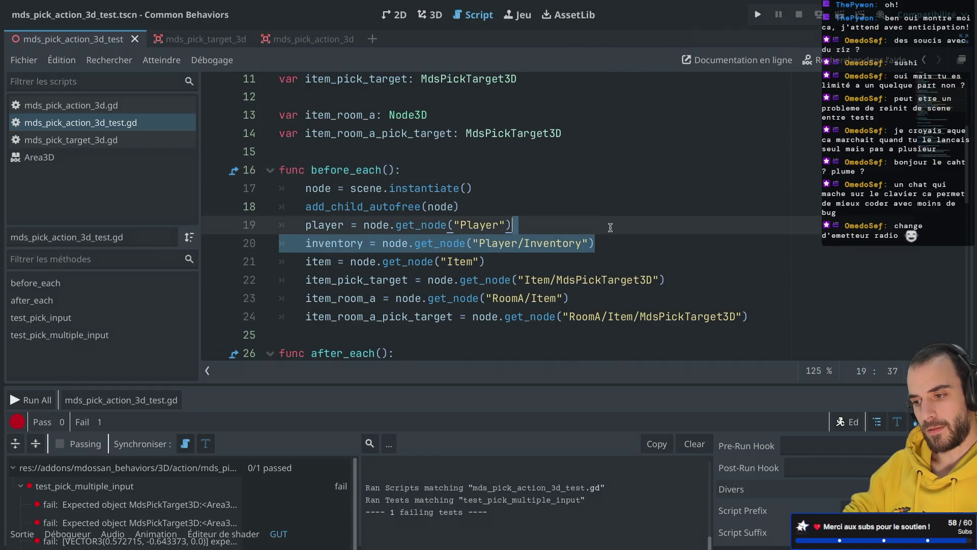
pyautogui.hotkey('ctrl', 'shift', 'd')
pyautogui.doubleClick(338, 262)
pyautogui.write('pick_action')
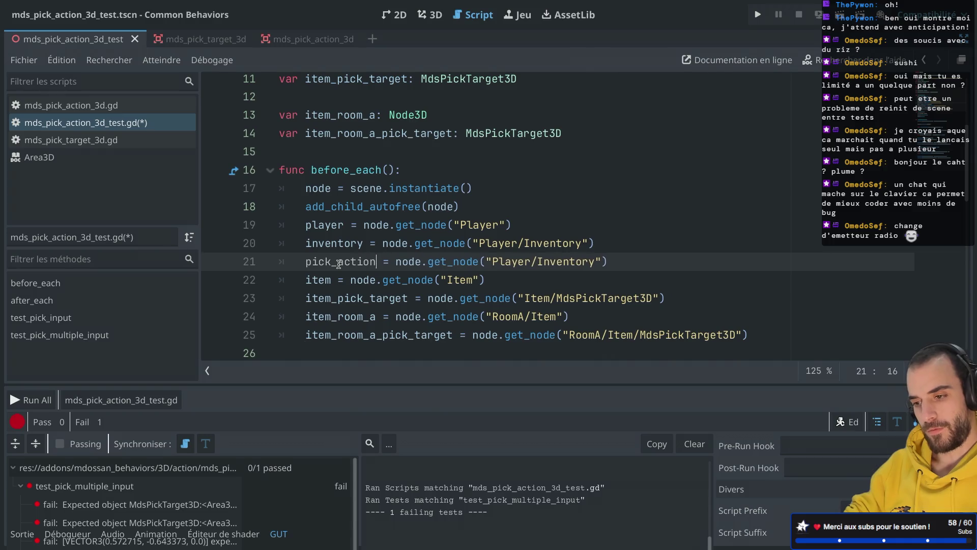
# Duplicate the 'var player' declaration at the top of the script
pyautogui.scroll(4, 388, 218)
pyautogui.moveTo(465, 194); pyautogui.dragTo(465, 182)
pyautogui.hotkey('ctrl', 'shift', 'd')
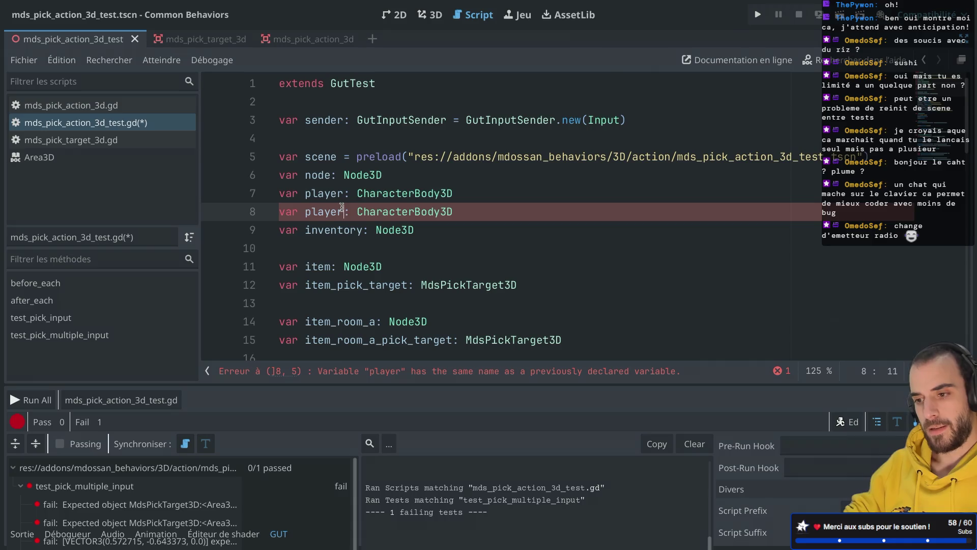